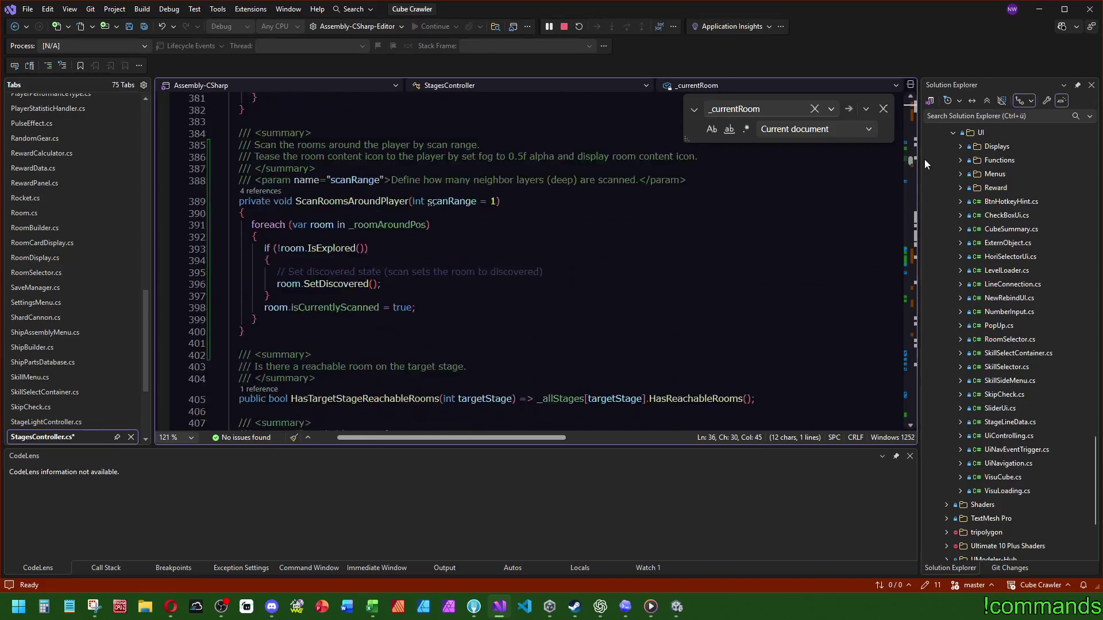
Step: At the top of ScanRoomsAroundPlayer, add var centerRoomData = GetRoomDataByIdent(_currentRoom.GetRoomIdent());
scroll(314, 229, down, 5)
click(313, 229)
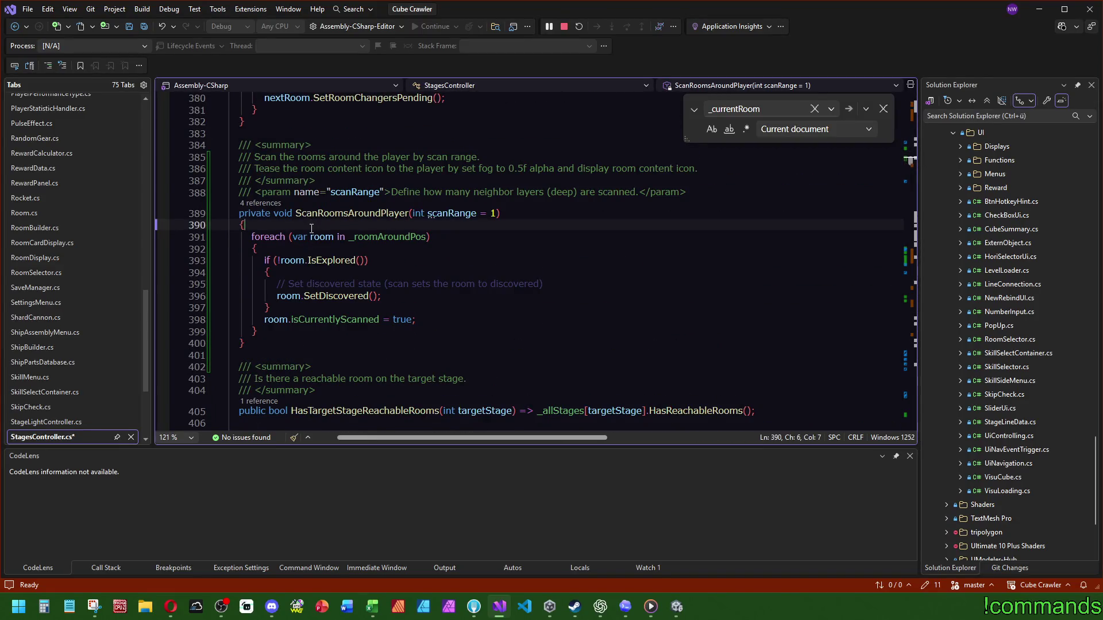
key(Return)
text(var )
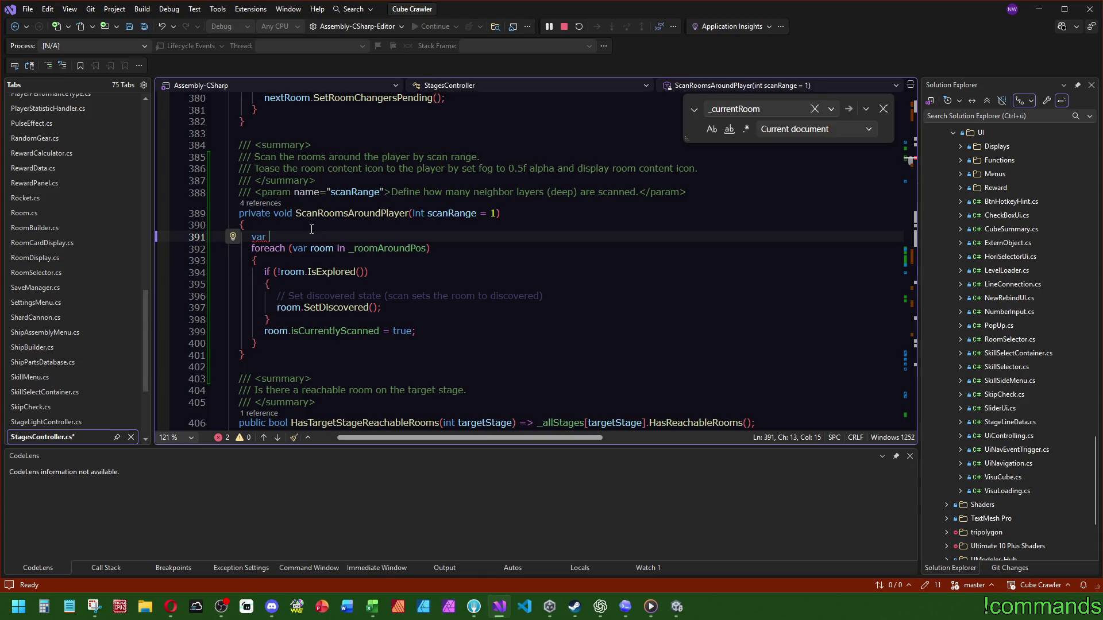
text(centerRoomDa)
text(ta = )
text(Getroo)
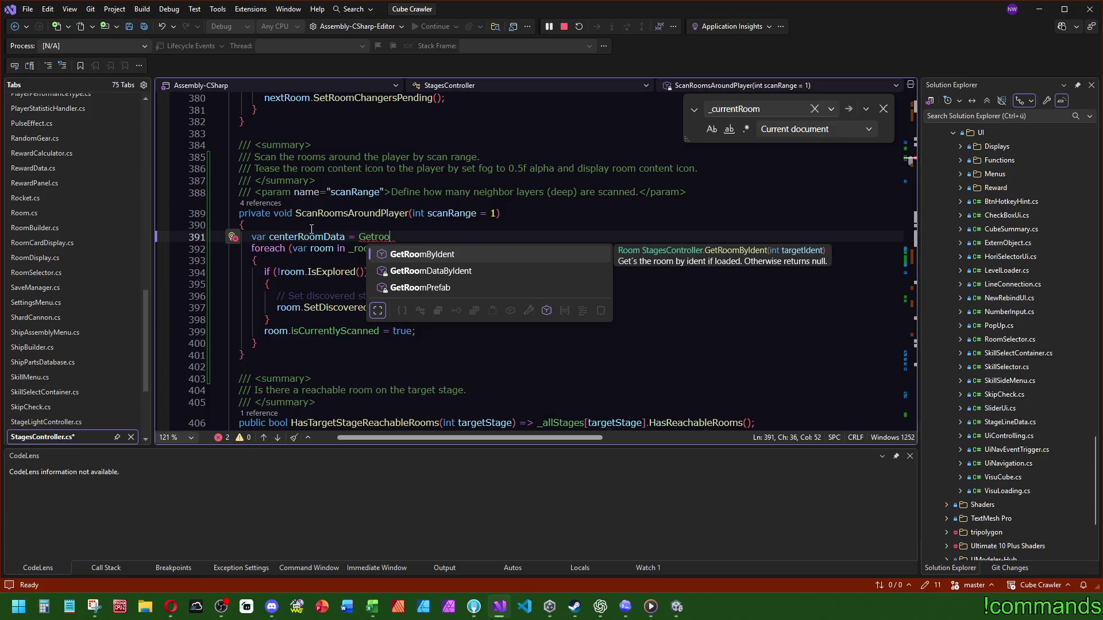
key(Down)
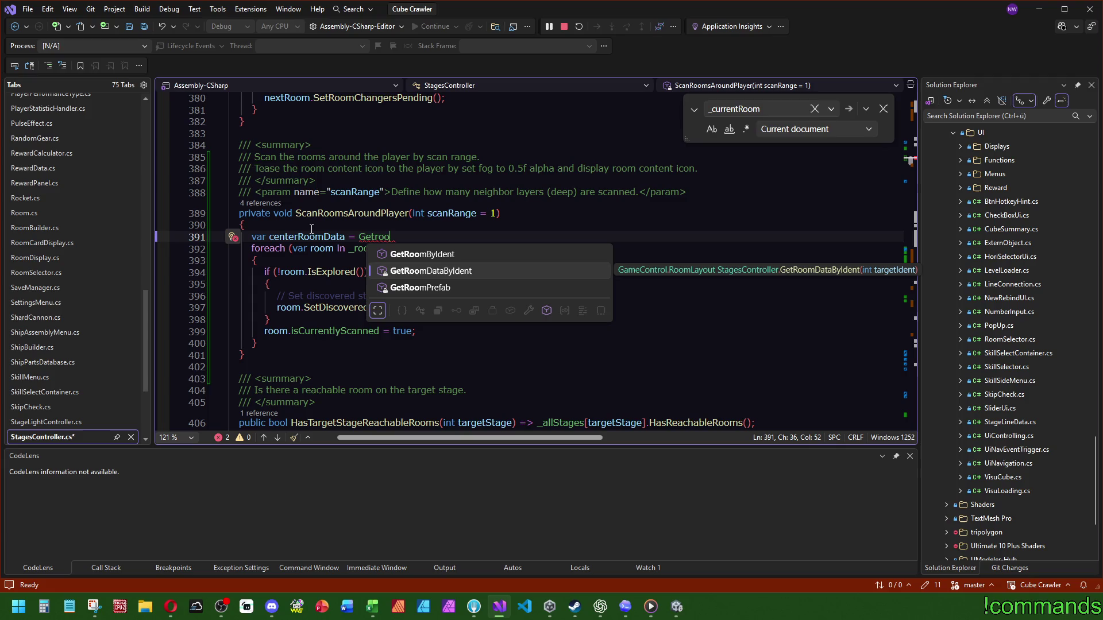
key(Down)
key(Up)
key(Tab)
text((_c);)
key(Tab)
text(.ide)
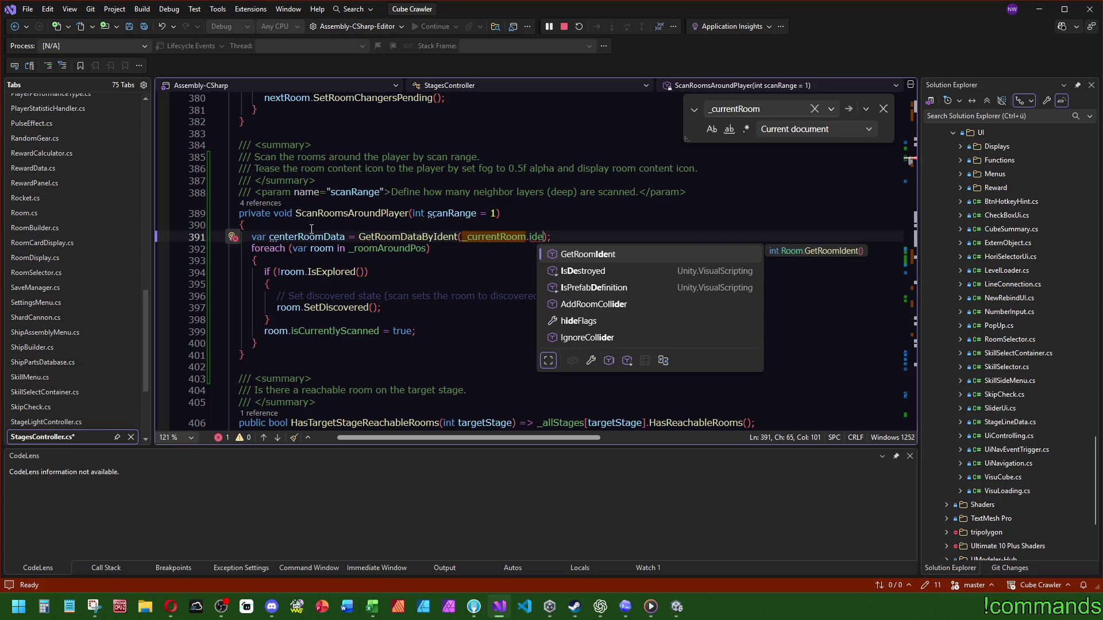
key(Tab)
text(())
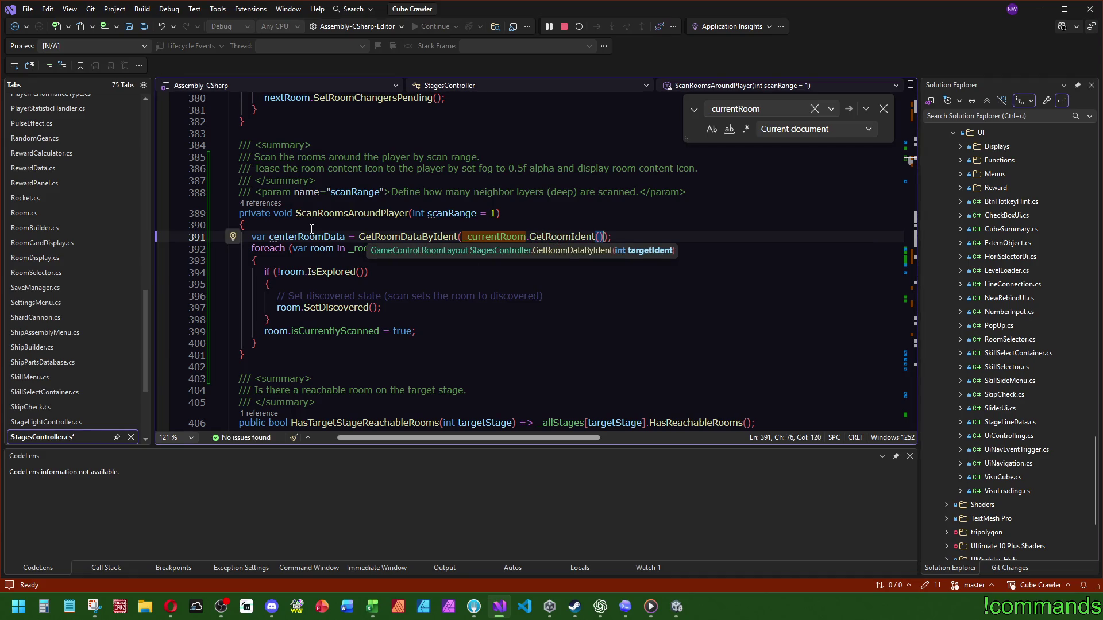
Step: Add centerRoomData.isCurrentlyScanned = true; on the next line, then select the GetRoomDataByIdent call
double_click(306, 236)
key(ctrl+c)
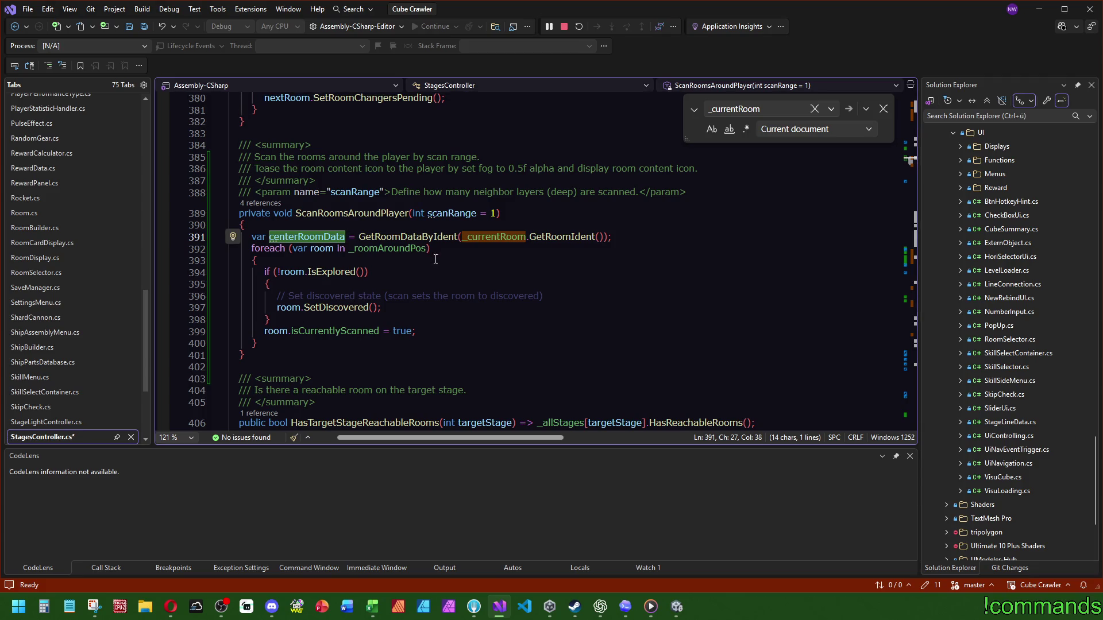
click(631, 237)
key(Return)
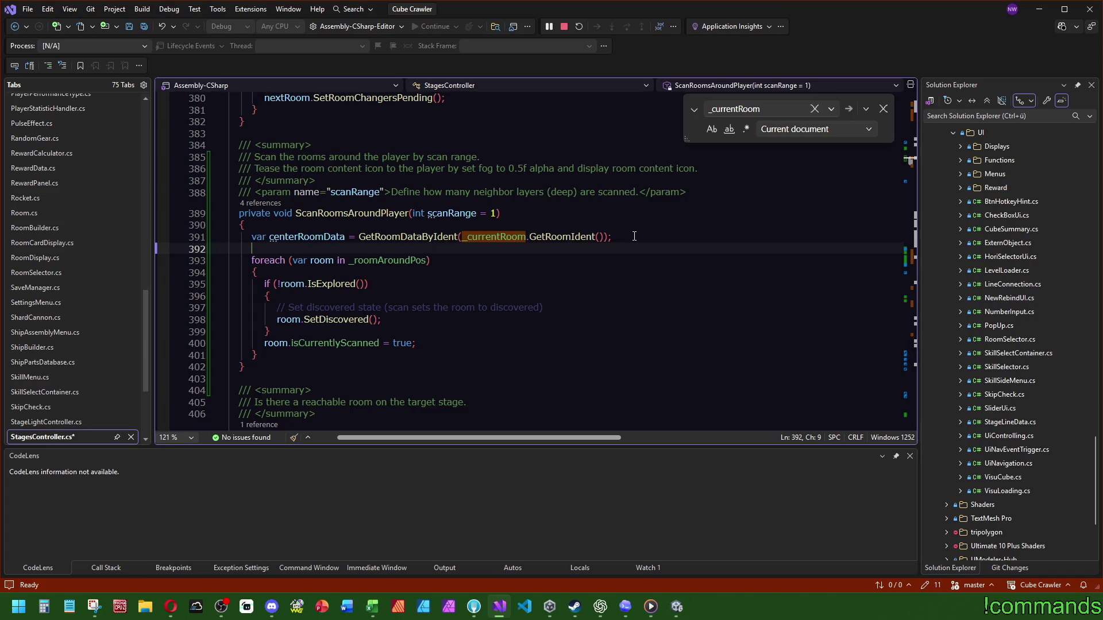
key(ctrl+v)
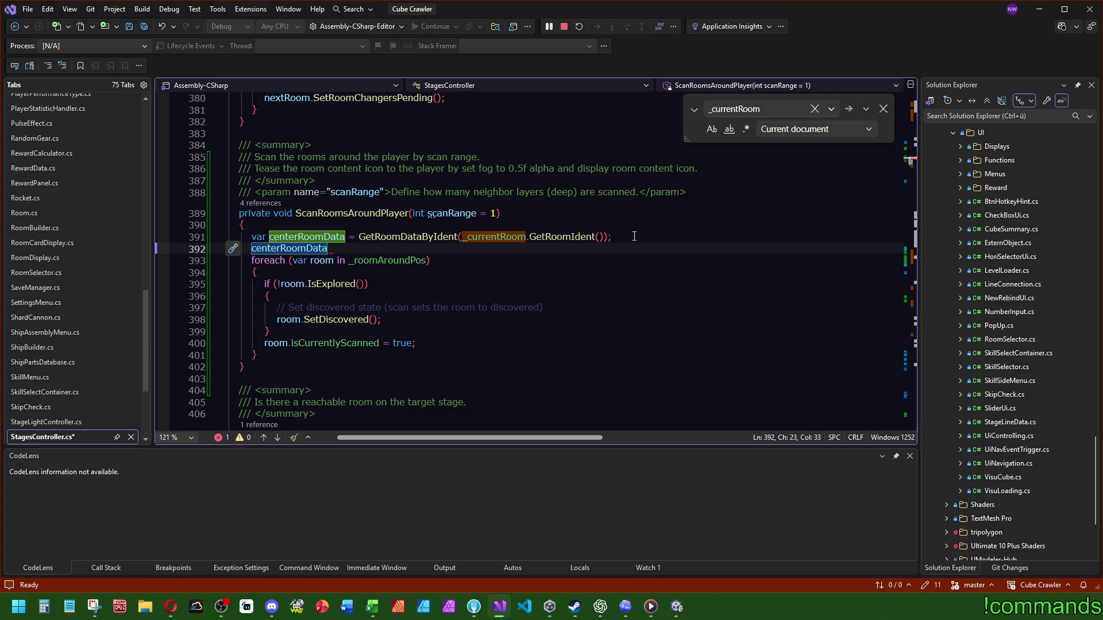
text(.isCurrentlyScanned )
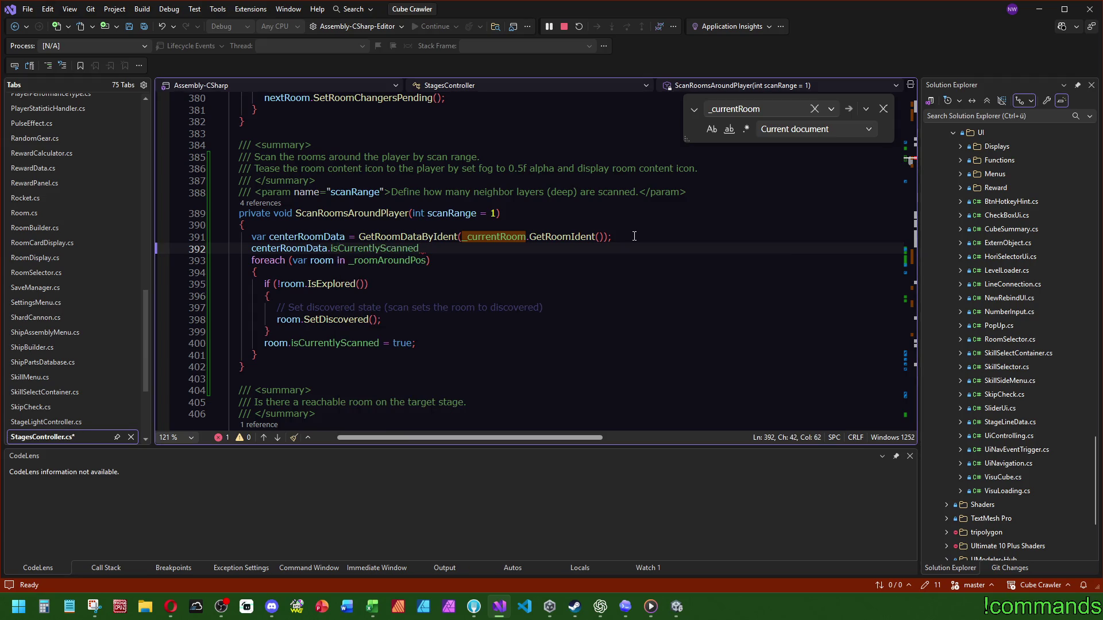
text(= true;)
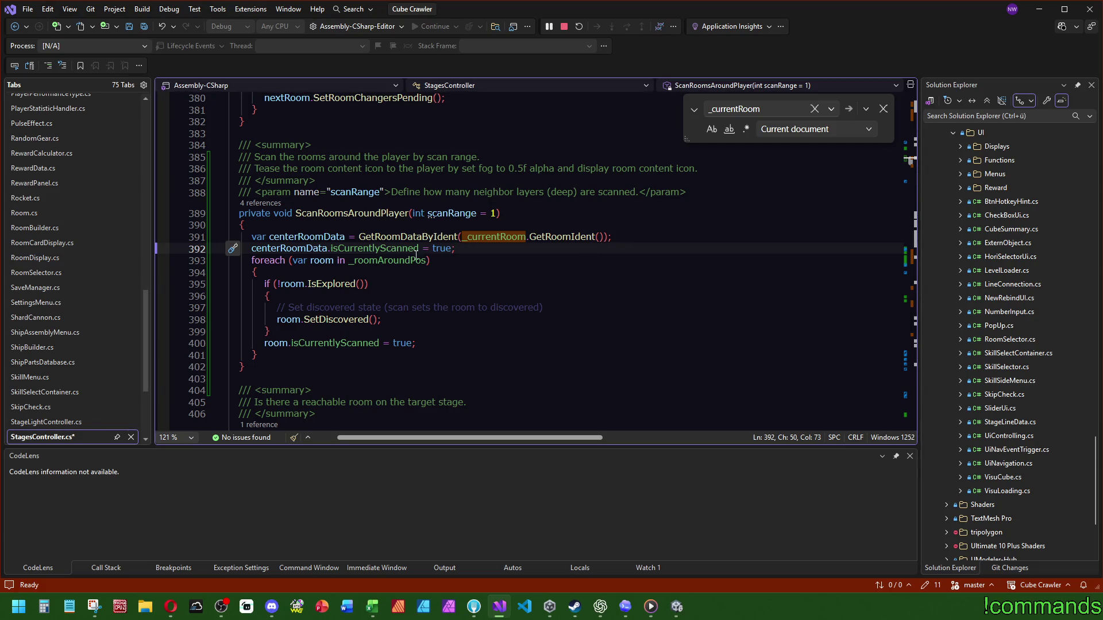
key(Up)
key(Up)
key(Up)
key(End)
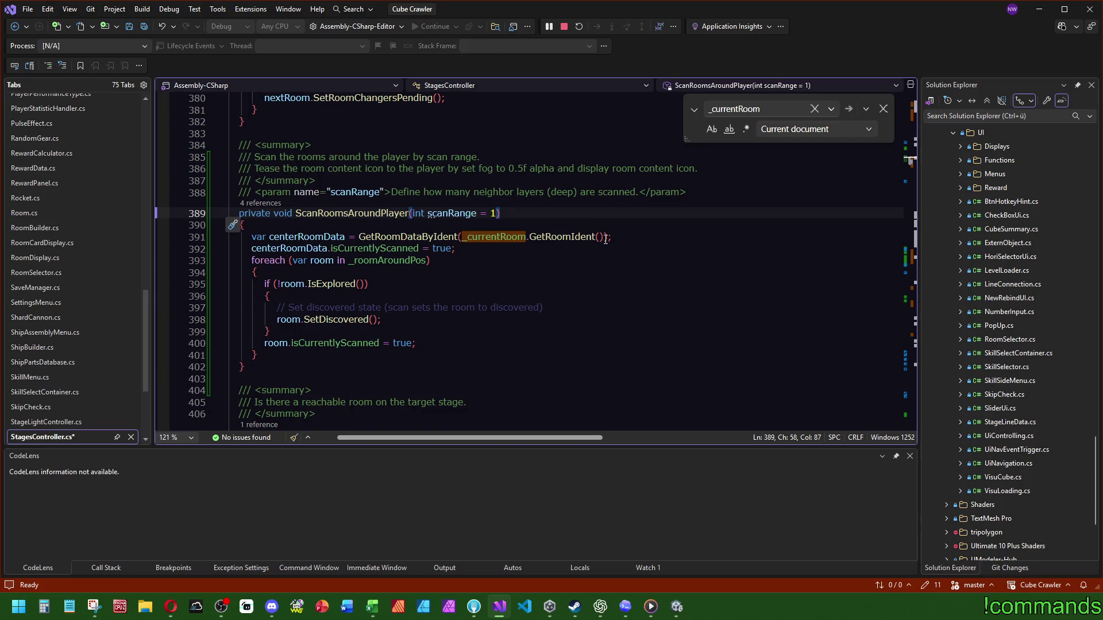
drag(609, 237, 357, 237)
Step: Inline the GetRoomDataByIdent call in place of centerRoomData and delete the var line
key(ctrl+x)
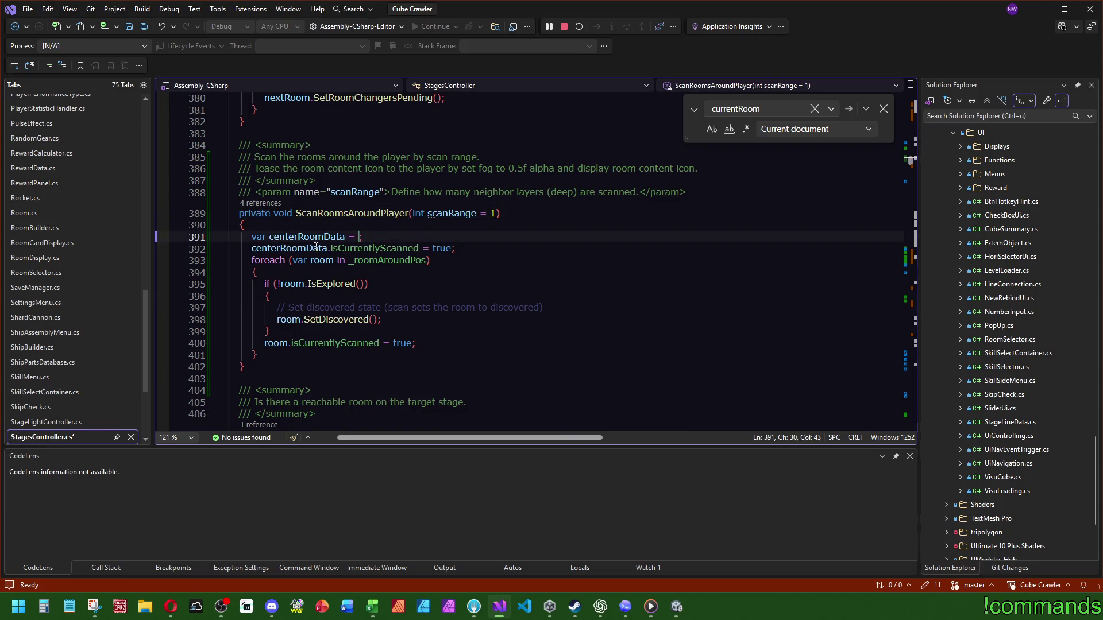
key(Down)
key(Home)
key(ctrl+shift+Right)
key(ctrl+v)
key(Up)
key(ctrl+shift+l)
key(Down)
key(Down)
key(Down)
key(End)
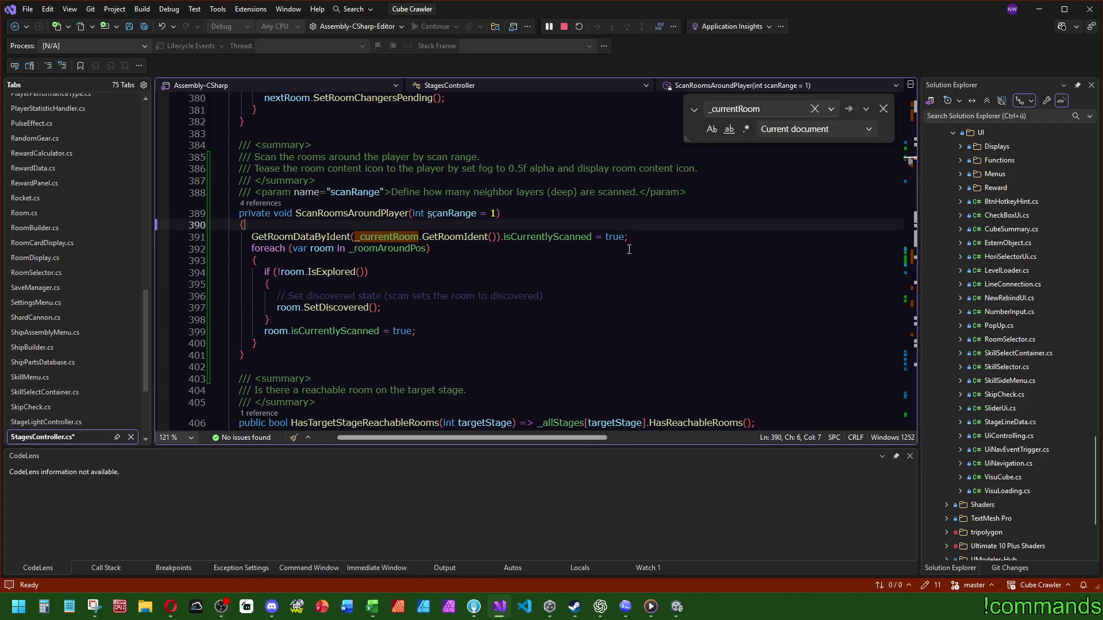
Step: Add the comments '// Set current room scanned' and '// Set rooms around scanned'
click(396, 226)
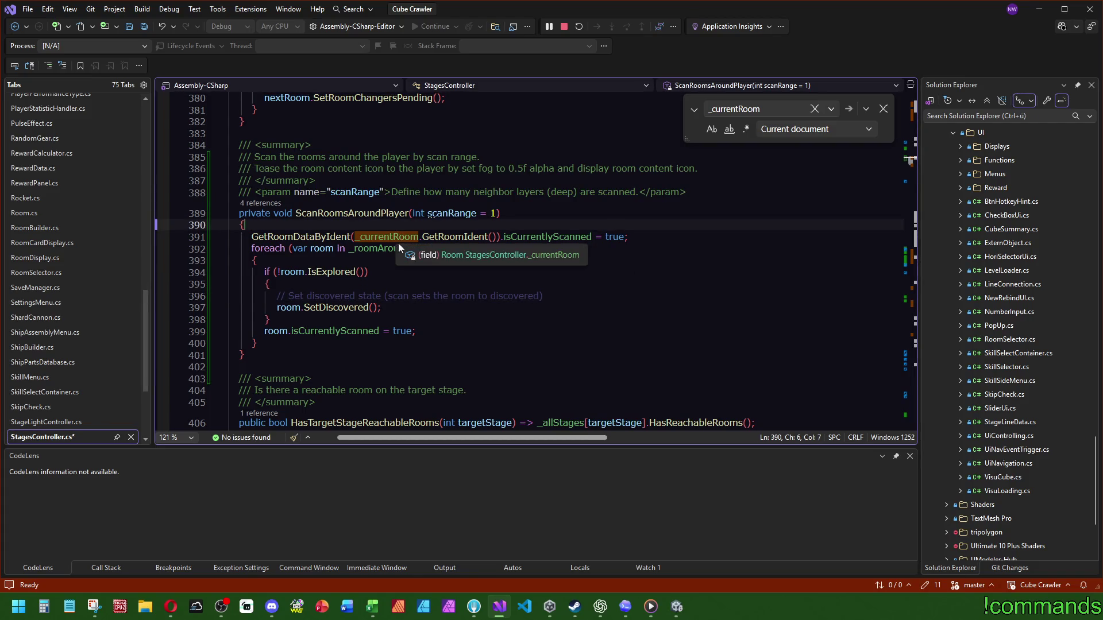
key(Return)
text(// Set cu)
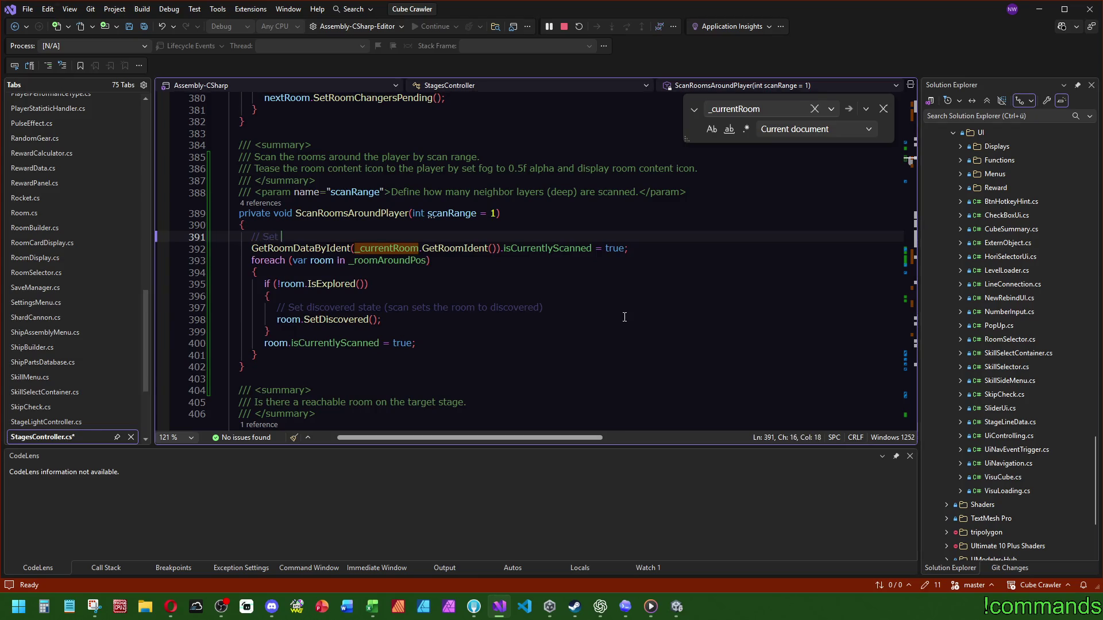
text(rrent room sca)
text(nned)
click(657, 253)
key(Return)
text(// Set room)
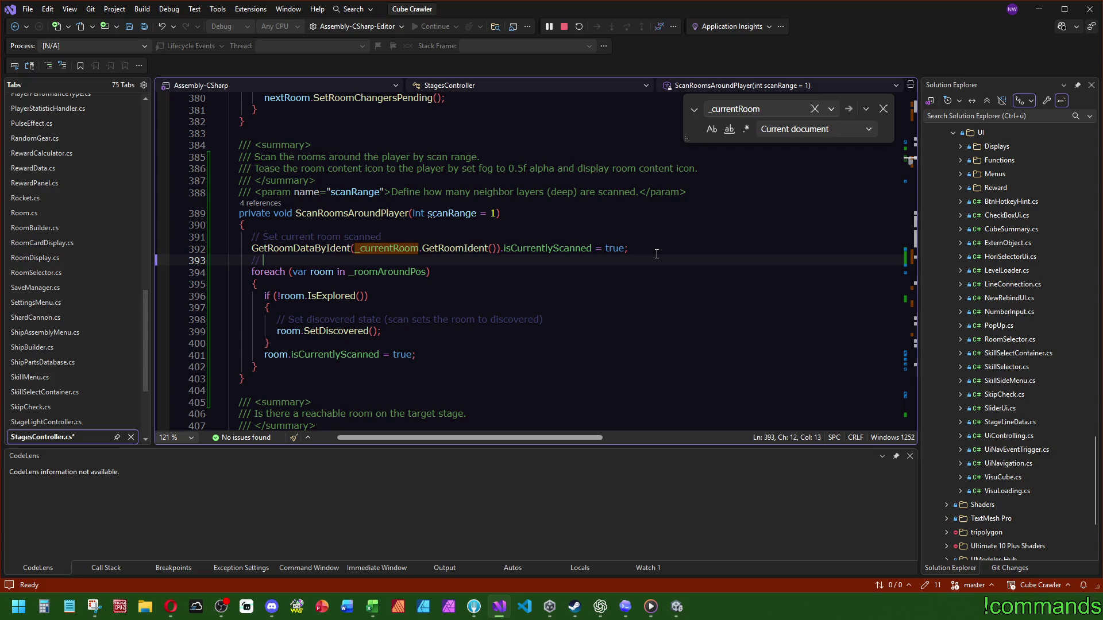
text(s around scanned)
Step: Save StagesController.cs and switch to CubeMap.cs
key(Up)
key(Up)
key(Up)
click(445, 97)
key(Escape)
click(144, 27)
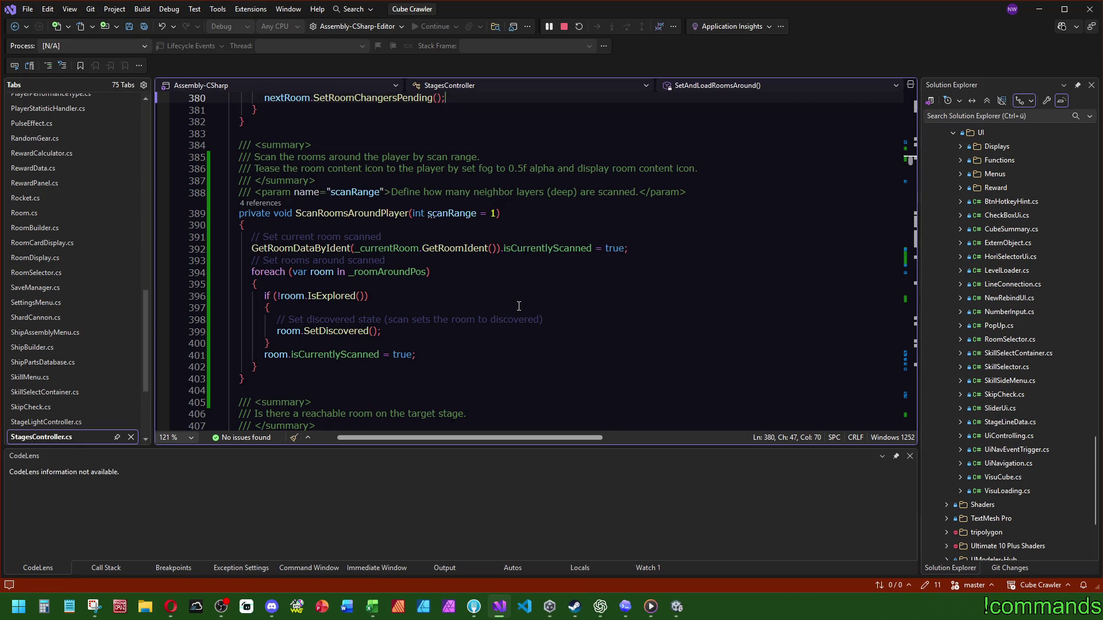
scroll(64, 243, up, 5)
scroll(64, 247, up, 5)
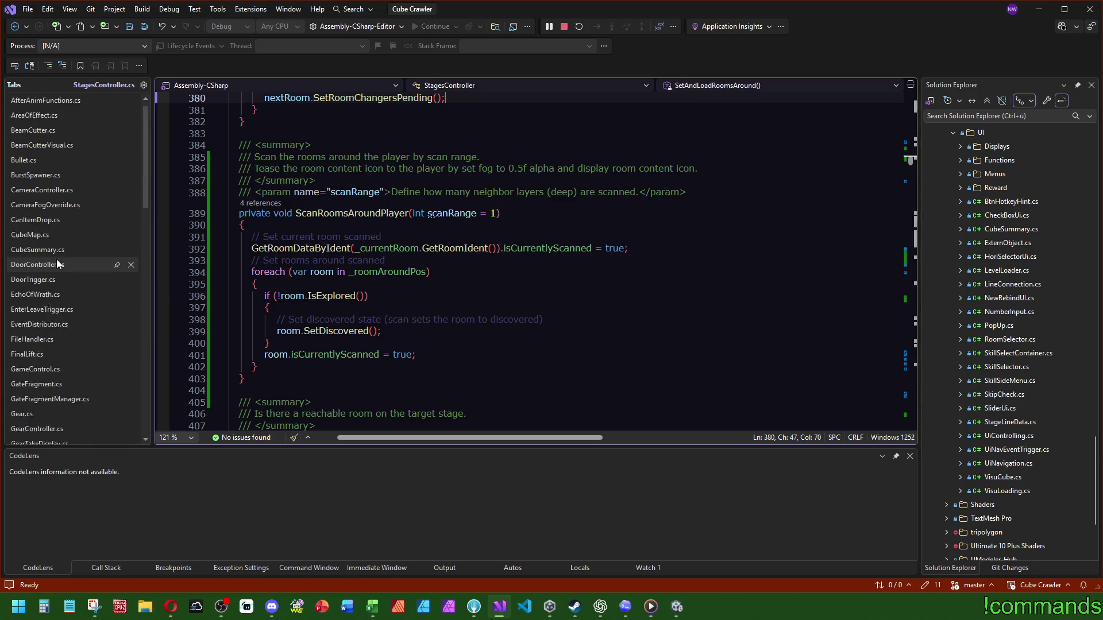
click(50, 245)
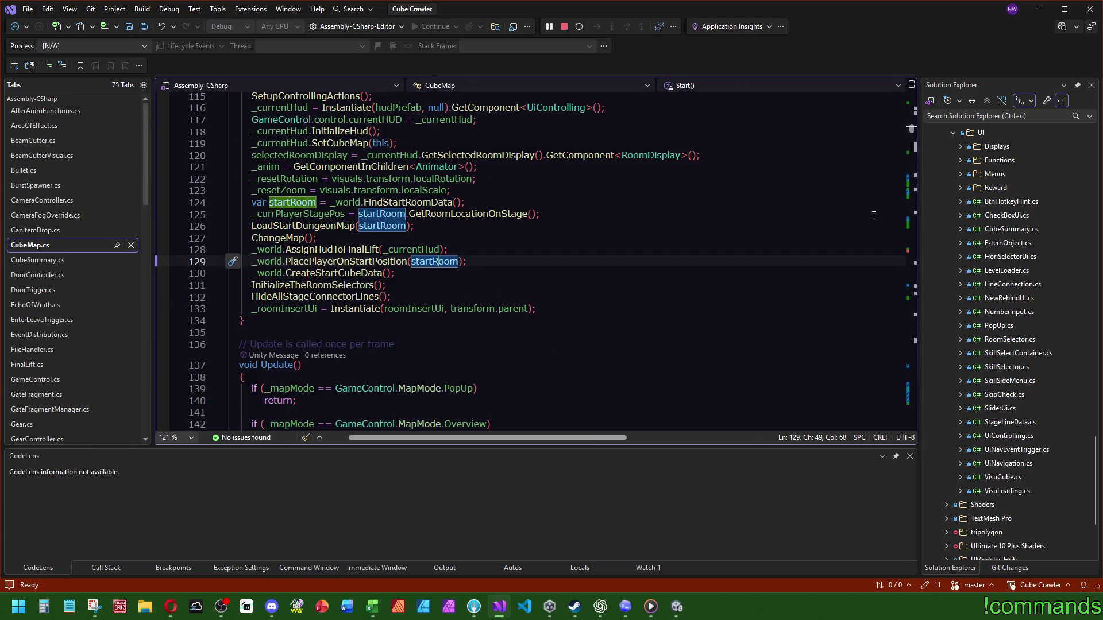
click(912, 218)
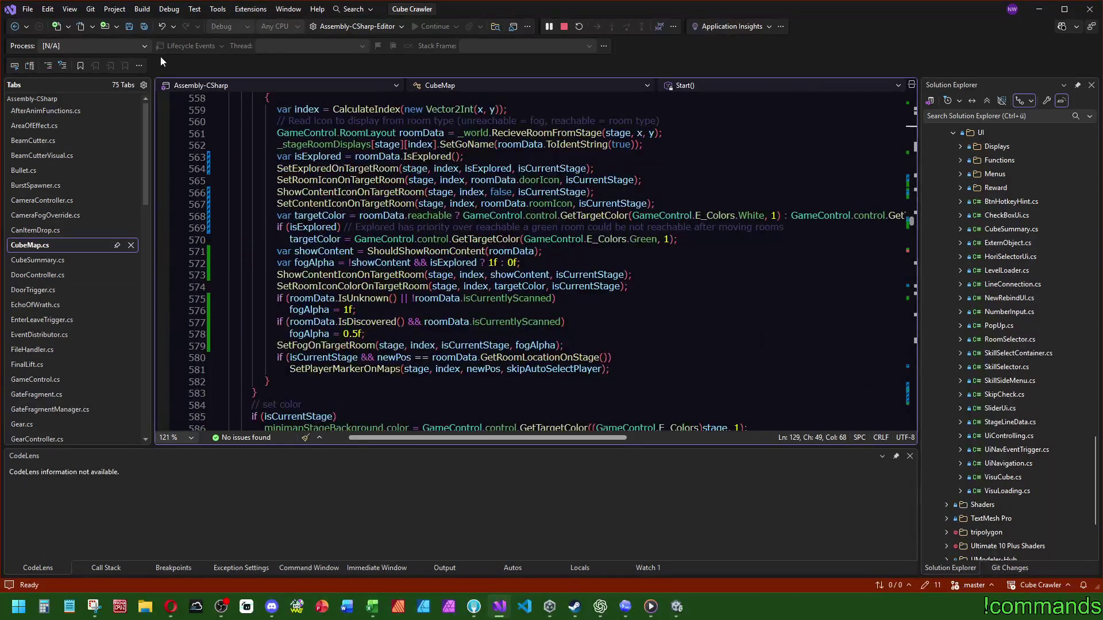
double_click(314, 262)
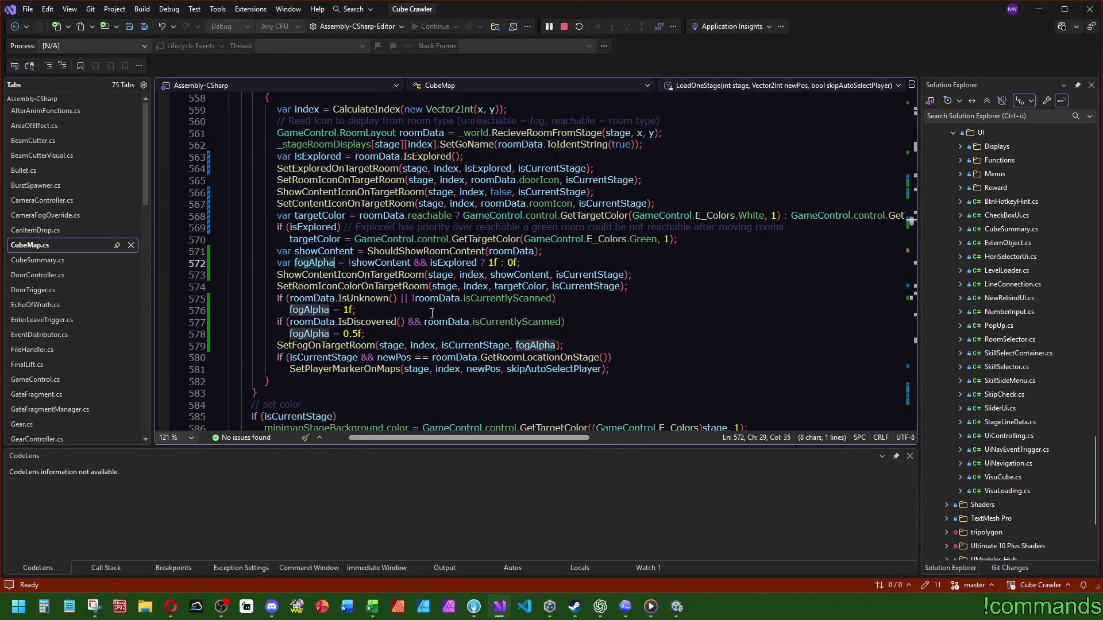
double_click(341, 345)
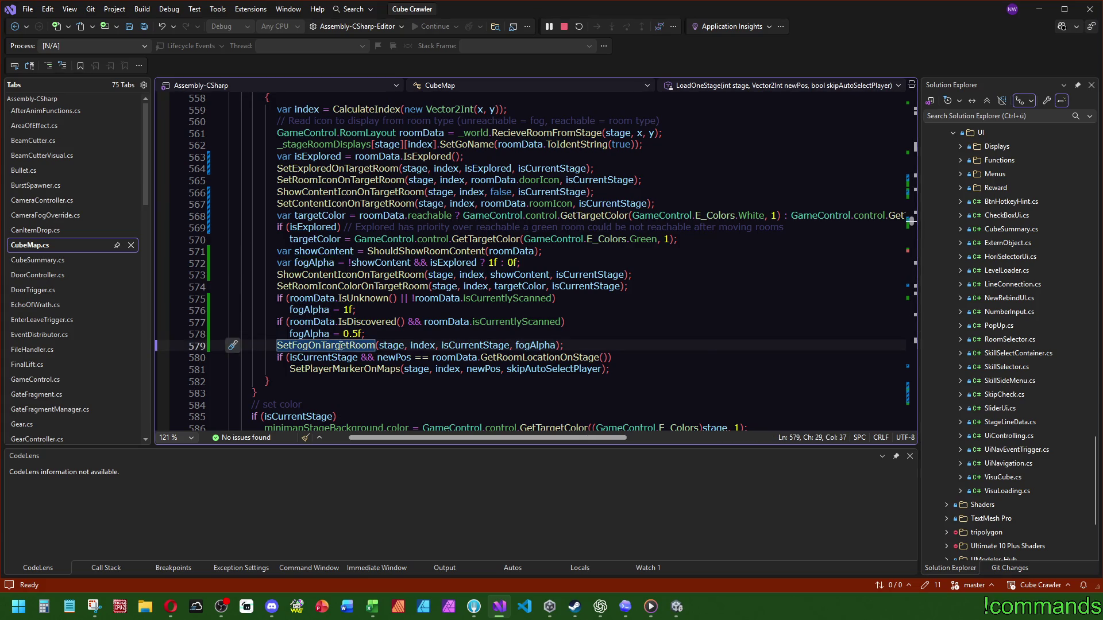
ctrl+click(348, 346)
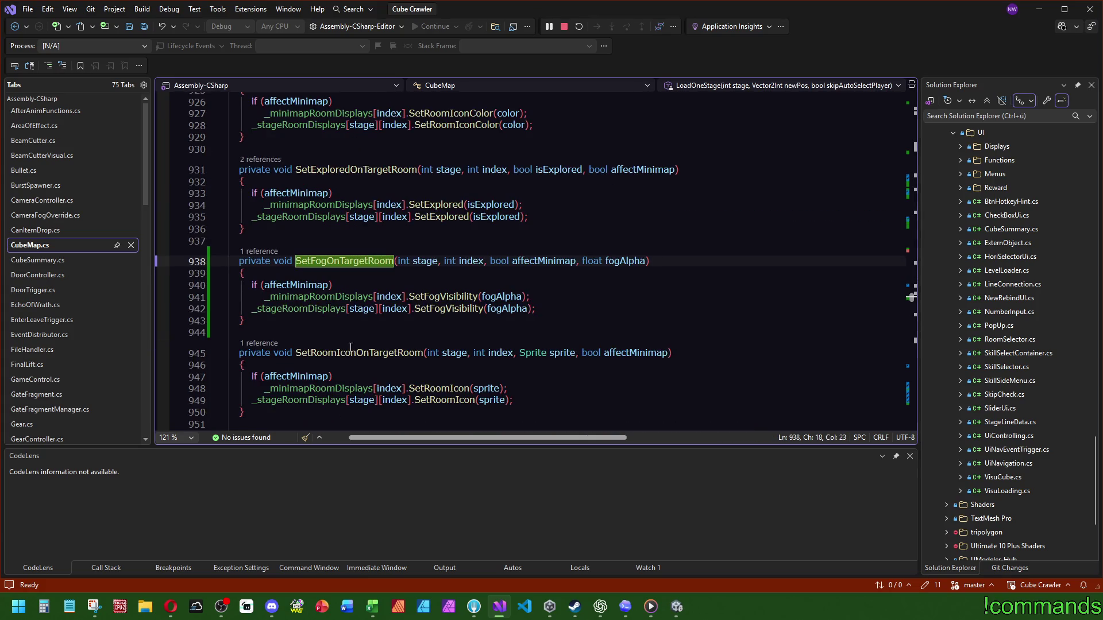
click(259, 251)
double_click(263, 207)
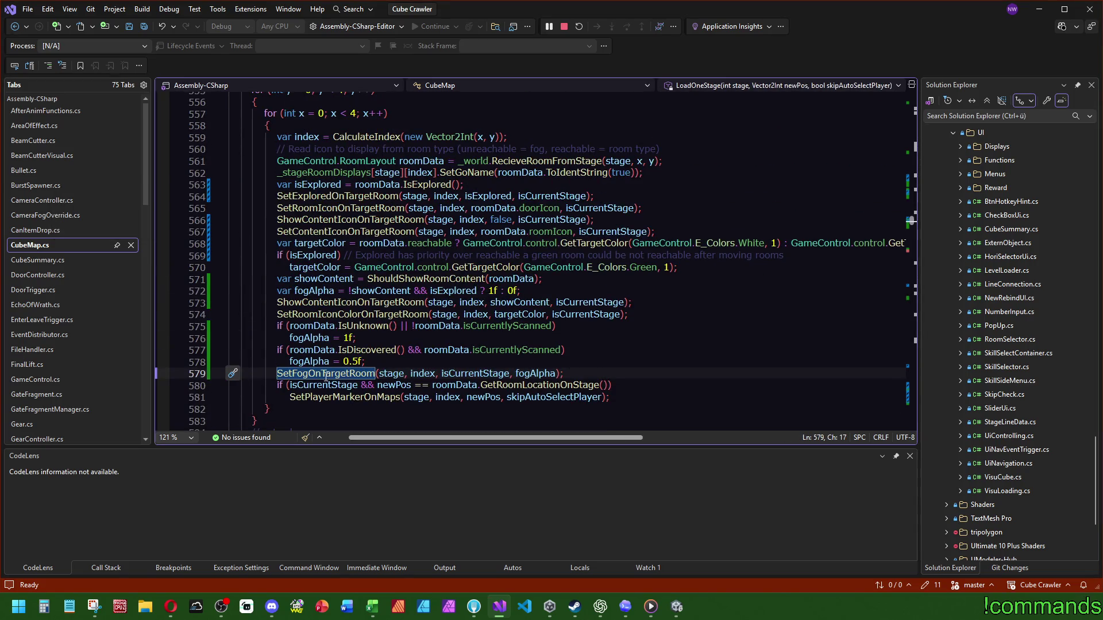
scroll(344, 366, up, 5)
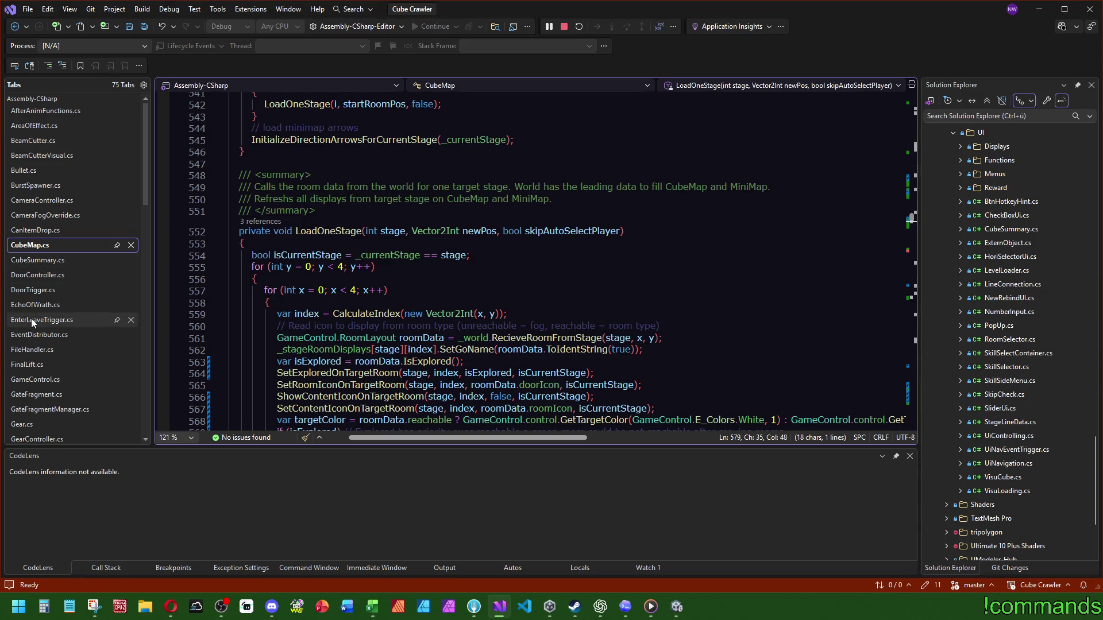
scroll(64, 374, down, 10)
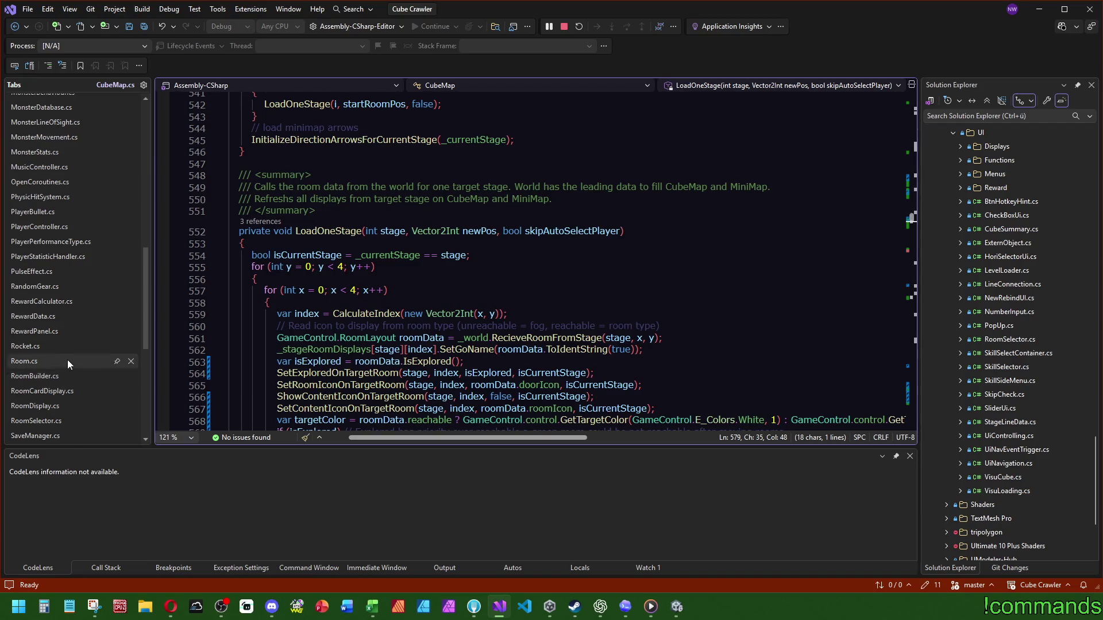
scroll(47, 324, down, 3)
scroll(47, 329, down, 2)
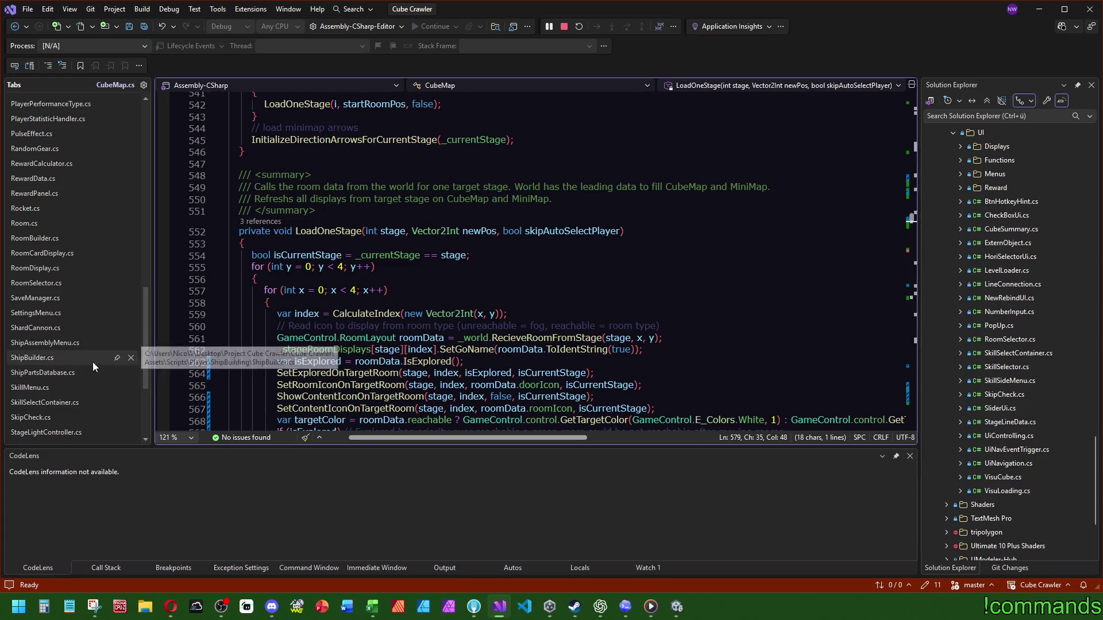
mouse_move(515, 348)
scroll(67, 336, down, 3)
click(50, 366)
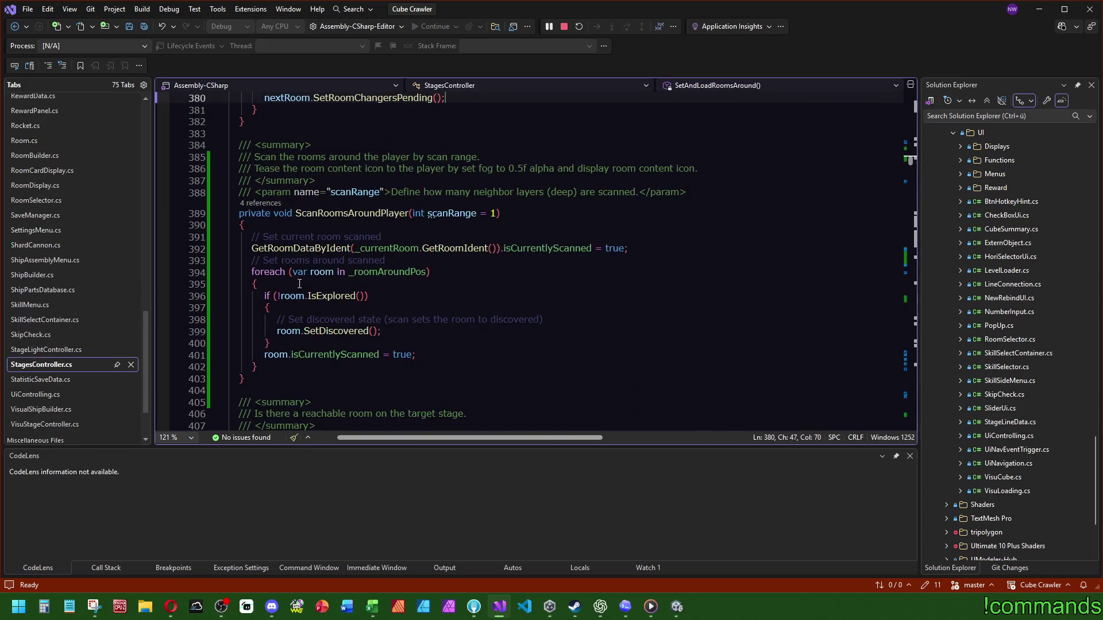
Step: Follow ScanRoomsAroundPlayer into CubeMap's Start() and peek at the CreateStartCubeData definition
double_click(350, 213)
key(ctrl+f)
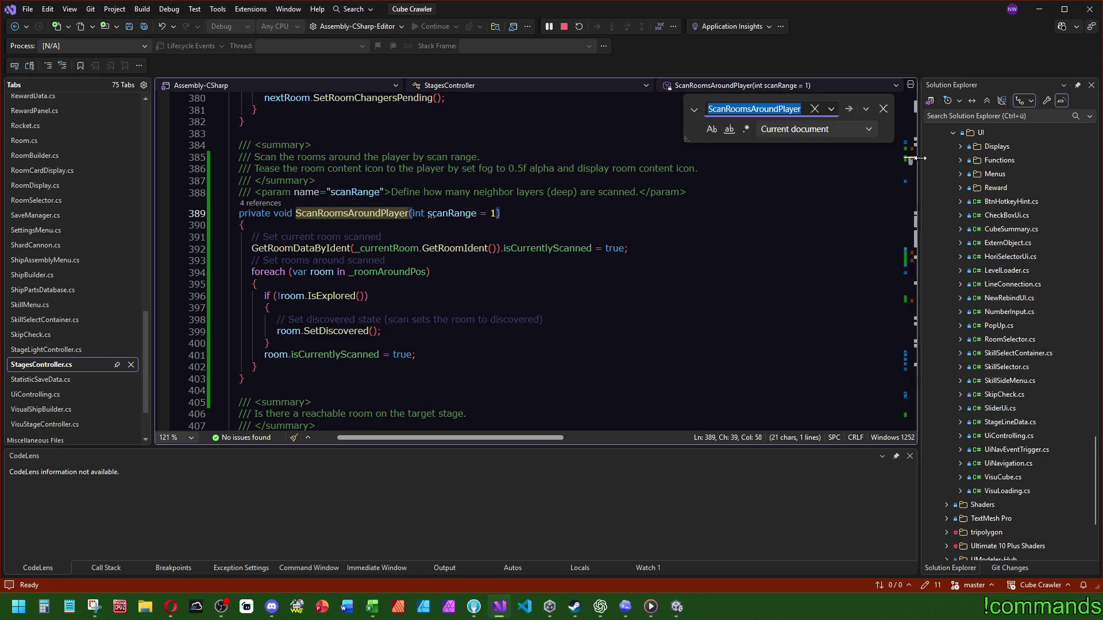
scroll(409, 288, up, 20)
scroll(409, 287, down, 5)
click(262, 162)
double_click(266, 117)
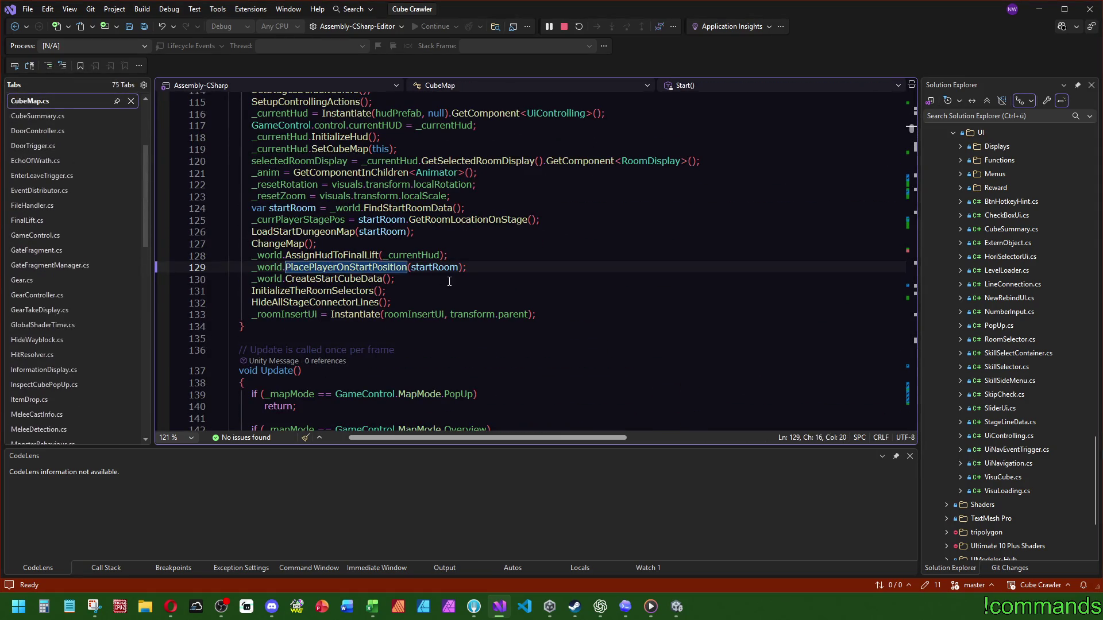
click(400, 283)
key(F12)
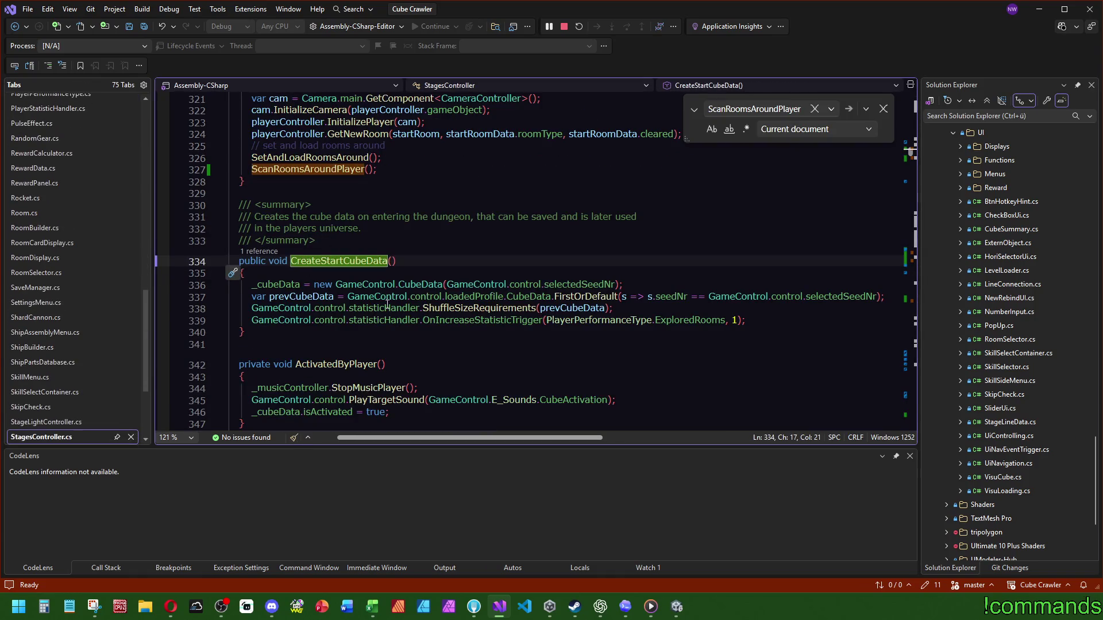
key(ctrl+minus)
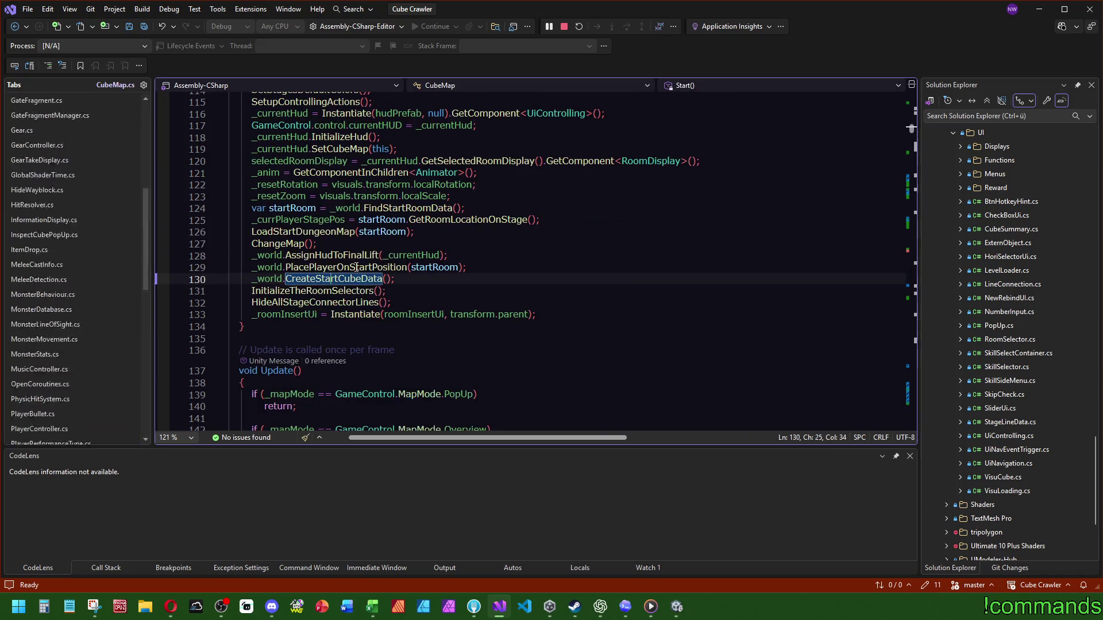
Step: Inspect the LoadStartDungeonMap and ChangeMap definitions and the startRoom and _currPlayerStagePos uses in Start()
click(289, 230)
key(F12)
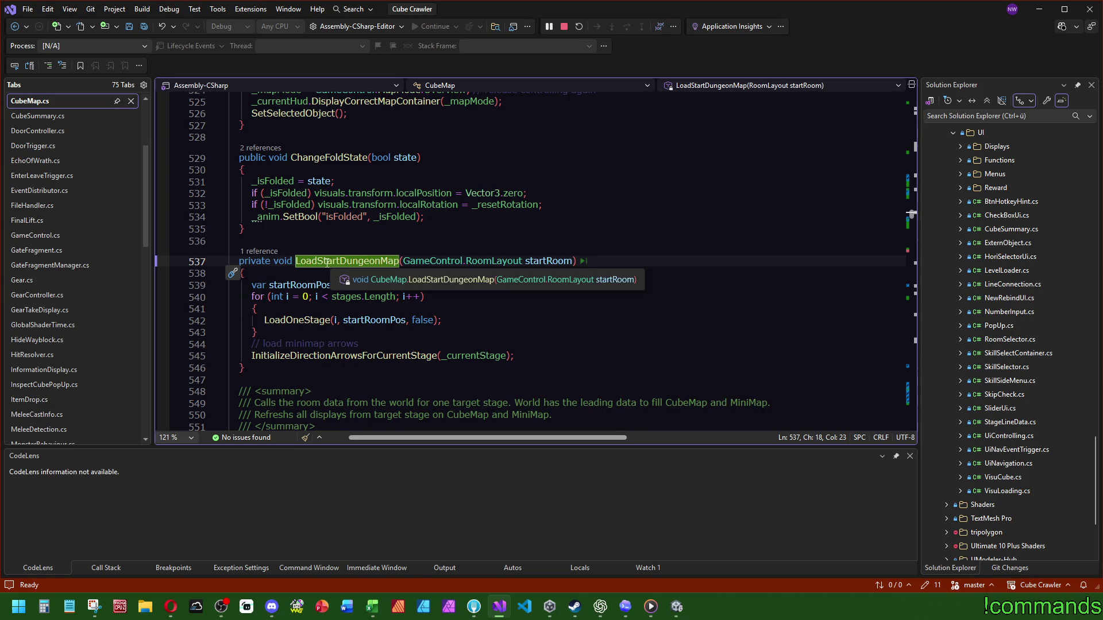
key(ctrl+minus)
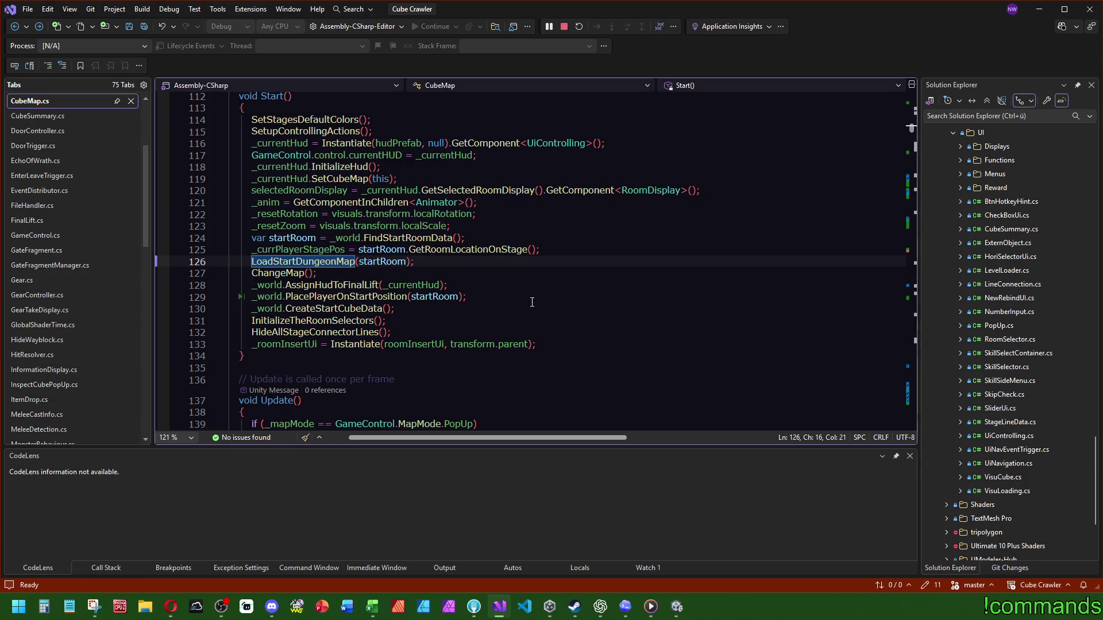
mouse_move(313, 262)
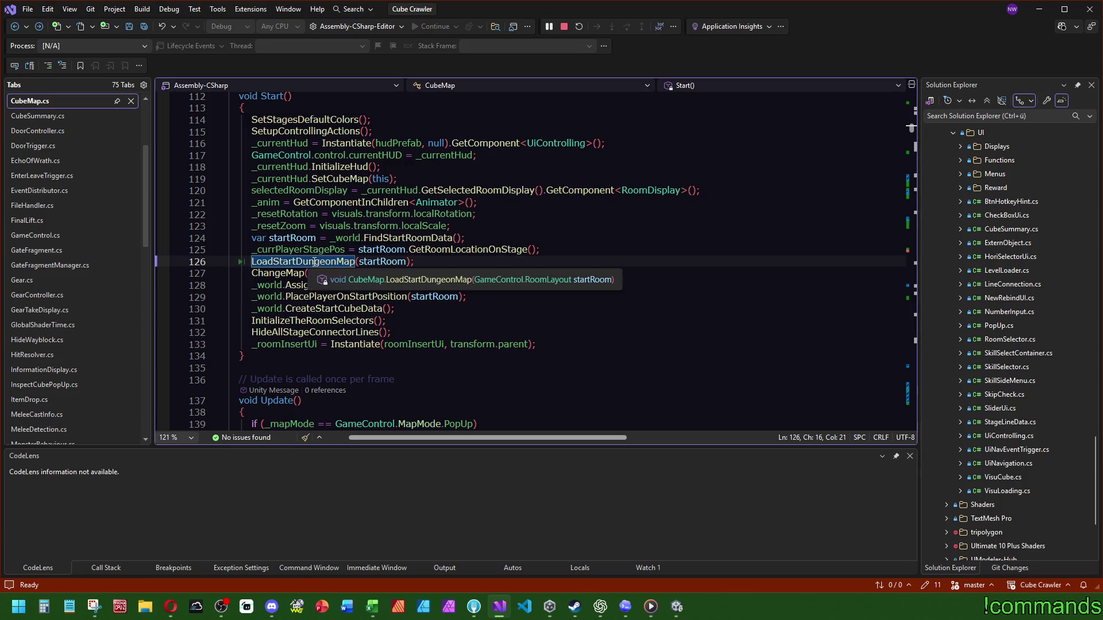
double_click(304, 250)
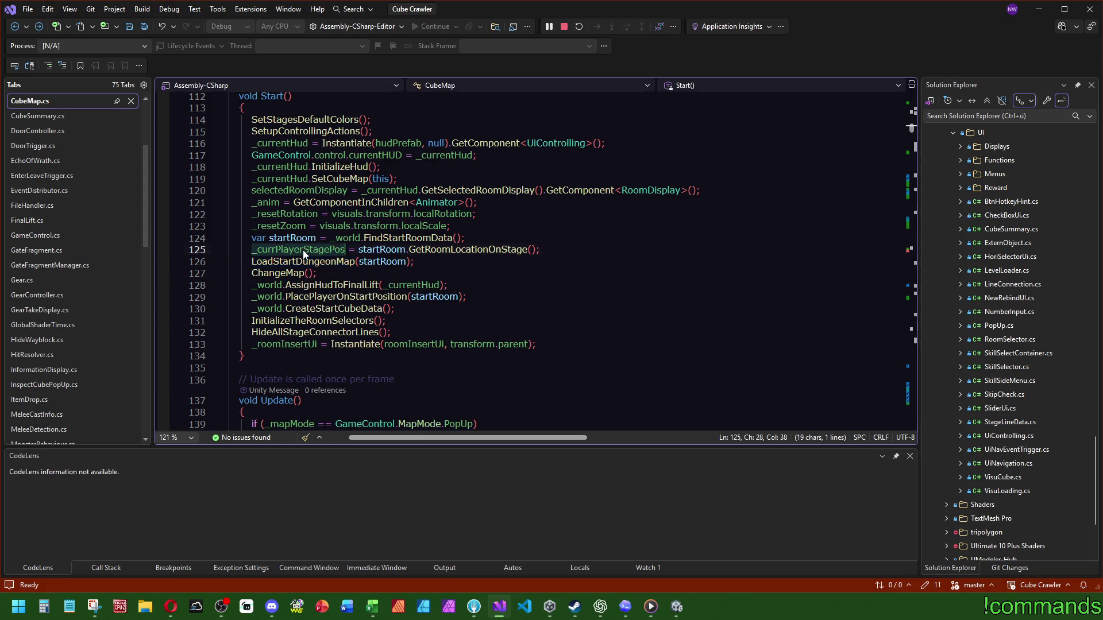
double_click(383, 261)
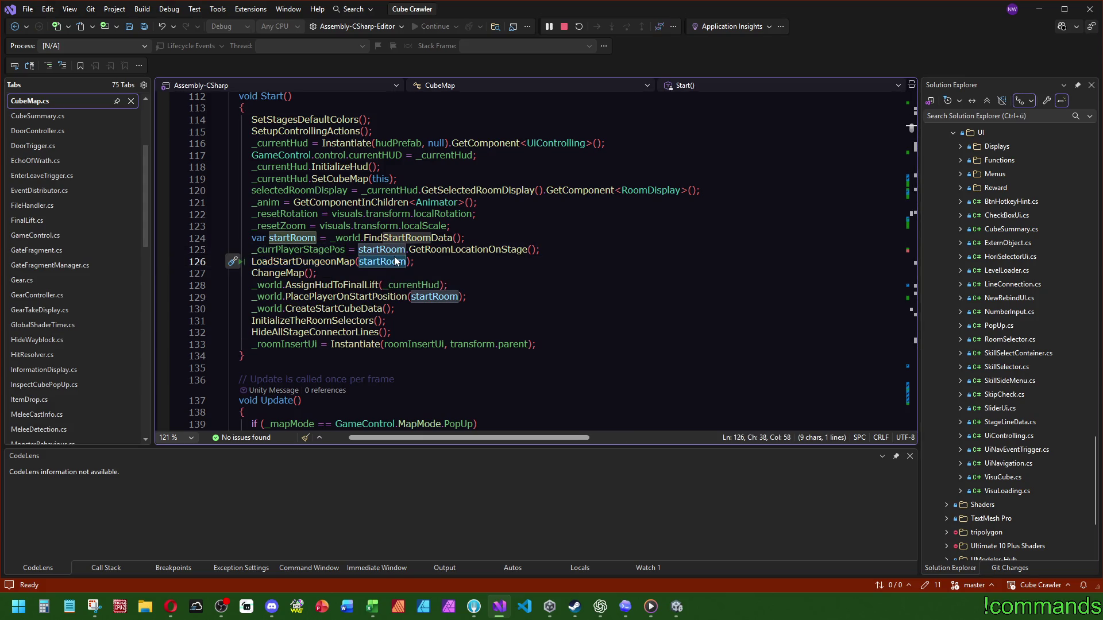
mouse_move(326, 298)
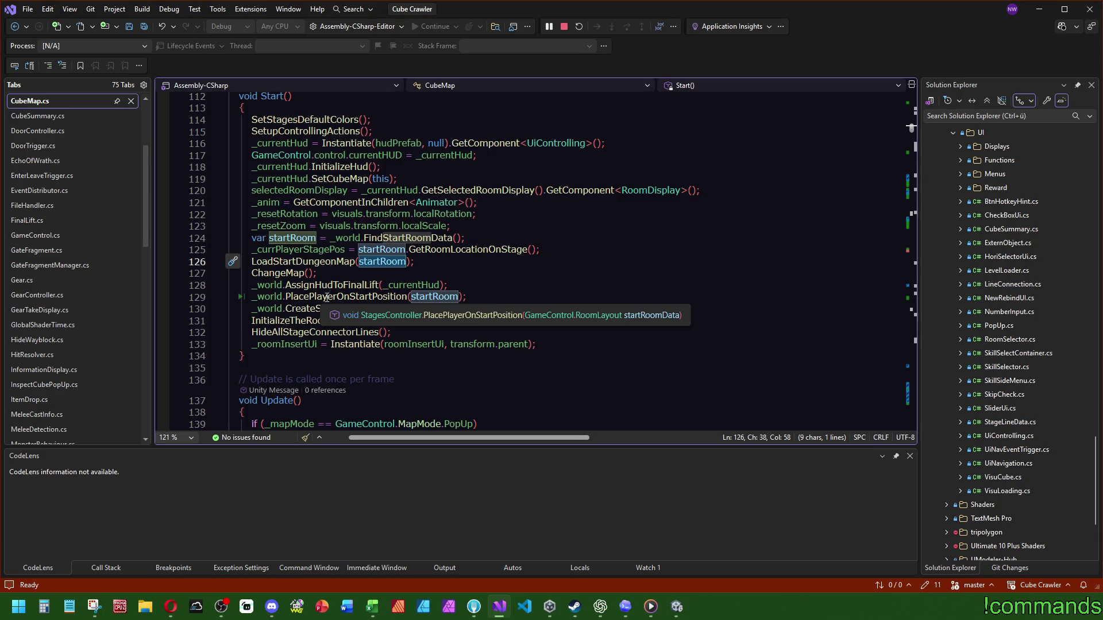
double_click(326, 262)
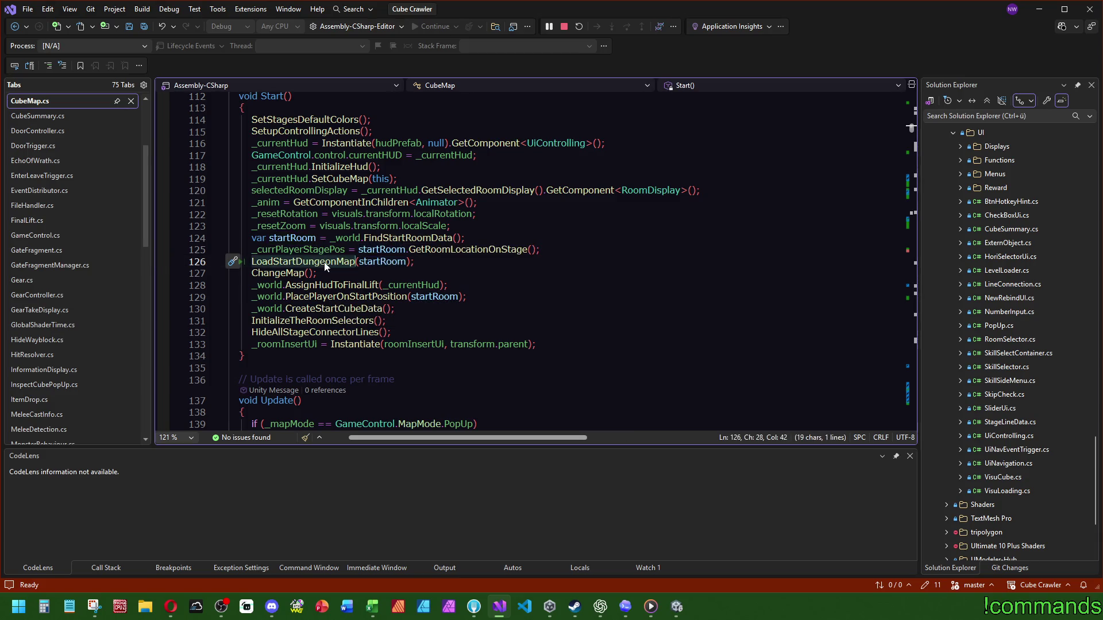
click(287, 273)
key(F12)
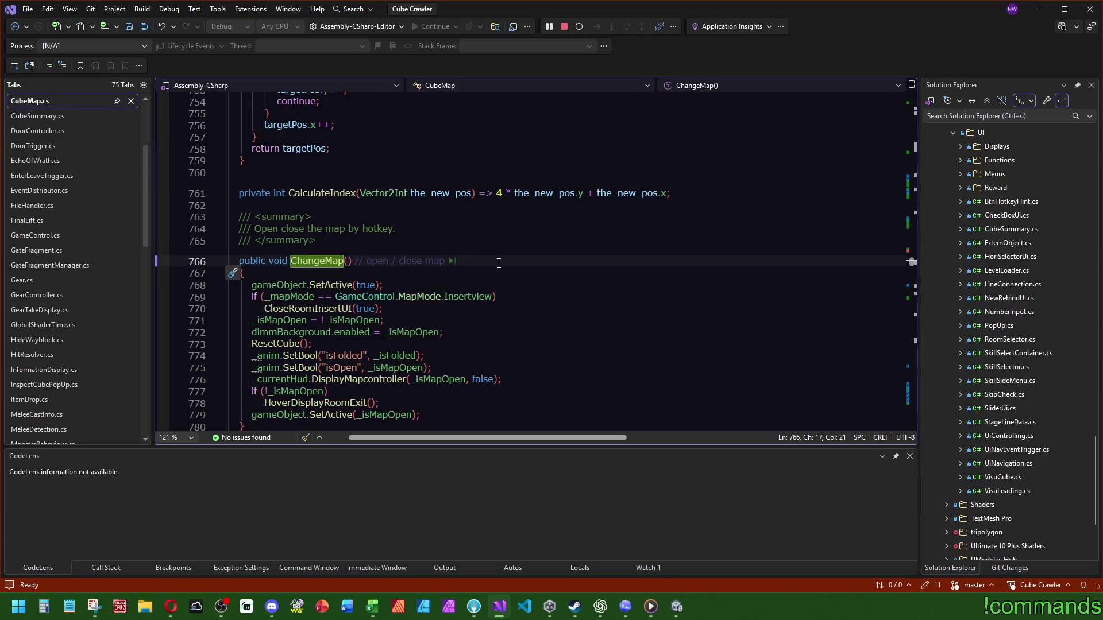
scroll(497, 264, down, 3)
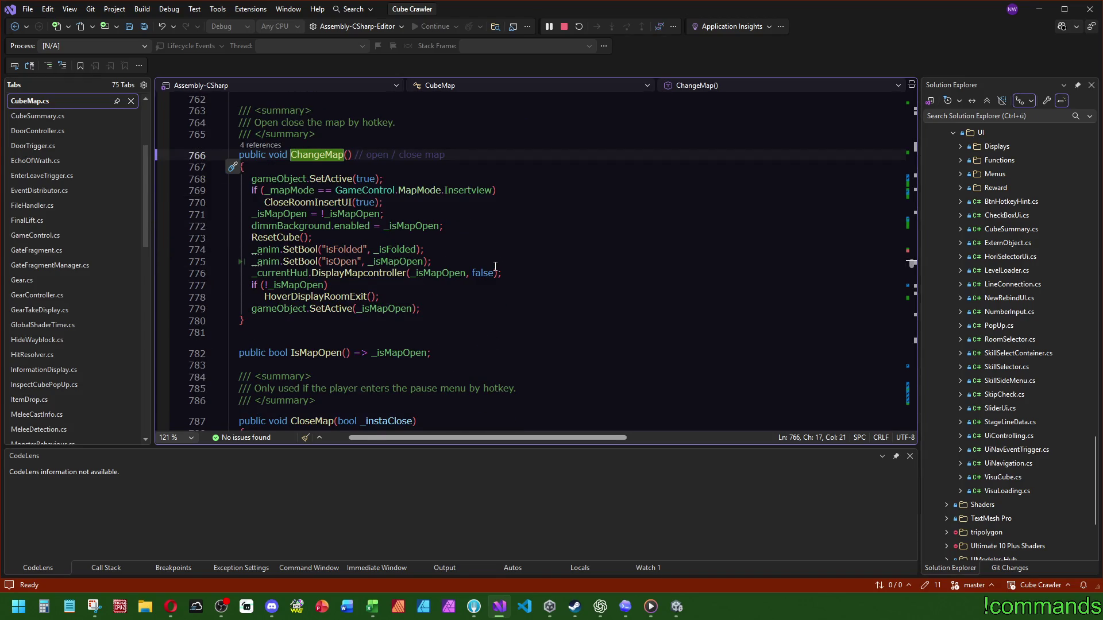
key(ctrl+minus)
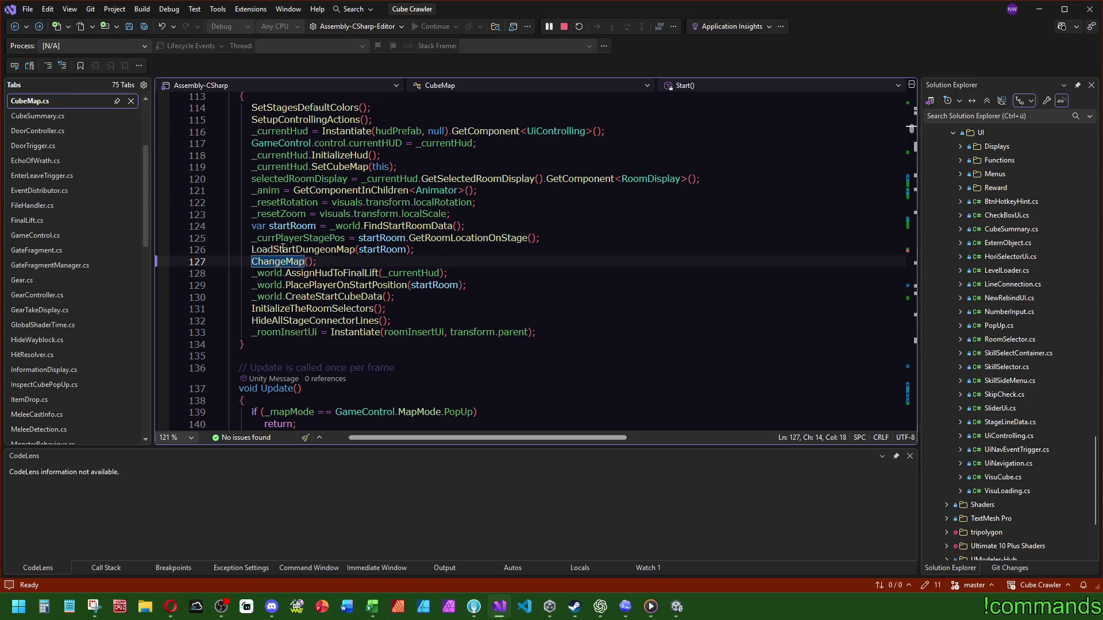
Step: Trace LoadStartDungeonMap's startRoom and startRoomPos into the LoadOneStage call
mouse_move(357, 297)
mouse_move(324, 248)
ctrl+click(323, 248)
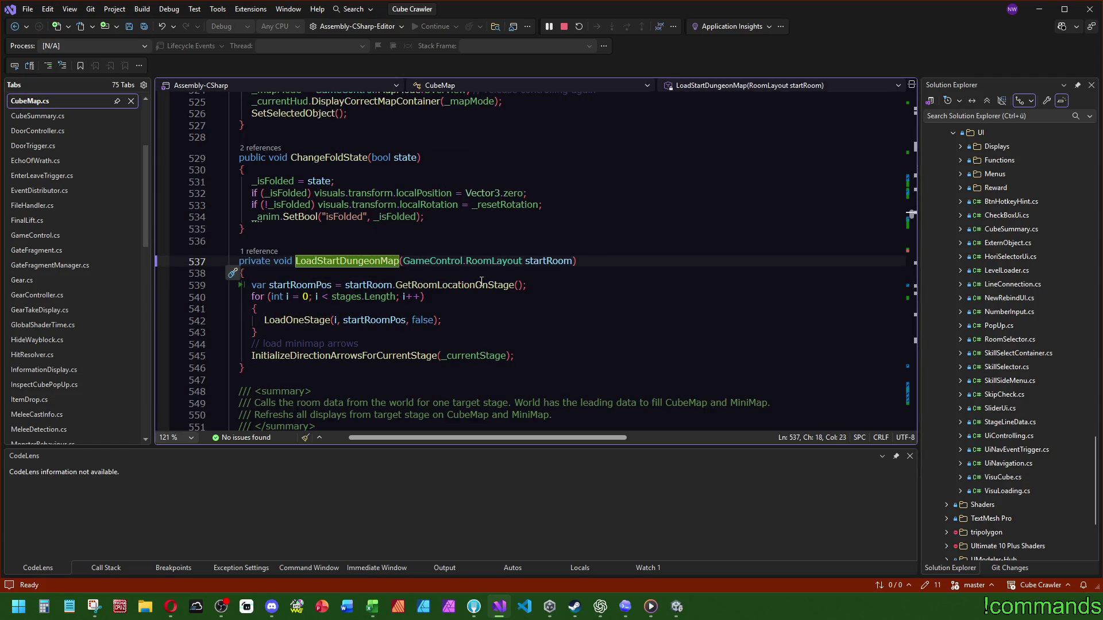
click(546, 261)
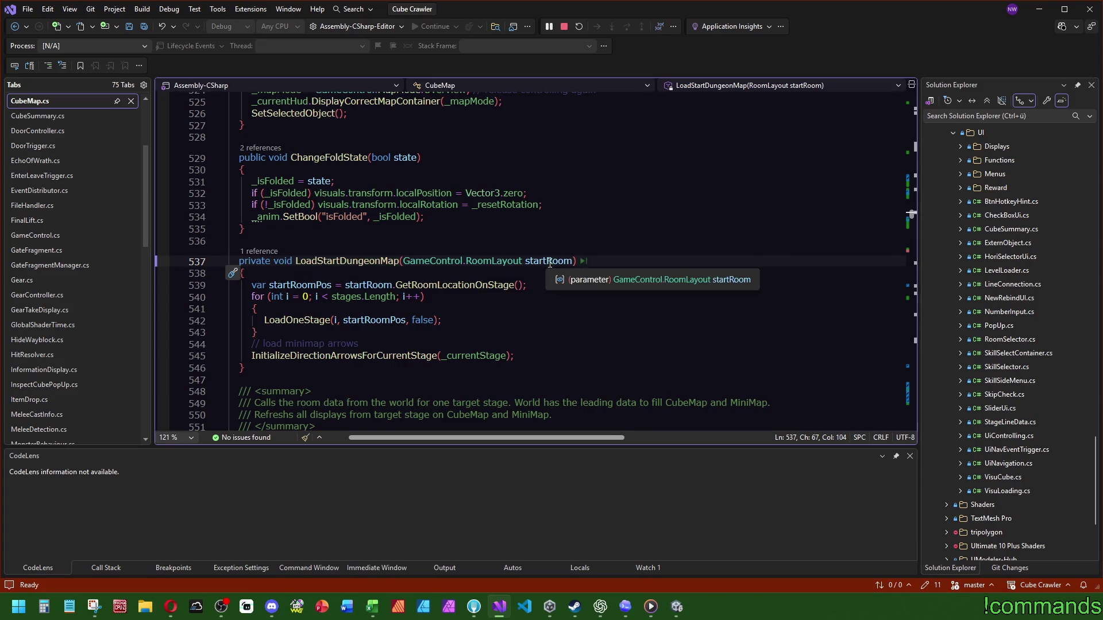
click(310, 285)
ctrl+click(297, 320)
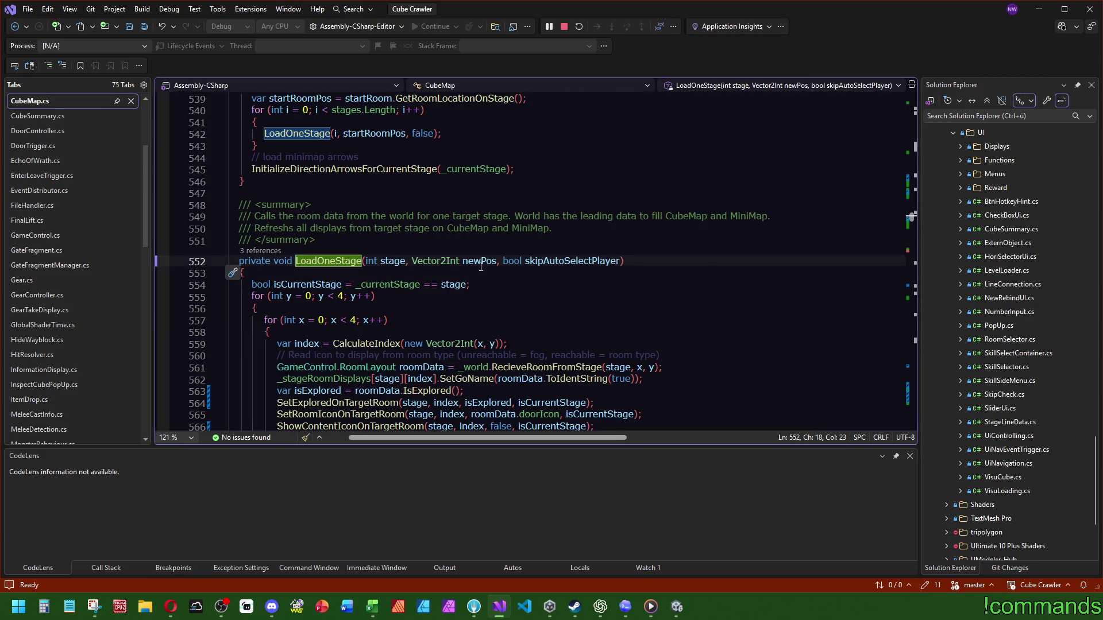
key(ctrl+minus)
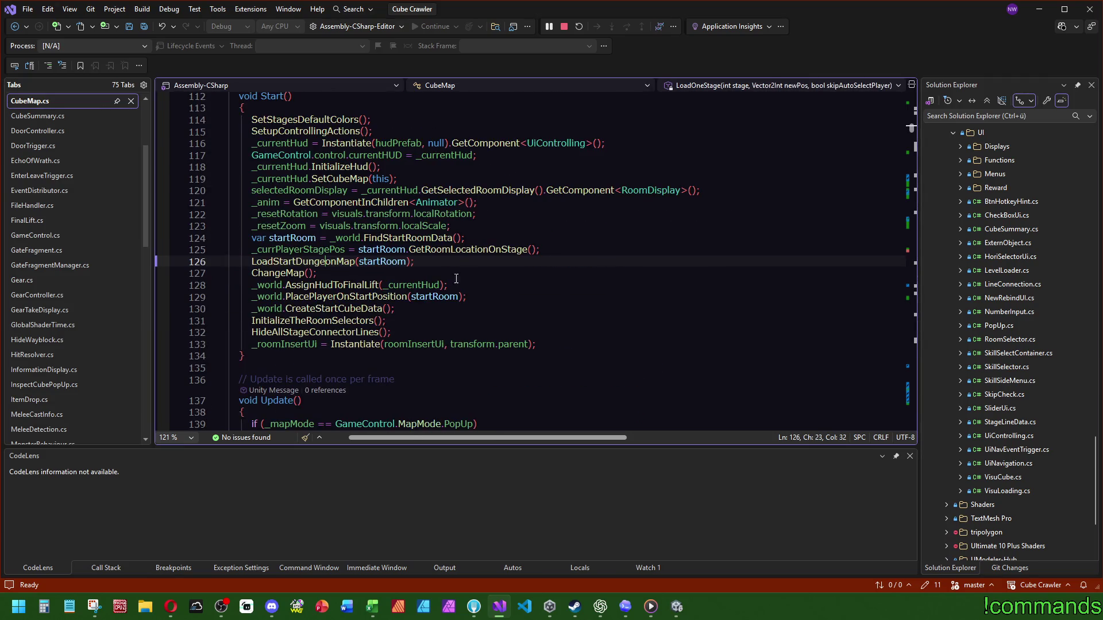
key(ctrl+shift+minus)
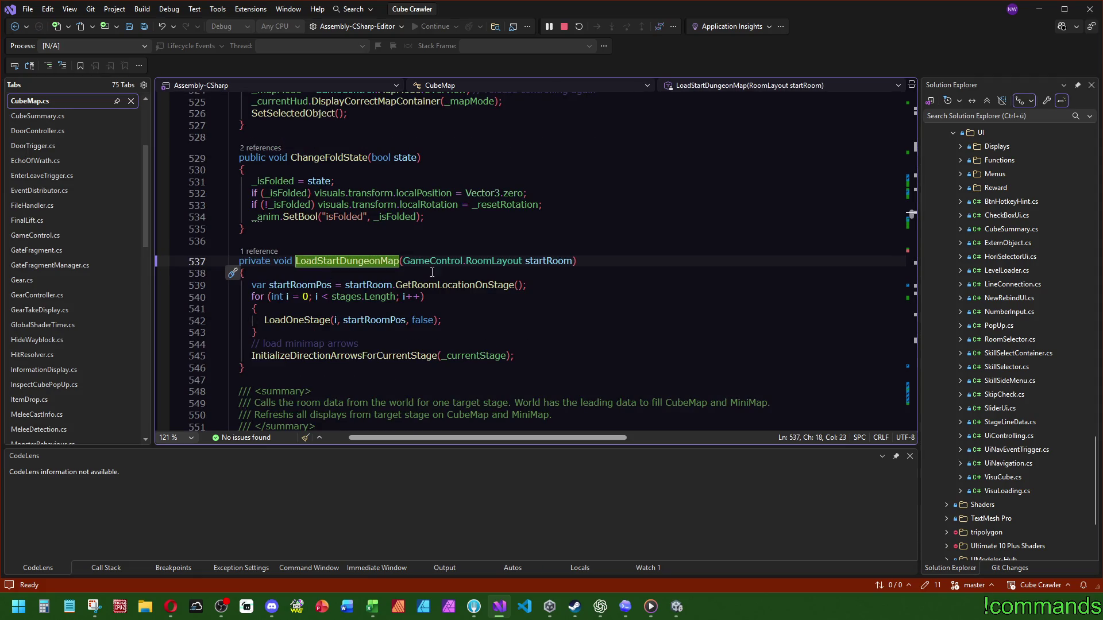
Step: Read LoadOneStage's fog logic and newPos uses, then navigate back to Start()
ctrl+click(290, 322)
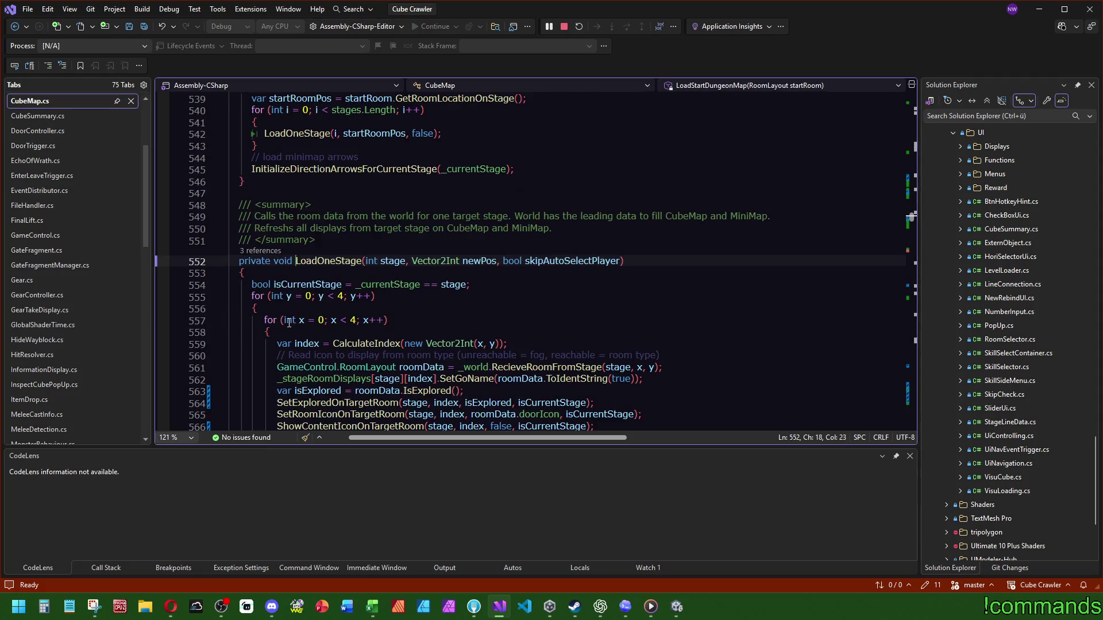
scroll(398, 320, down, 10)
scroll(398, 320, up, 5)
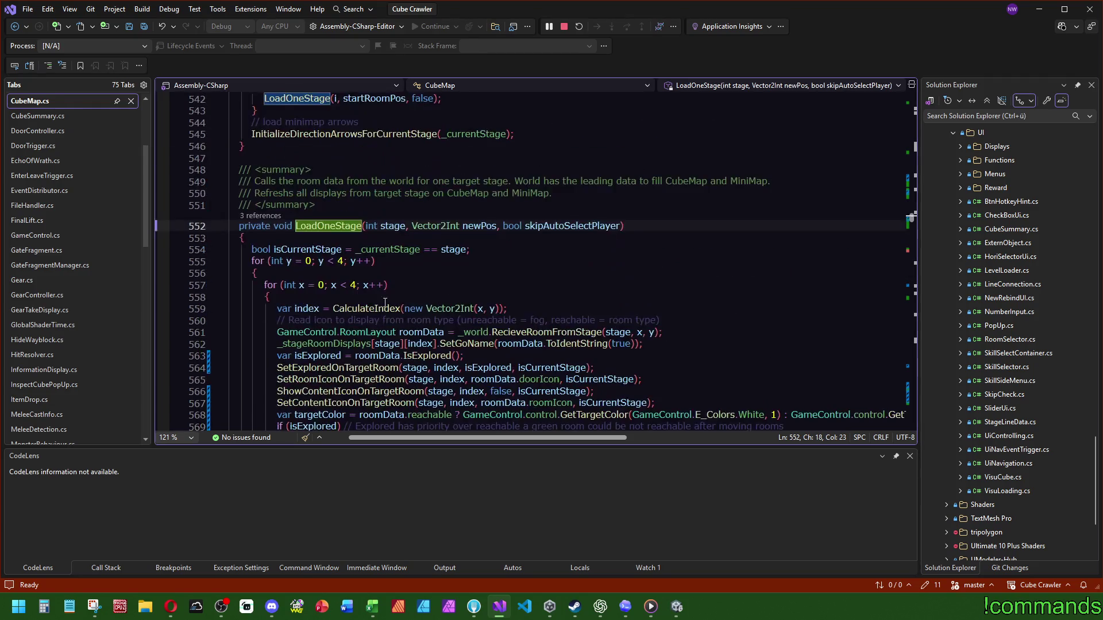
double_click(479, 227)
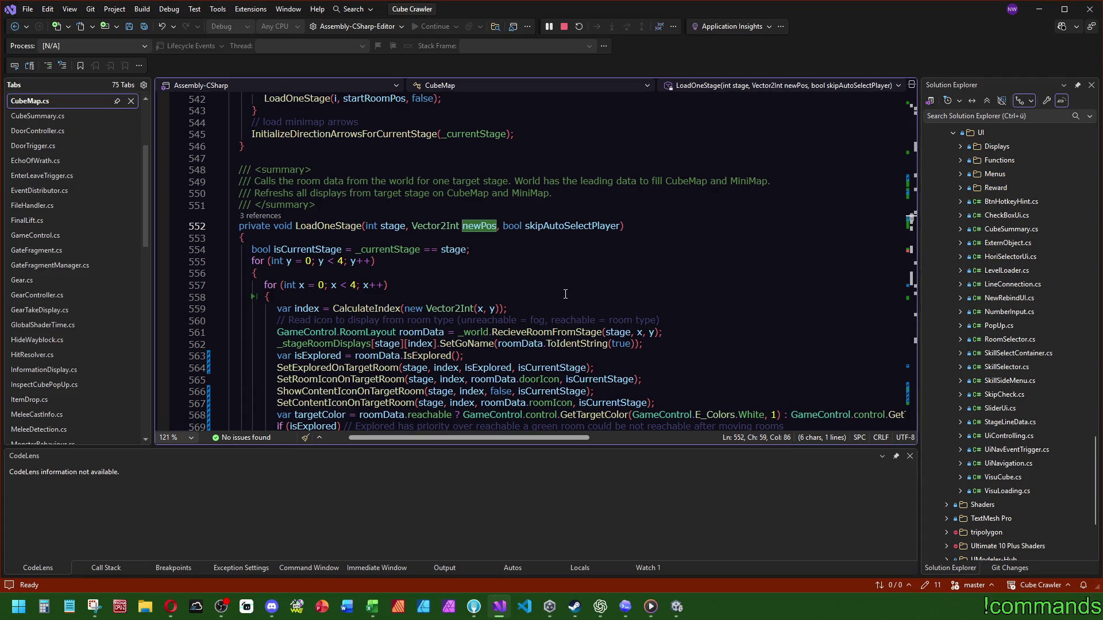
scroll(569, 275, down, 6)
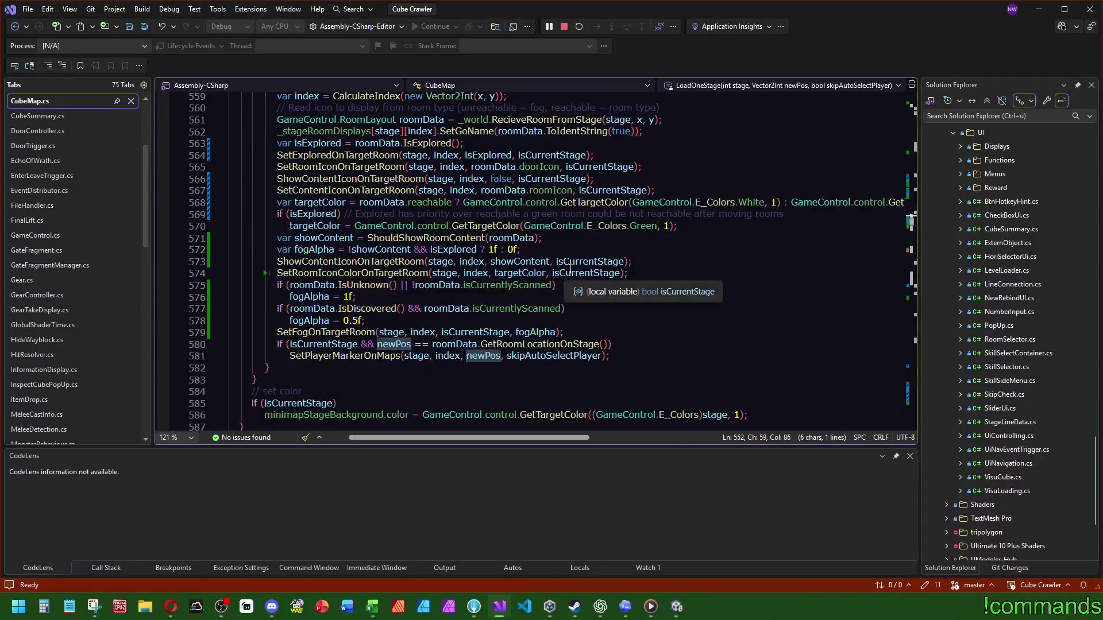
scroll(570, 265, down, 4)
key(ctrl+minus)
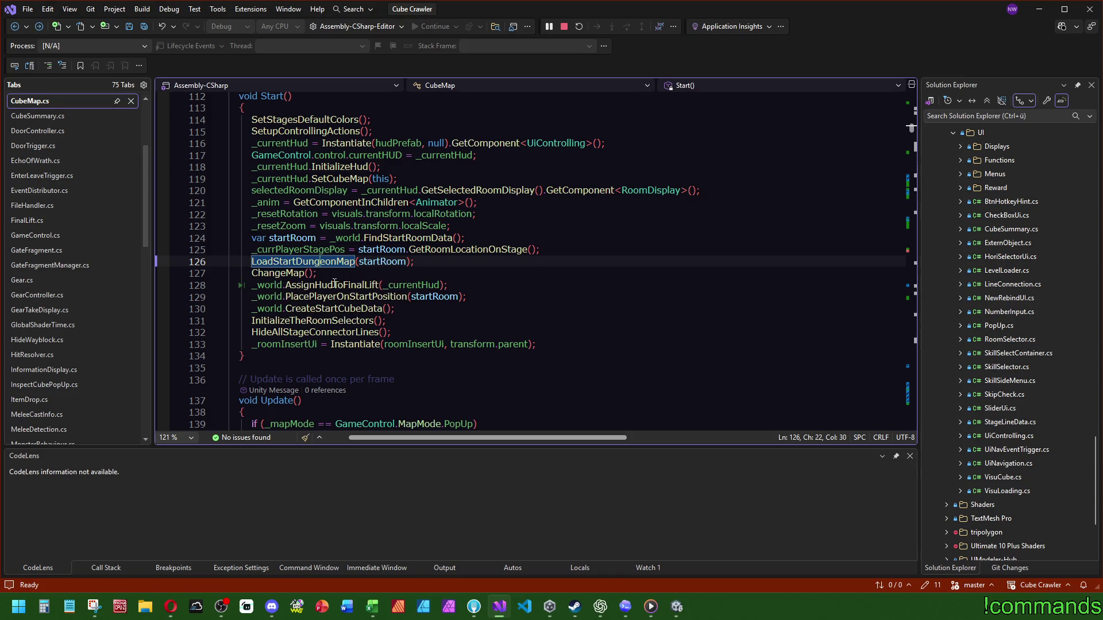
click(328, 285)
key(shift+F12)
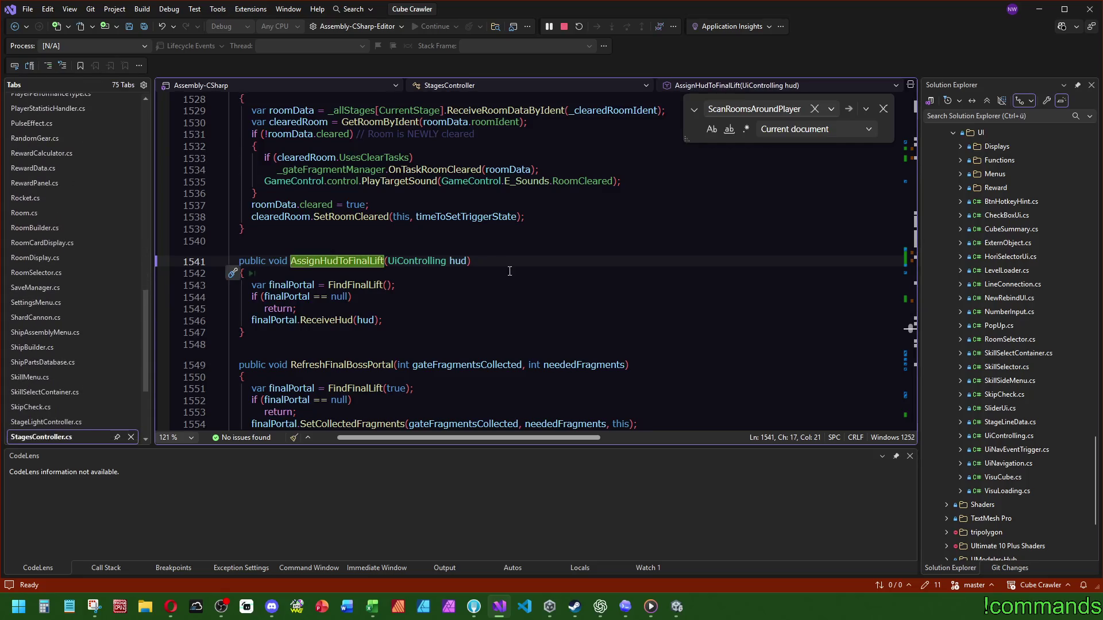
click(334, 300)
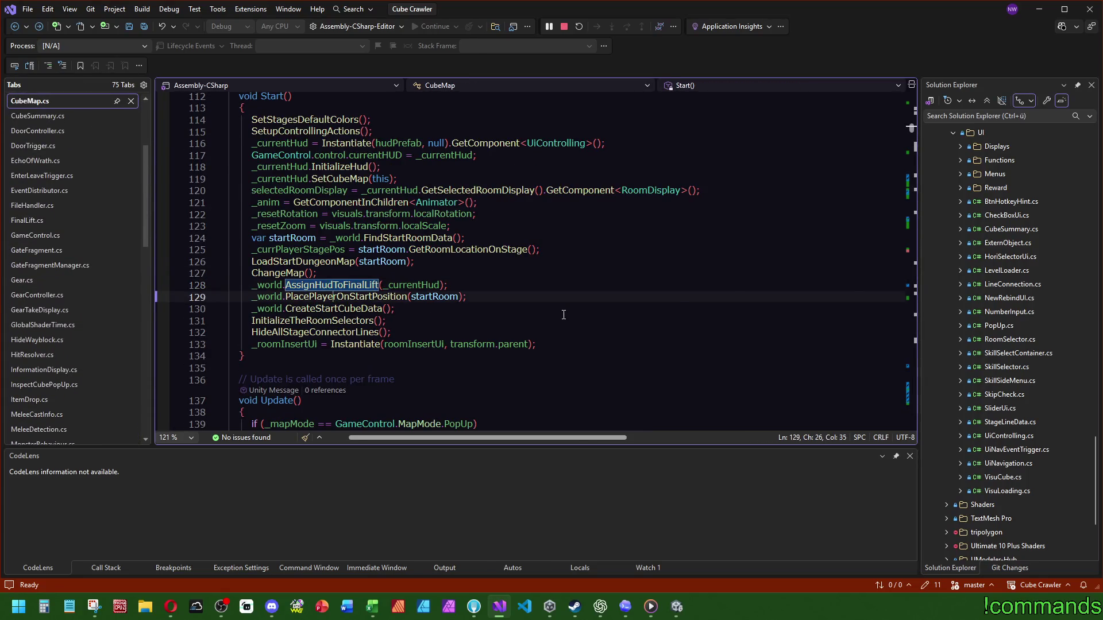
key(F12)
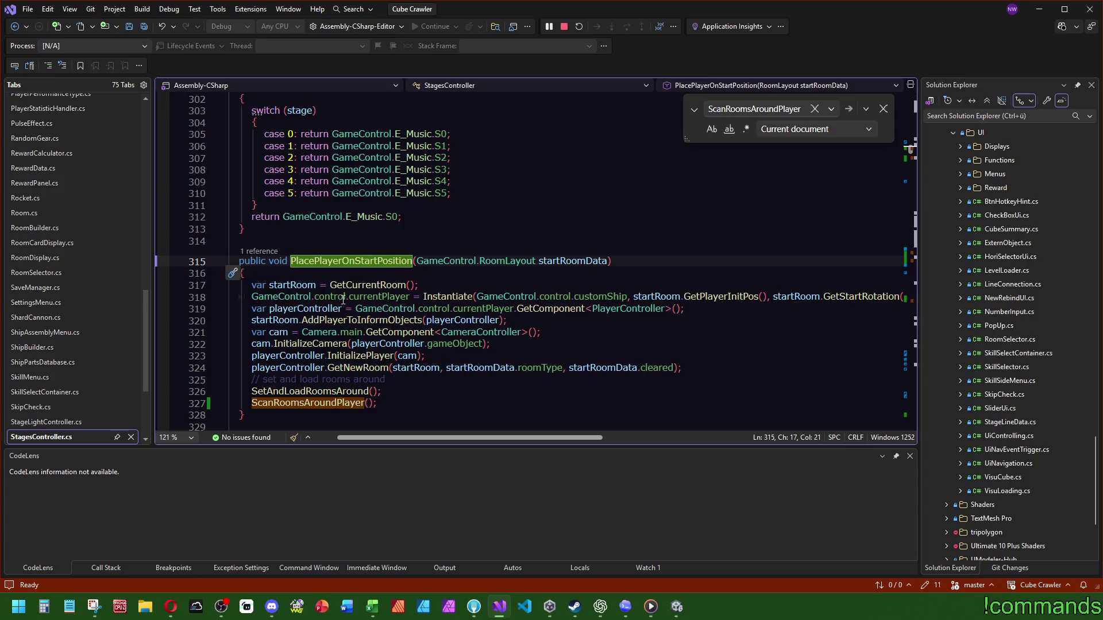
key(ctrl+minus)
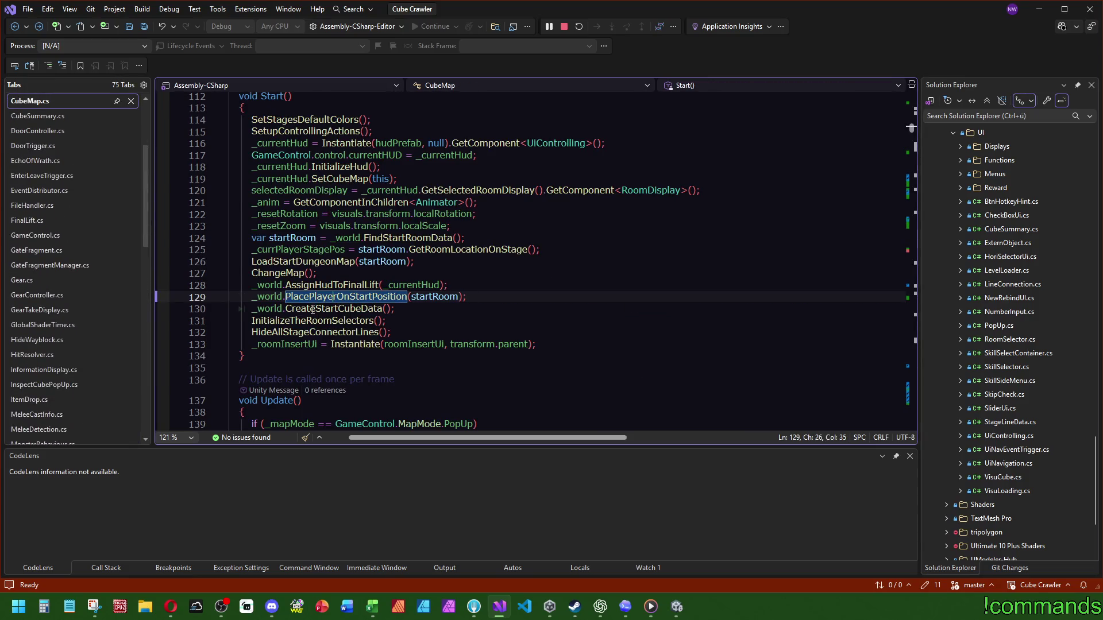
mouse_move(312, 310)
drag(572, 274, 586, 247)
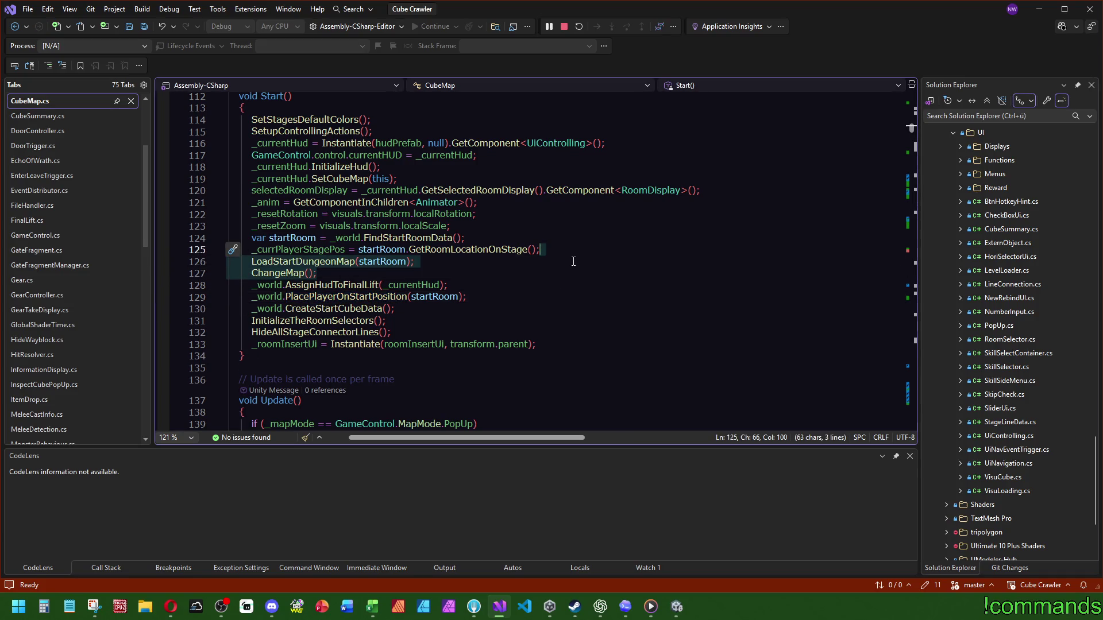
key(alt+Down)
key(alt+Down)
key(alt+Down)
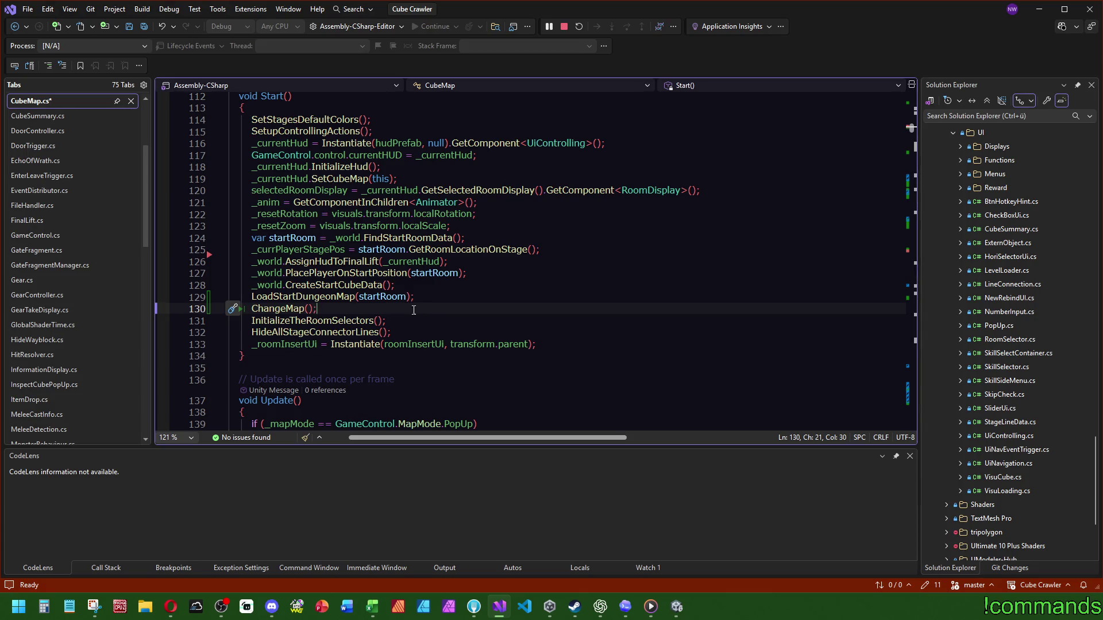
key(F12)
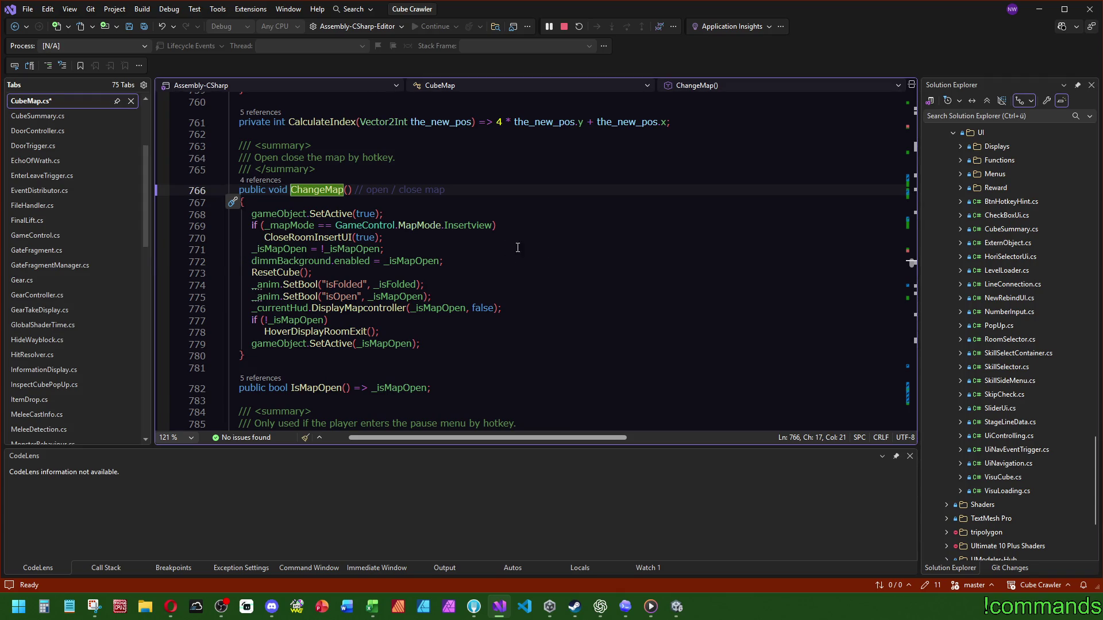
key(ctrl+minus)
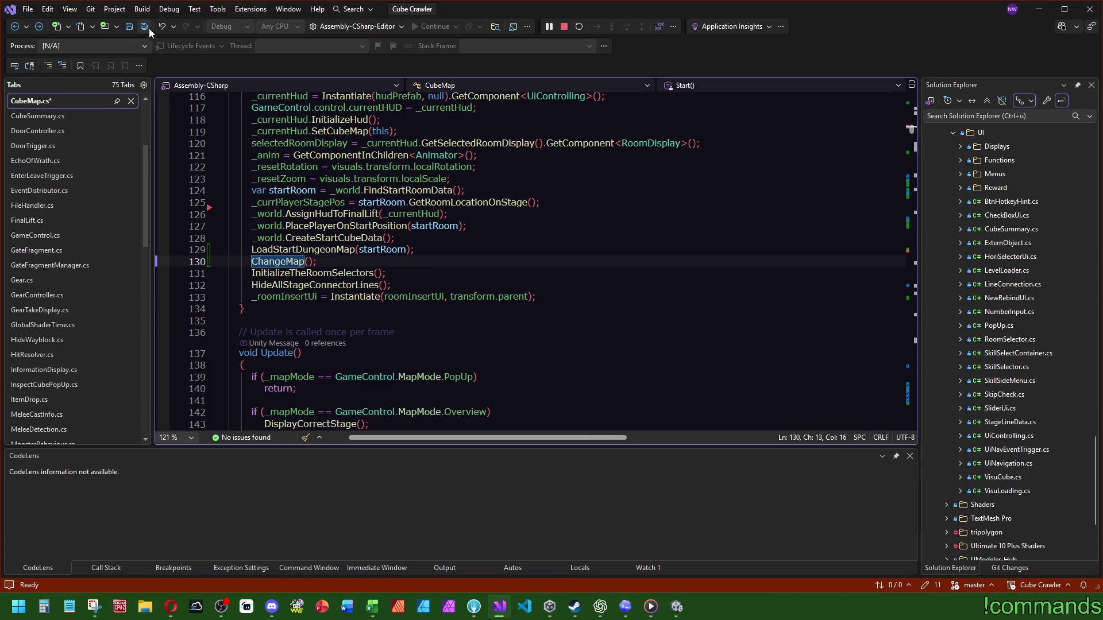
mouse_move(301, 252)
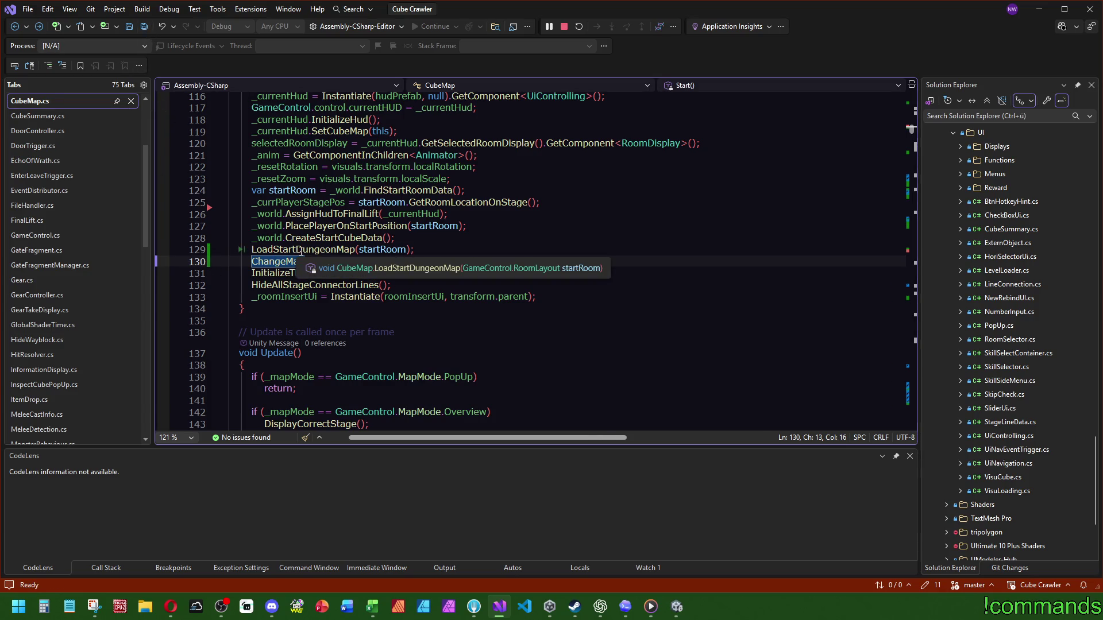
mouse_move(676, 606)
click(733, 544)
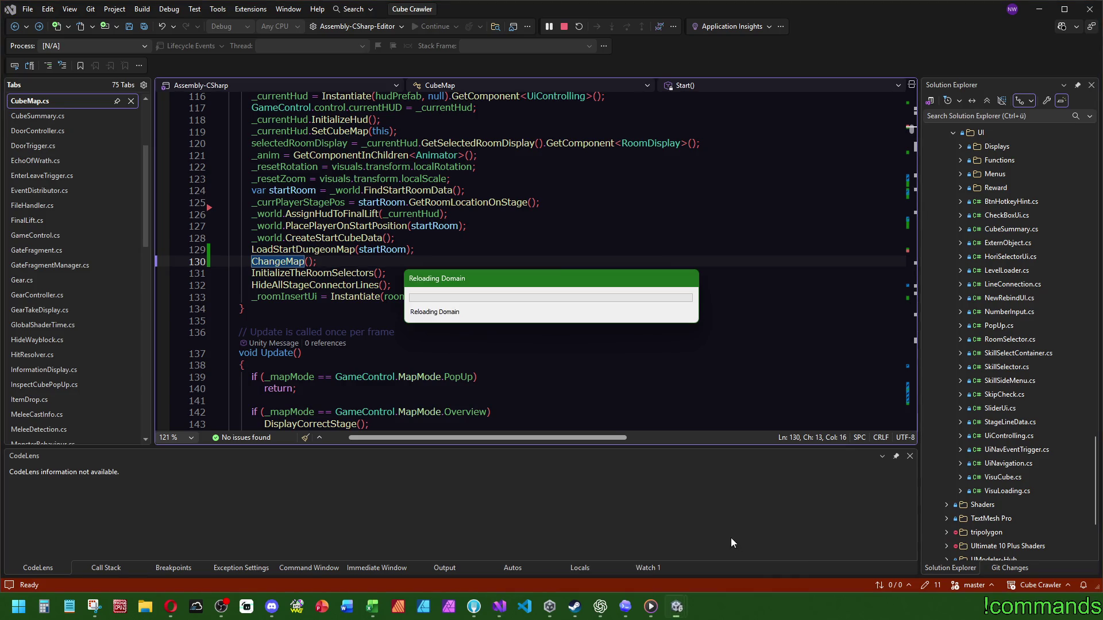
mouse_move(330, 289)
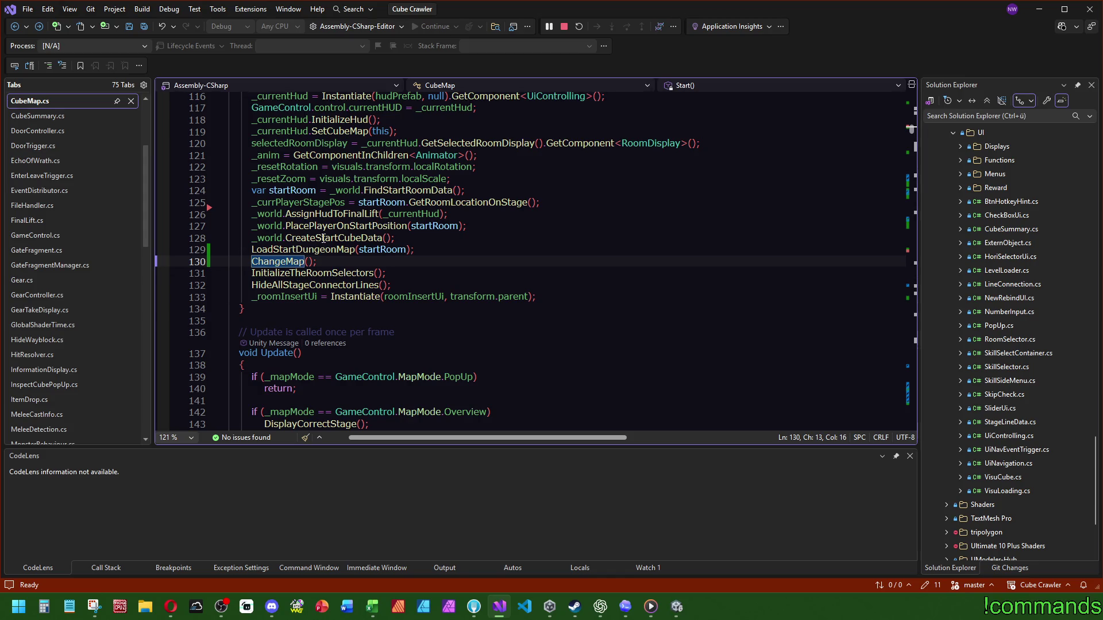
click(676, 607)
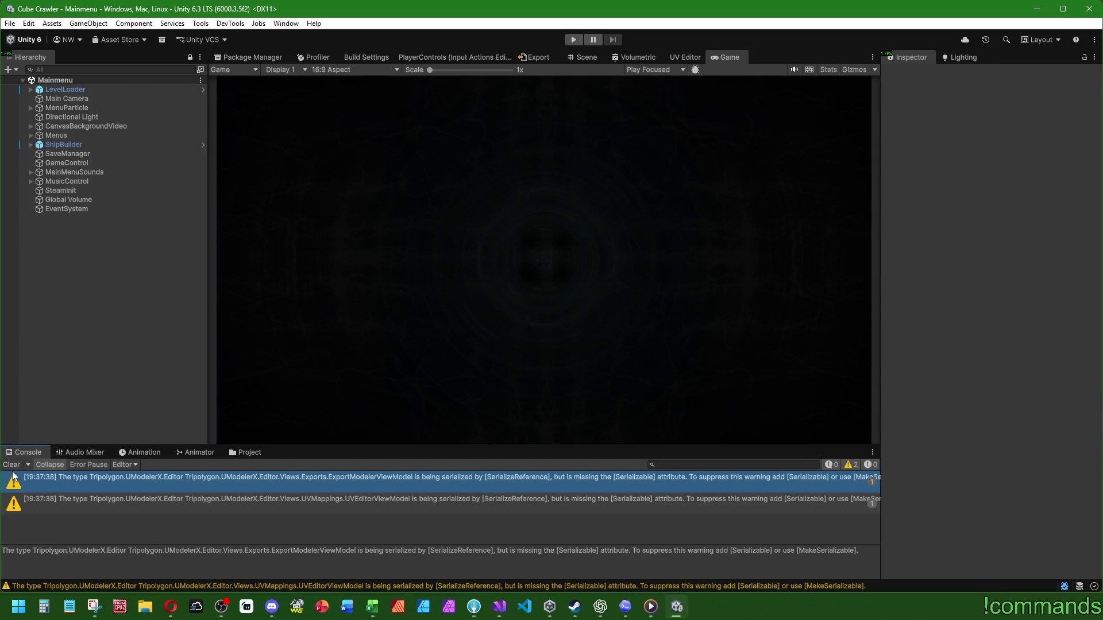
Step: Enter Play mode from the Mainmenu scene and skip the Dungeon intro with Esc
click(573, 39)
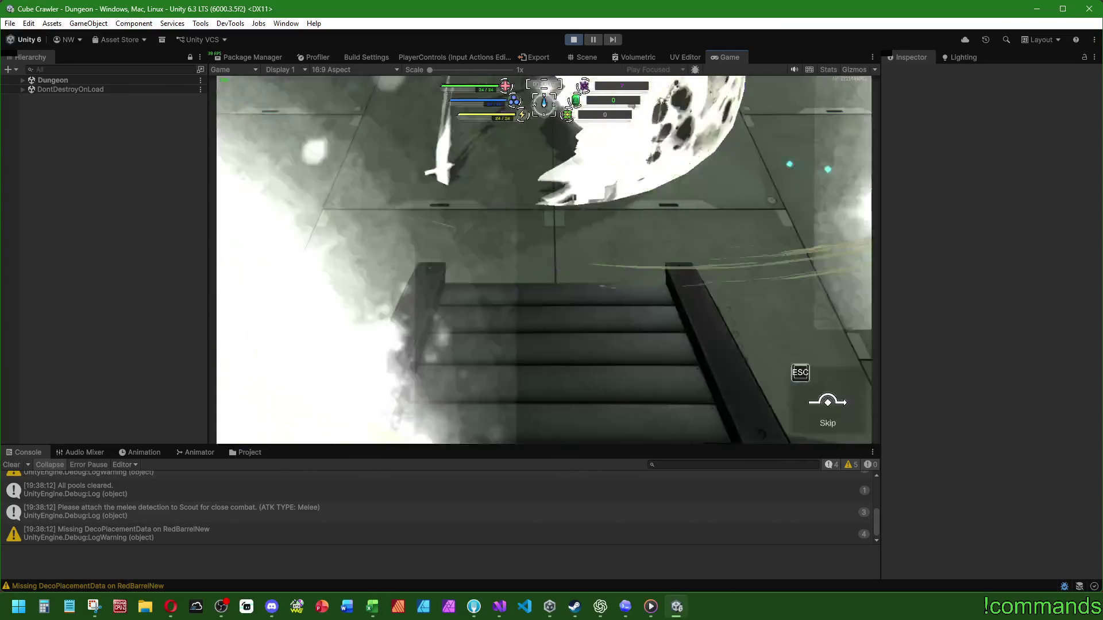
key(Escape)
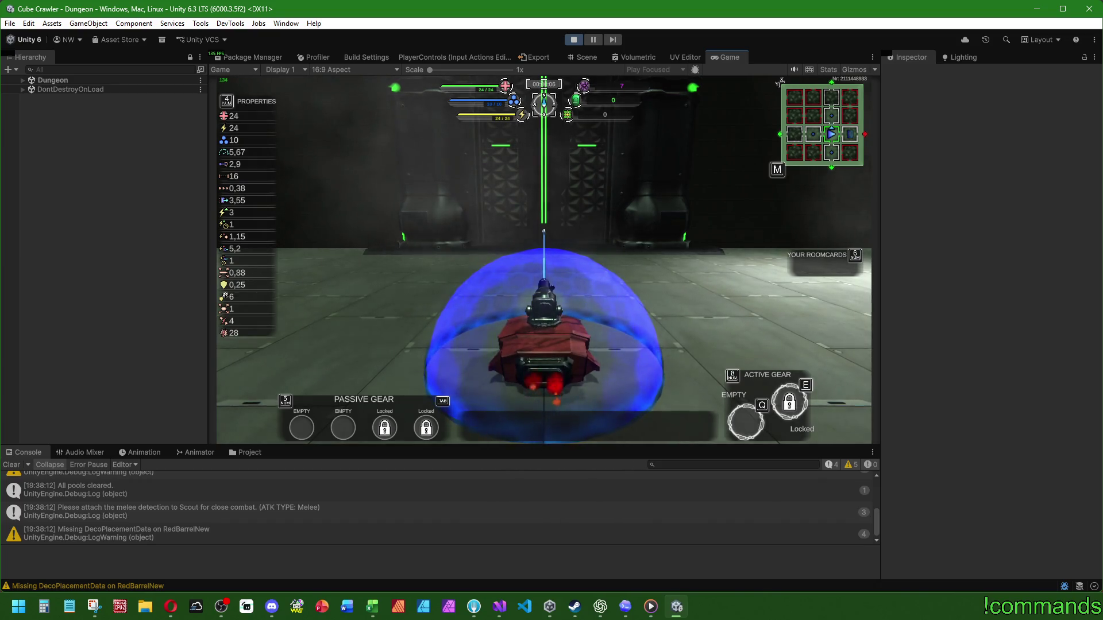
Step: Open the dungeon map and check fog on the rooms north and south of the start room
key(d)
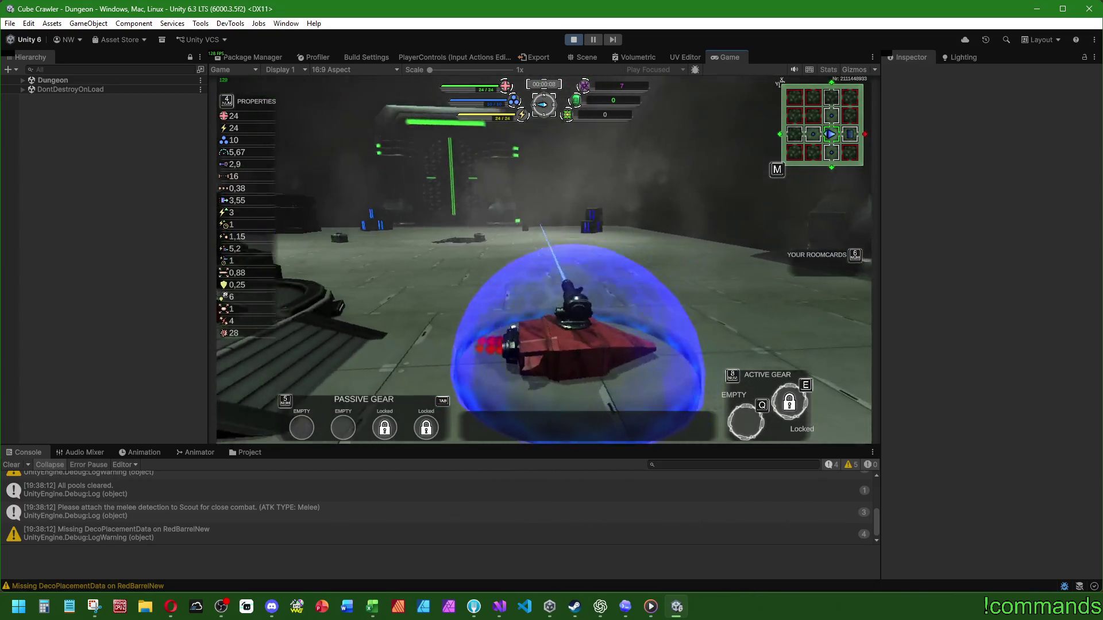
key(m)
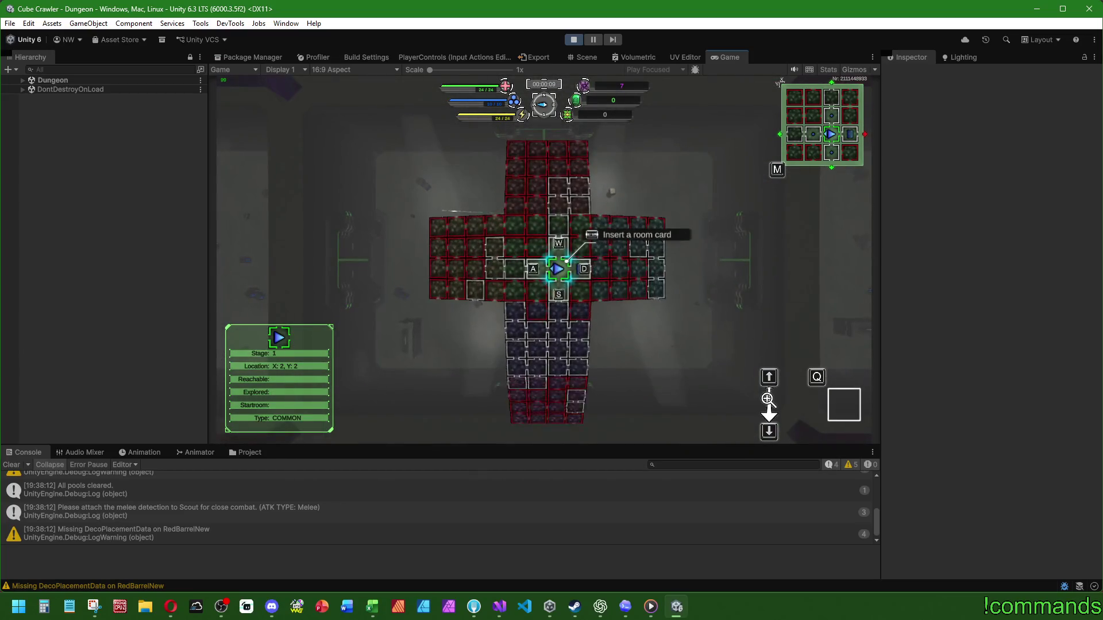
scroll(770, 402, up, 2)
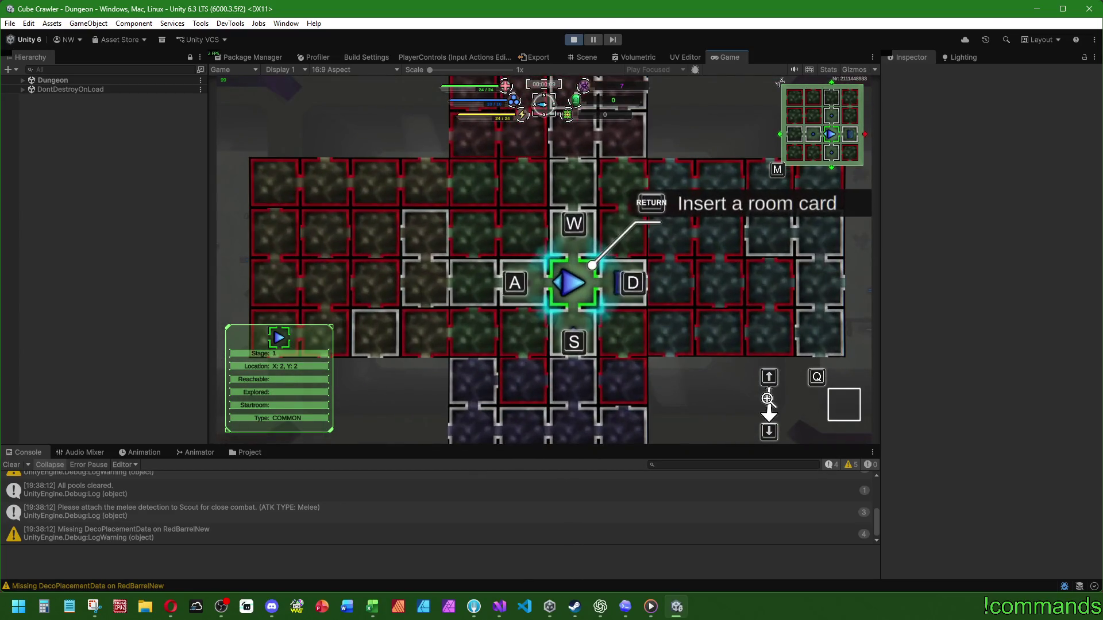
key(w)
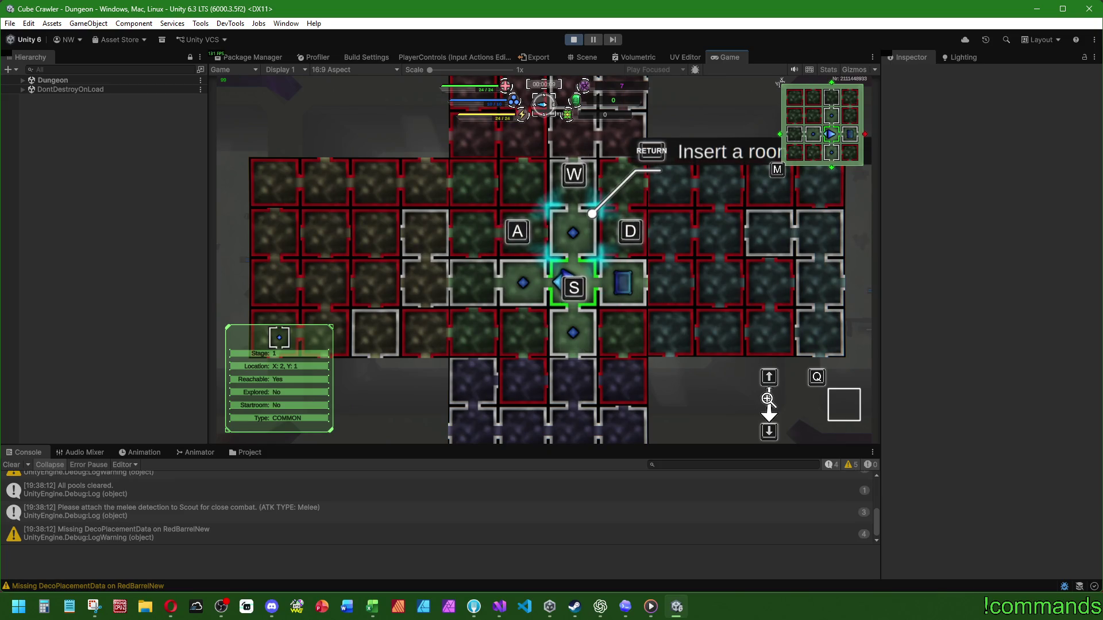
key(s)
key(s)
scroll(767, 398, up, 1)
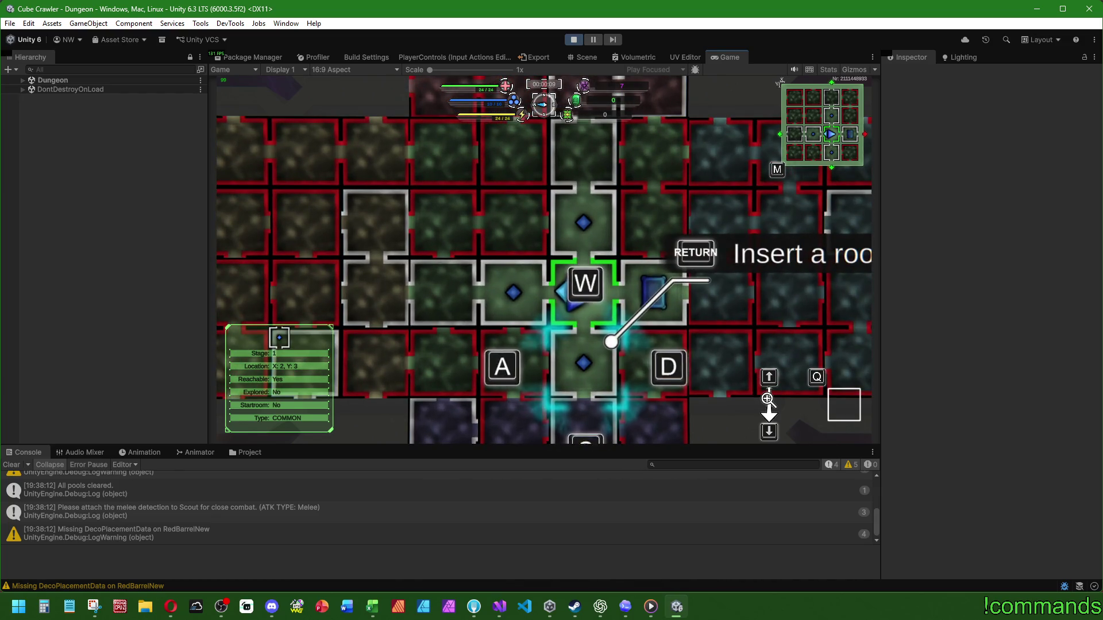
scroll(766, 398, down, 2)
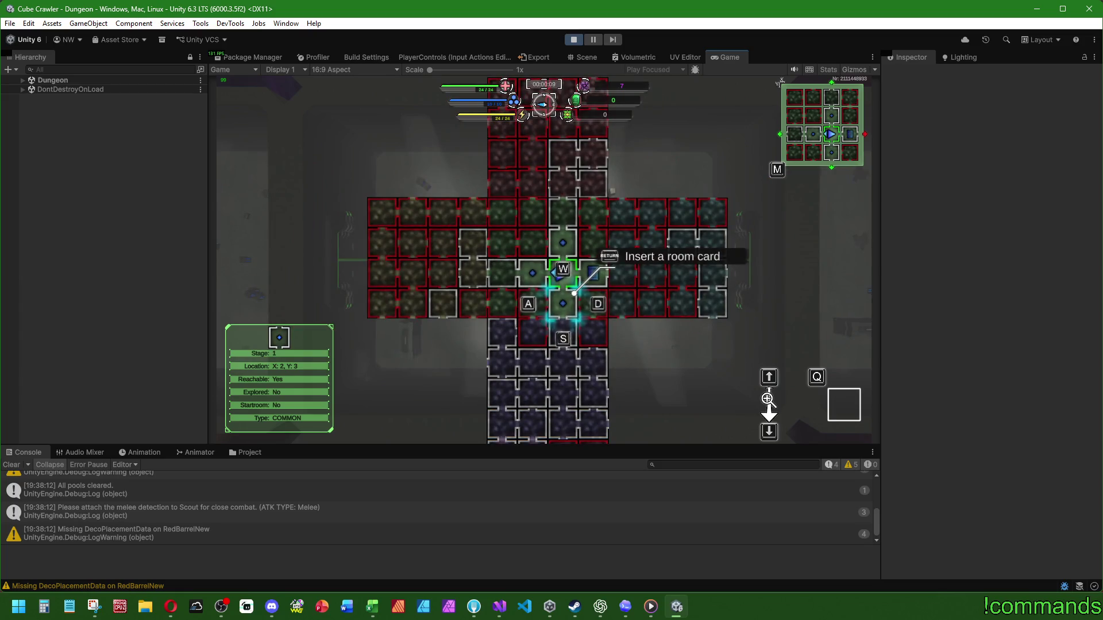
key(w)
key(w)
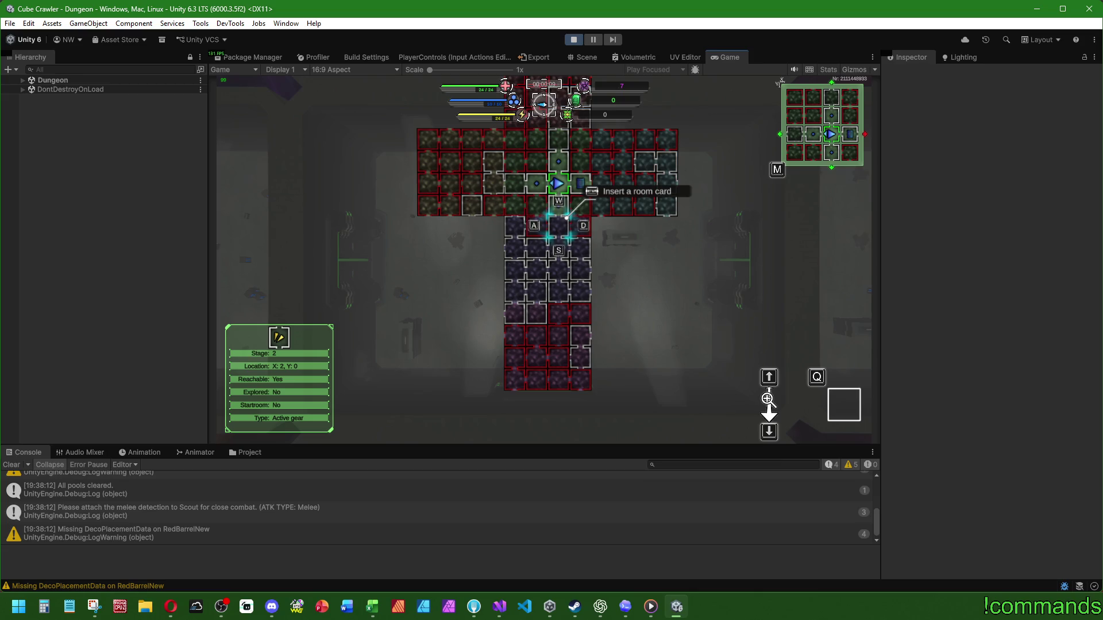
scroll(766, 398, up, 2)
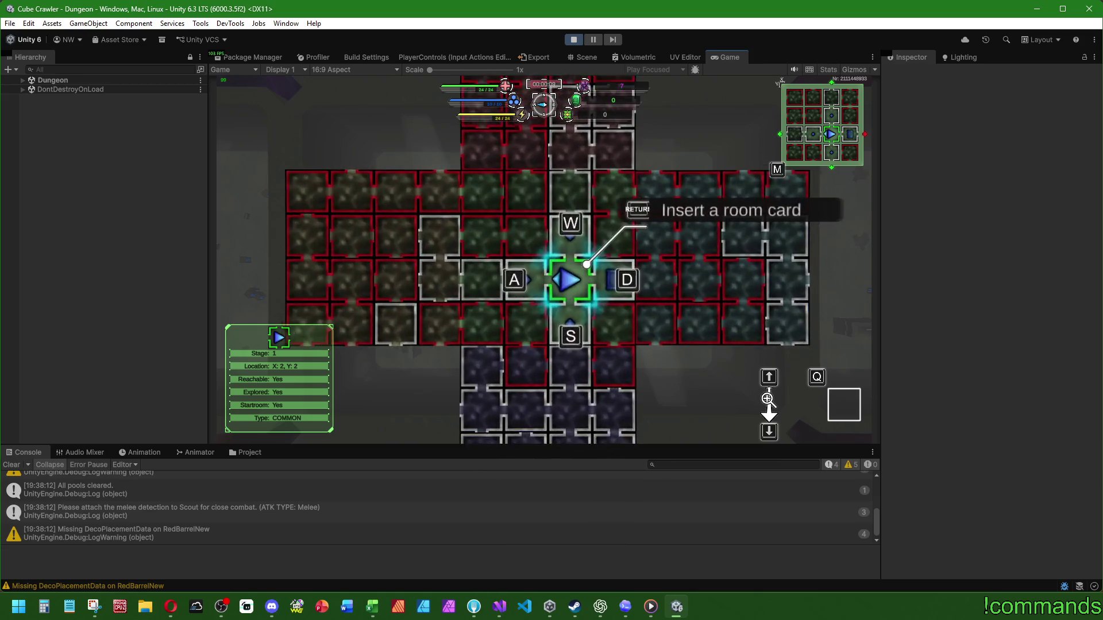
scroll(767, 398, down, 3)
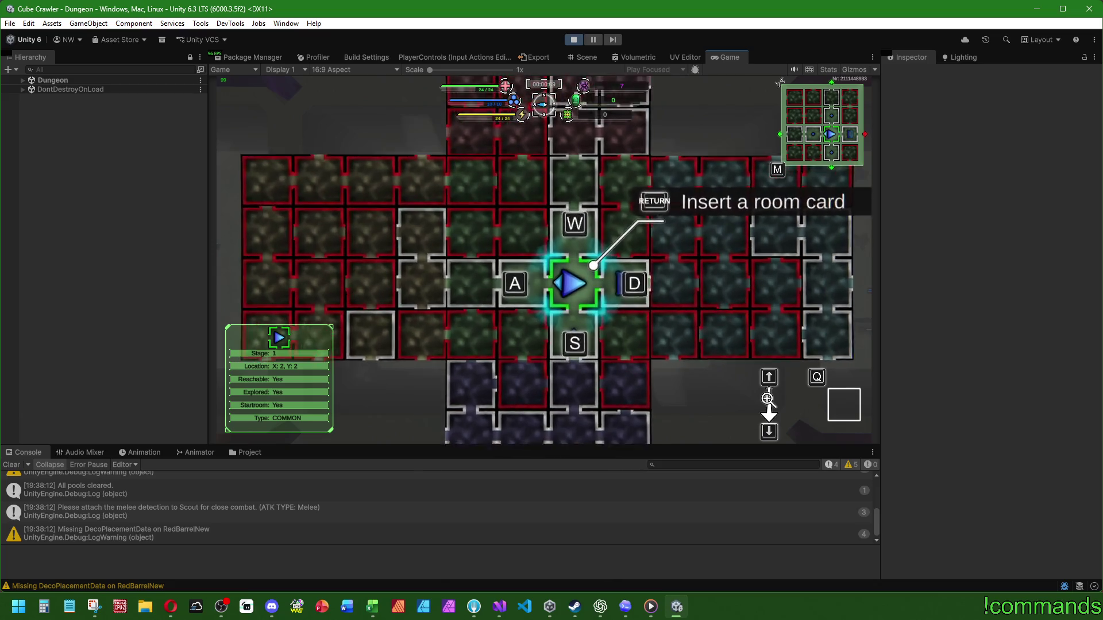
scroll(767, 398, up, 1)
scroll(767, 398, up, 2)
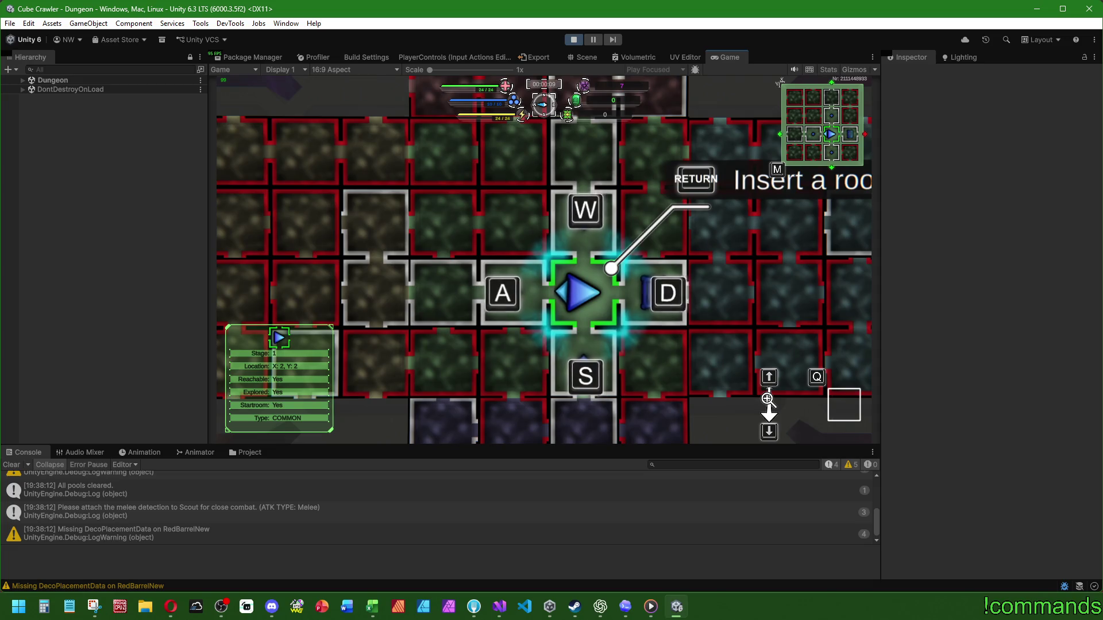
Step: Check the rooms west and east of the player room, then close the map
key(a)
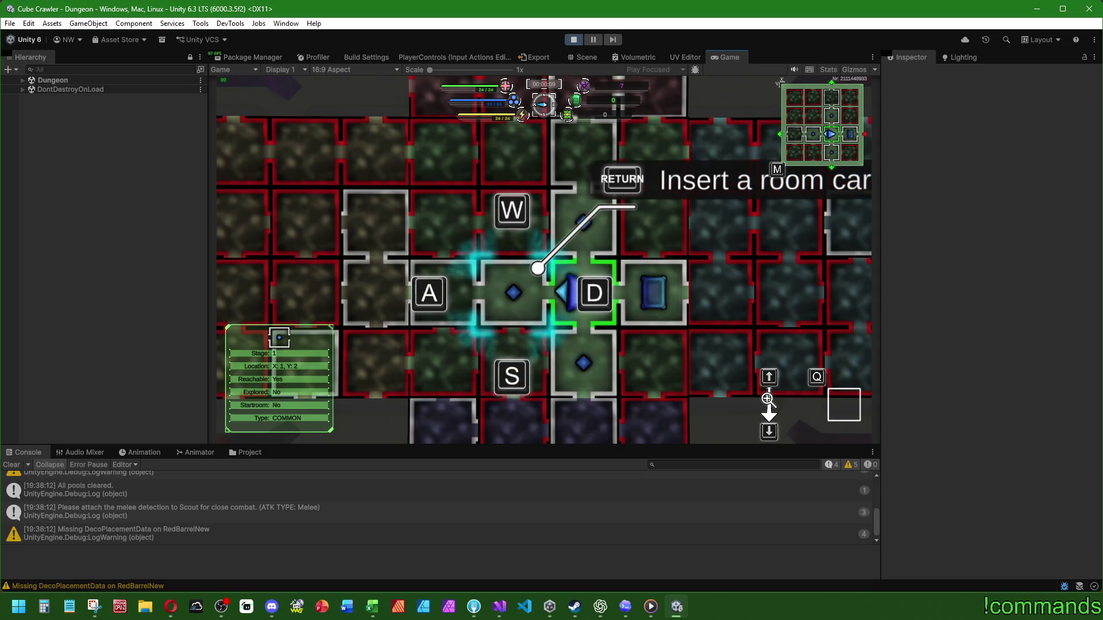
key(d)
key(a)
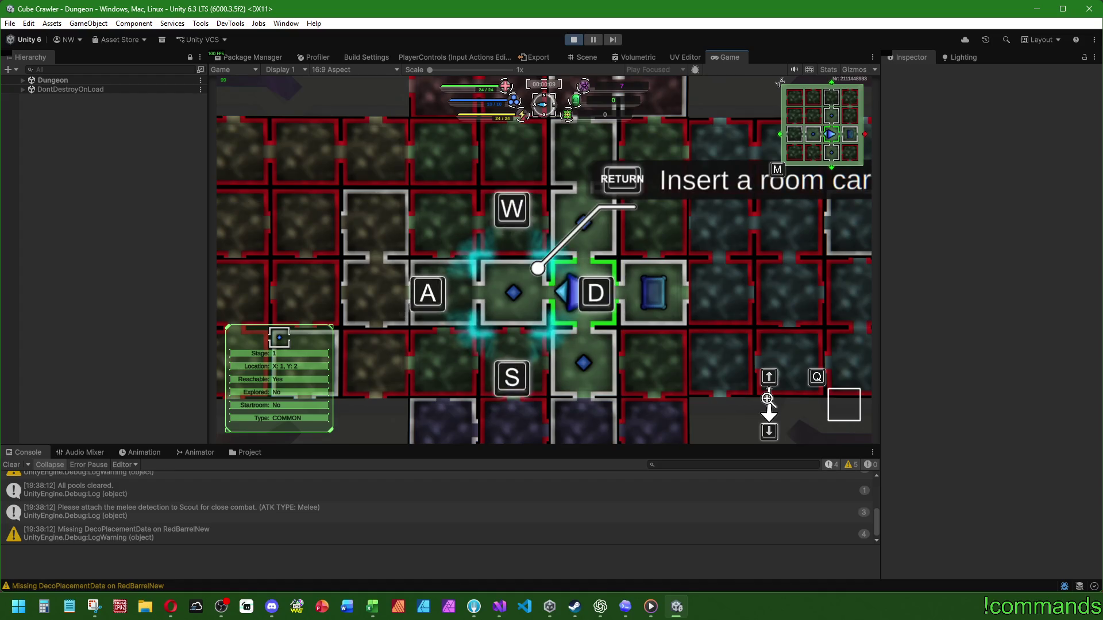
scroll(767, 398, down, 3)
key(d)
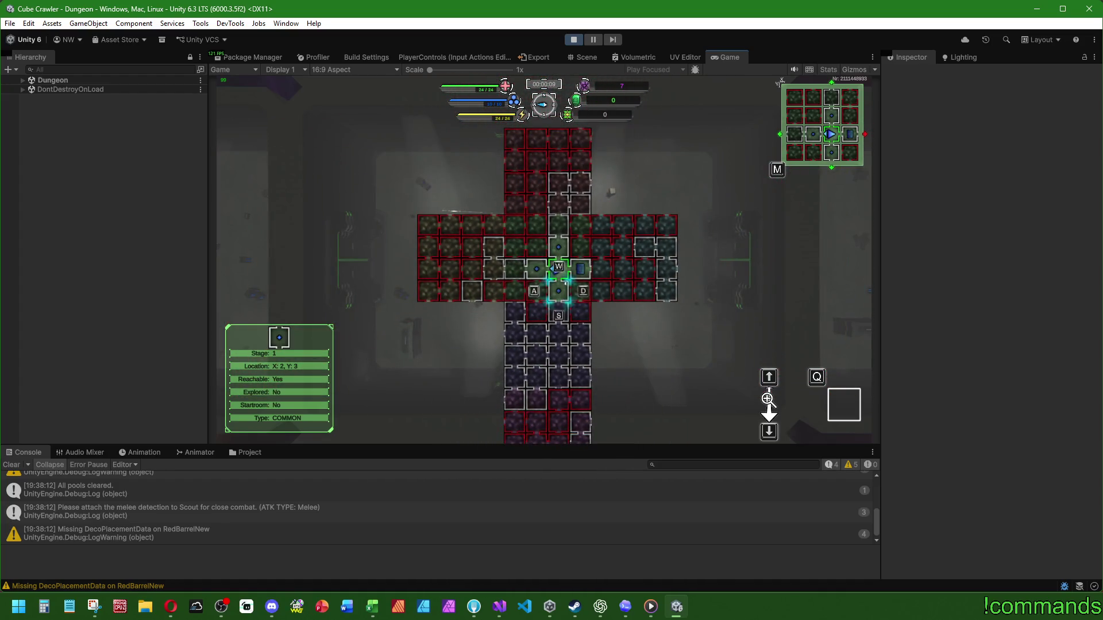
scroll(766, 398, up, 3)
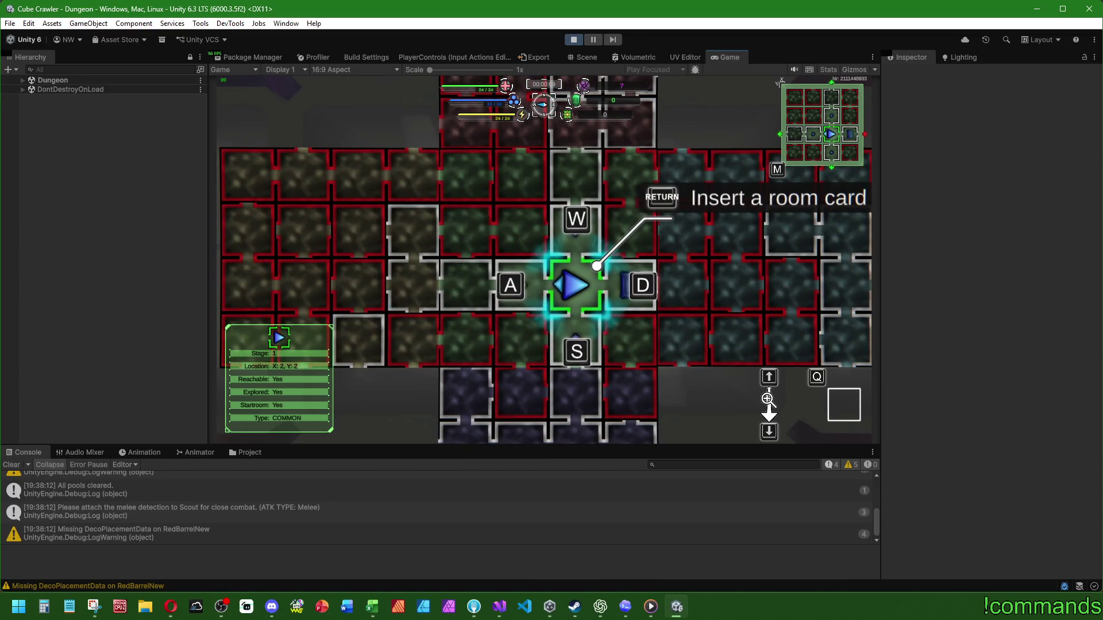
key(d)
key(Return)
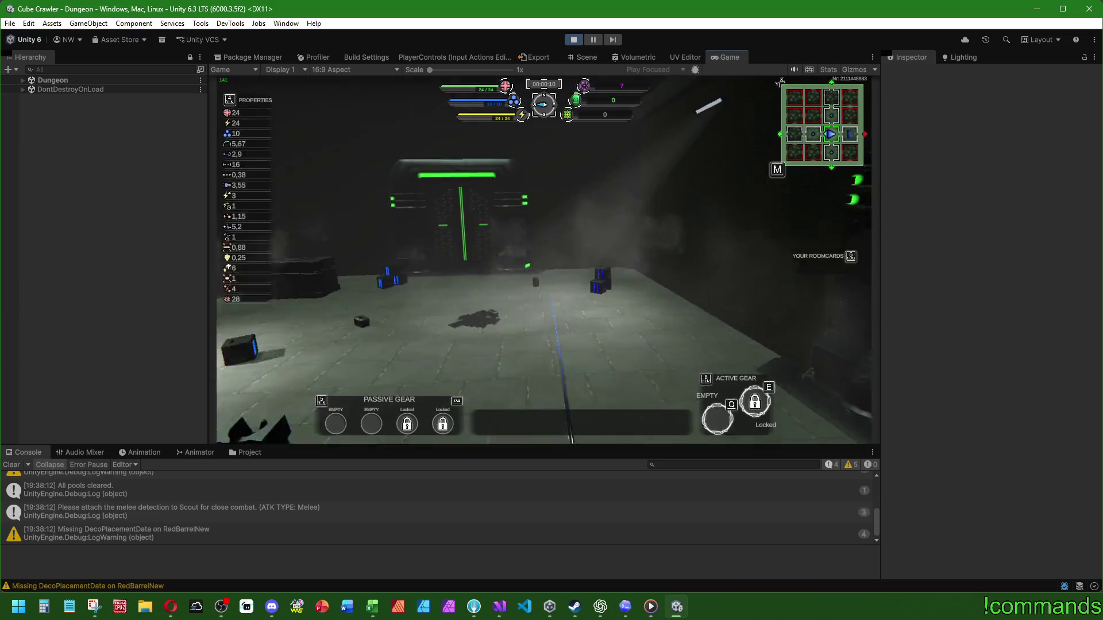
Step: Drive through the glowing door, then restart the cube from the settings menu
key(w)
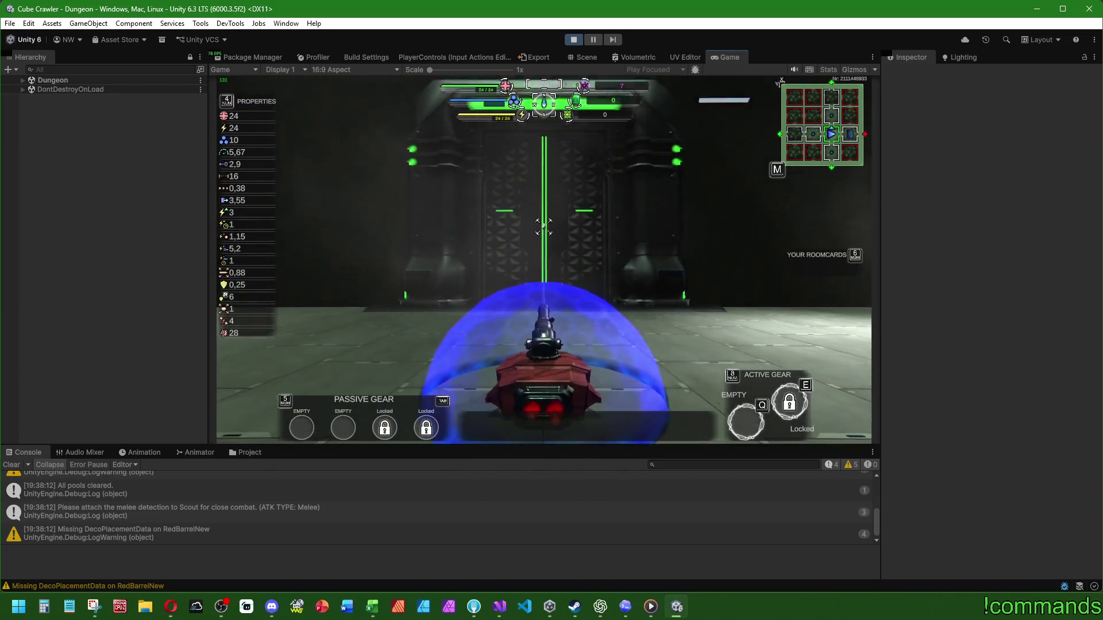
key(w)
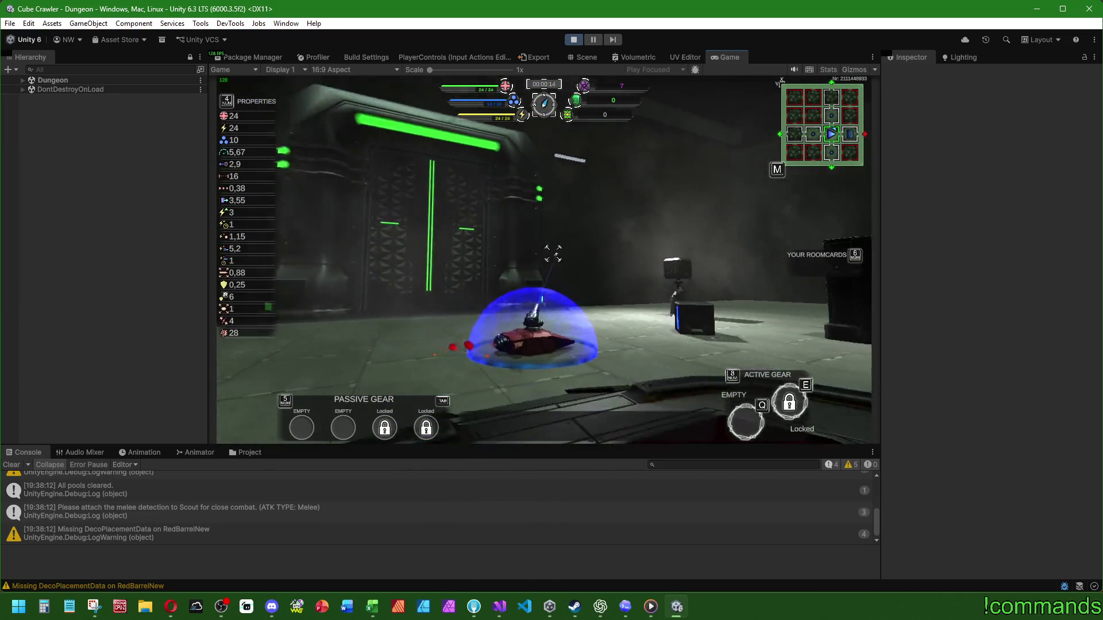
key(Escape)
scroll(544, 259, down, 5)
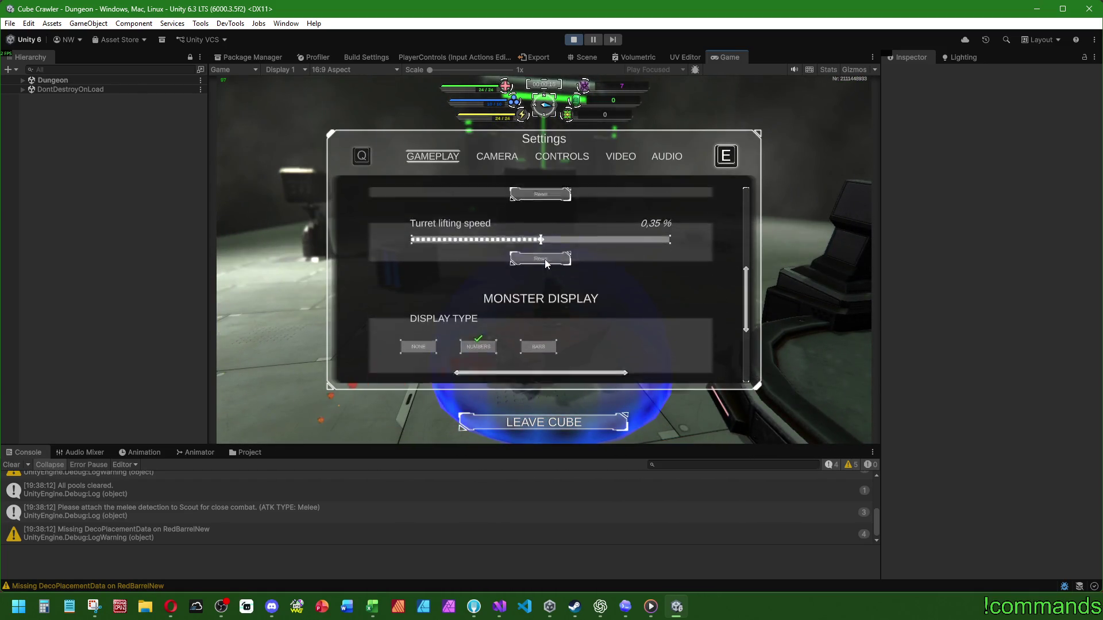
click(544, 259)
key(Return)
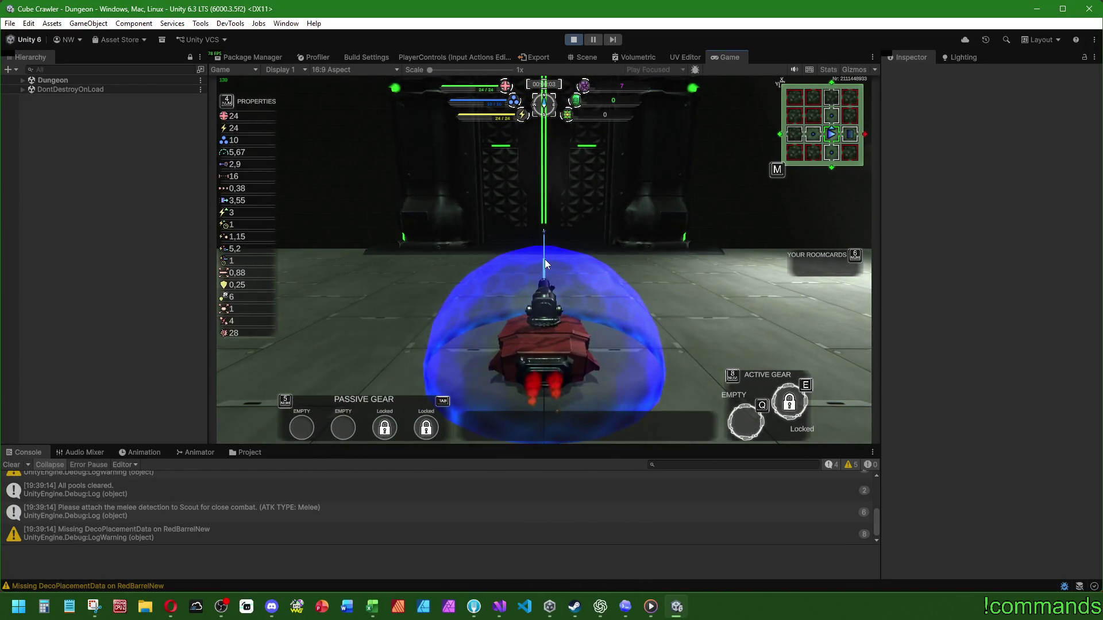
Step: Dash across the room and drive the ship into the green portal
key(w)
key(shift)
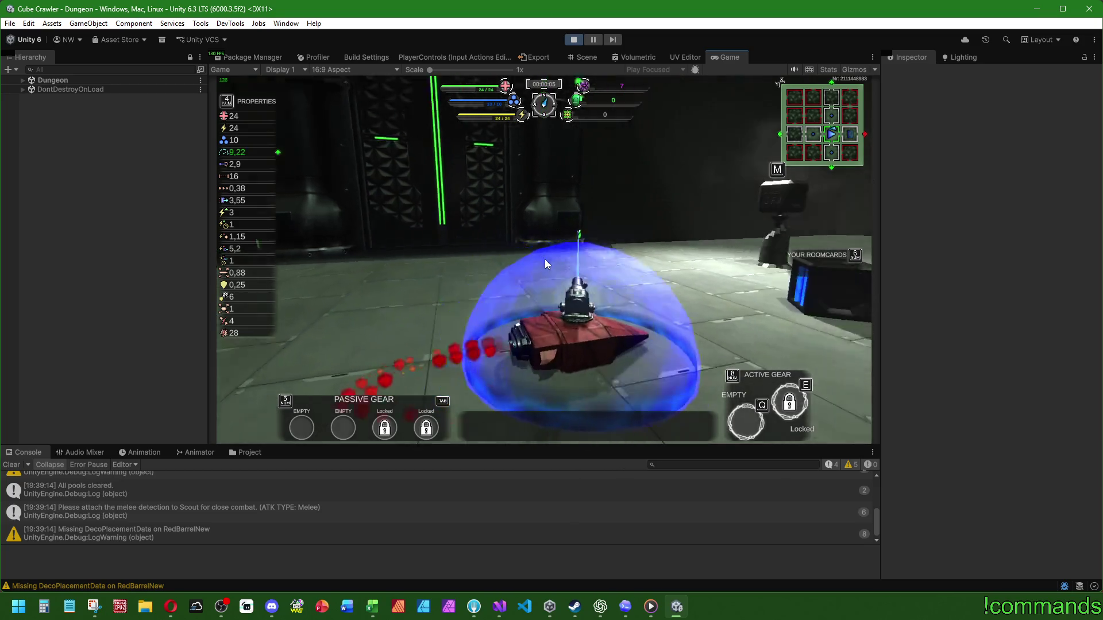
key(w)
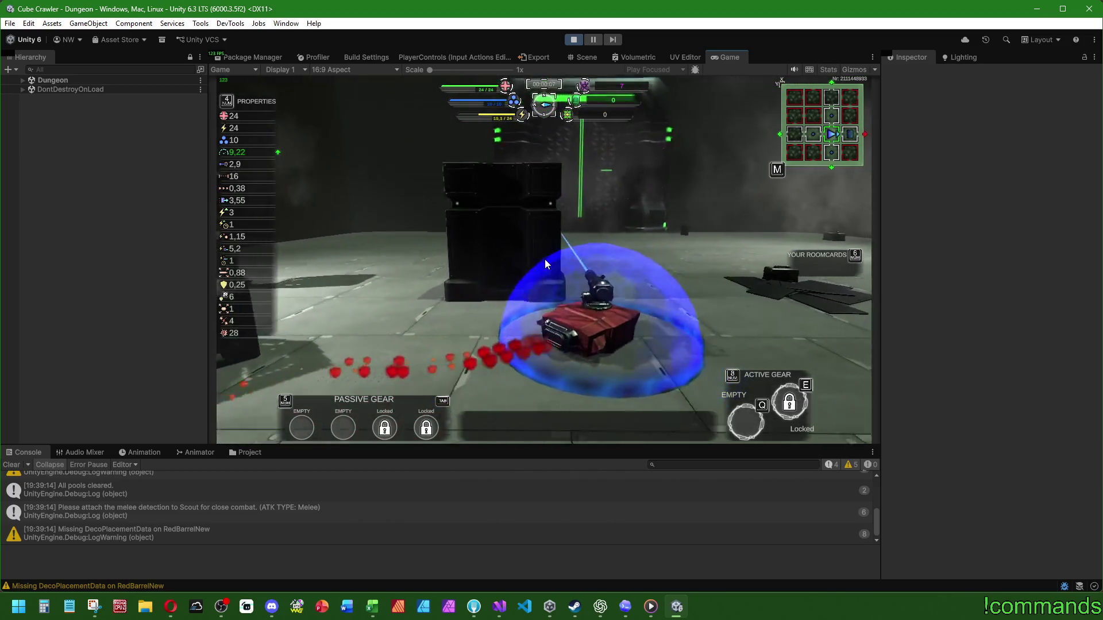
key(w)
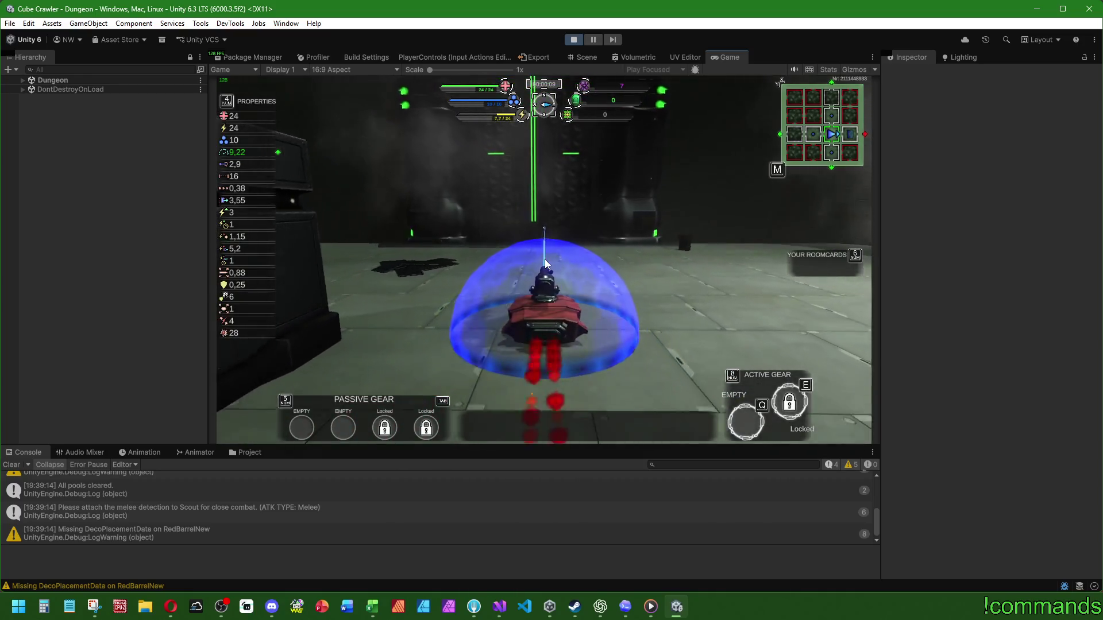
key(w)
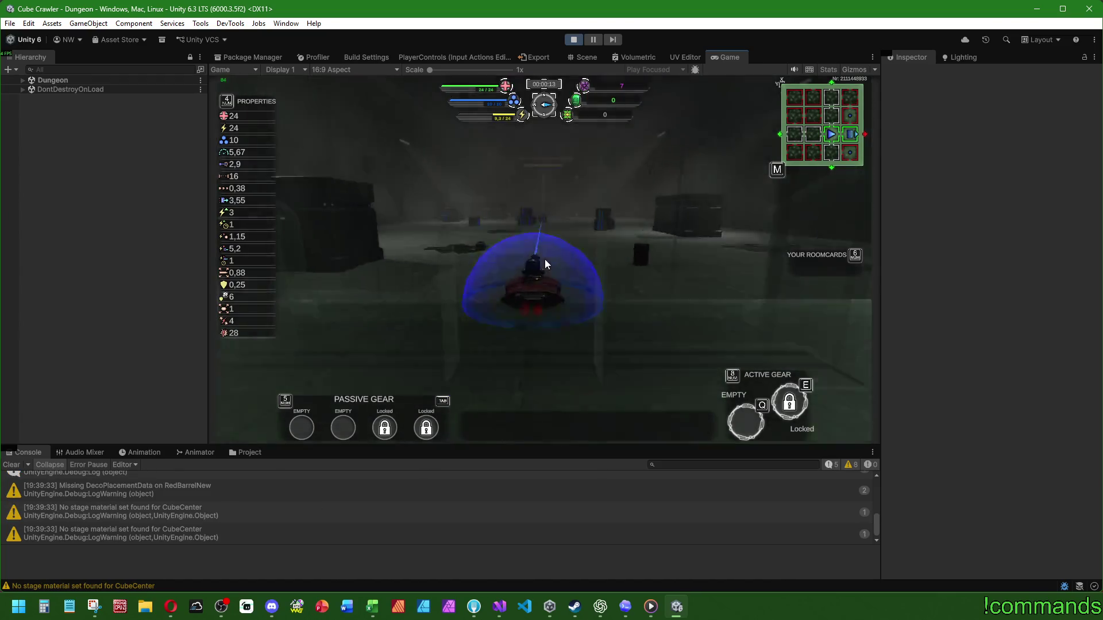
key(m)
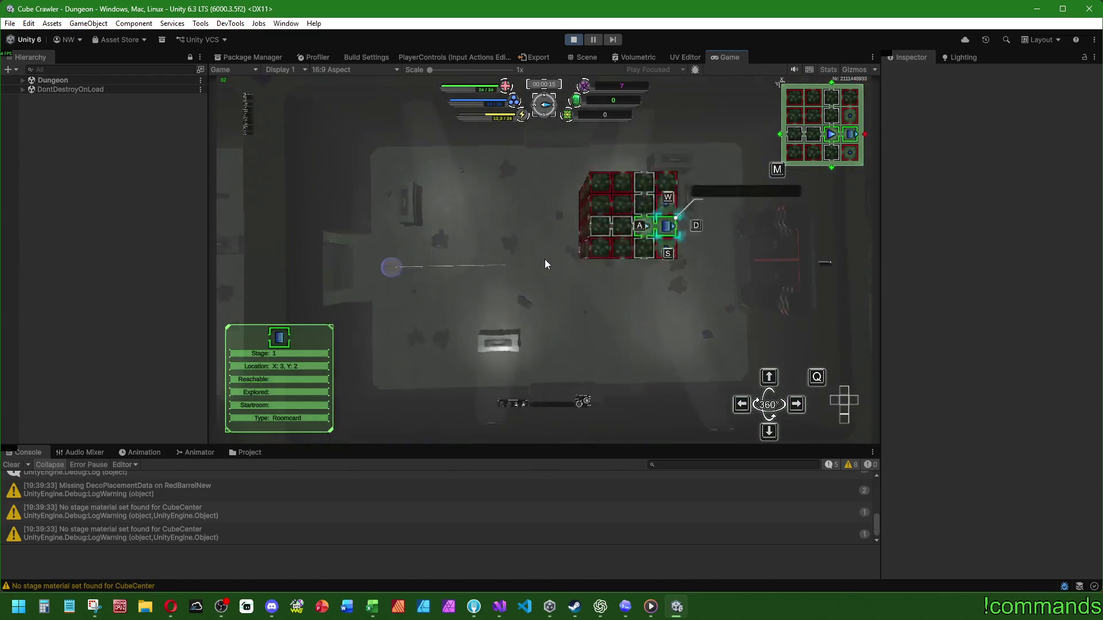
scroll(546, 263, up, 3)
key(w)
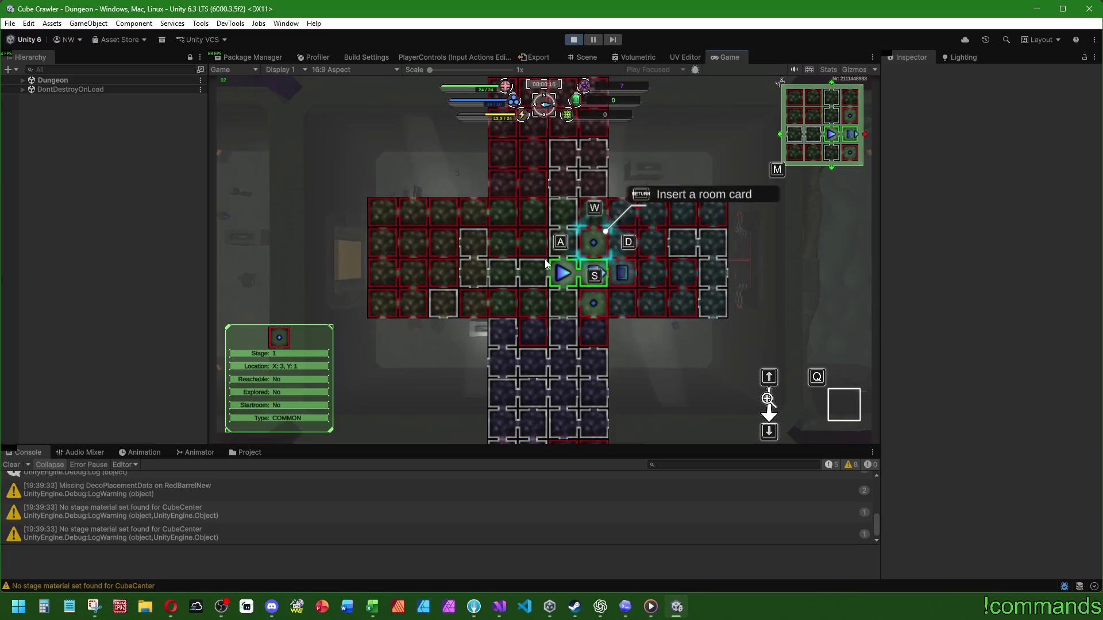
key(Return)
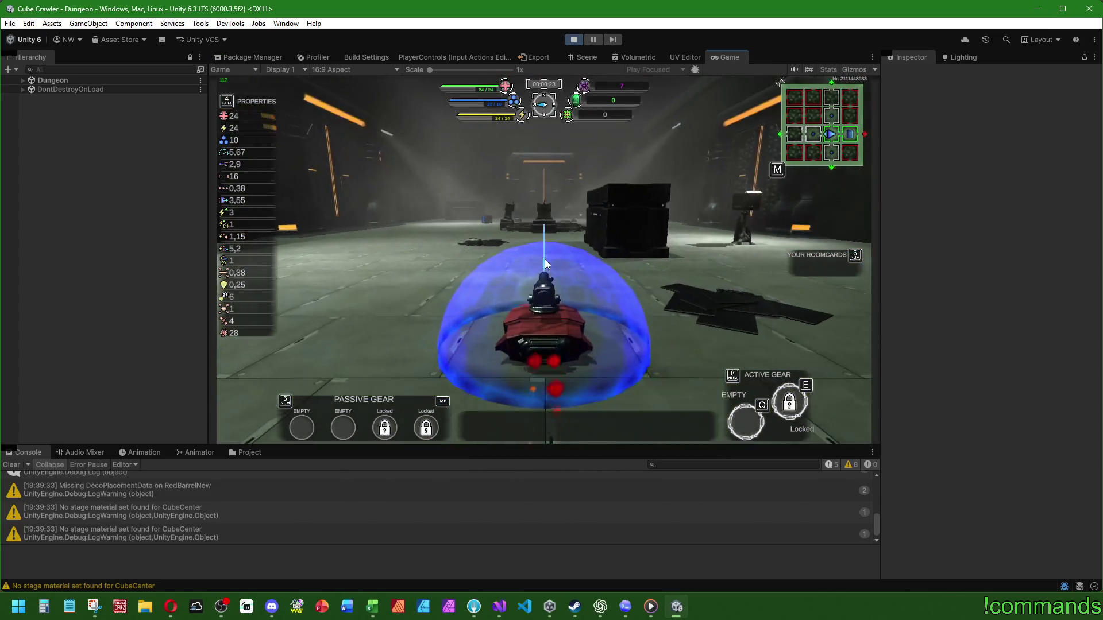
key(m)
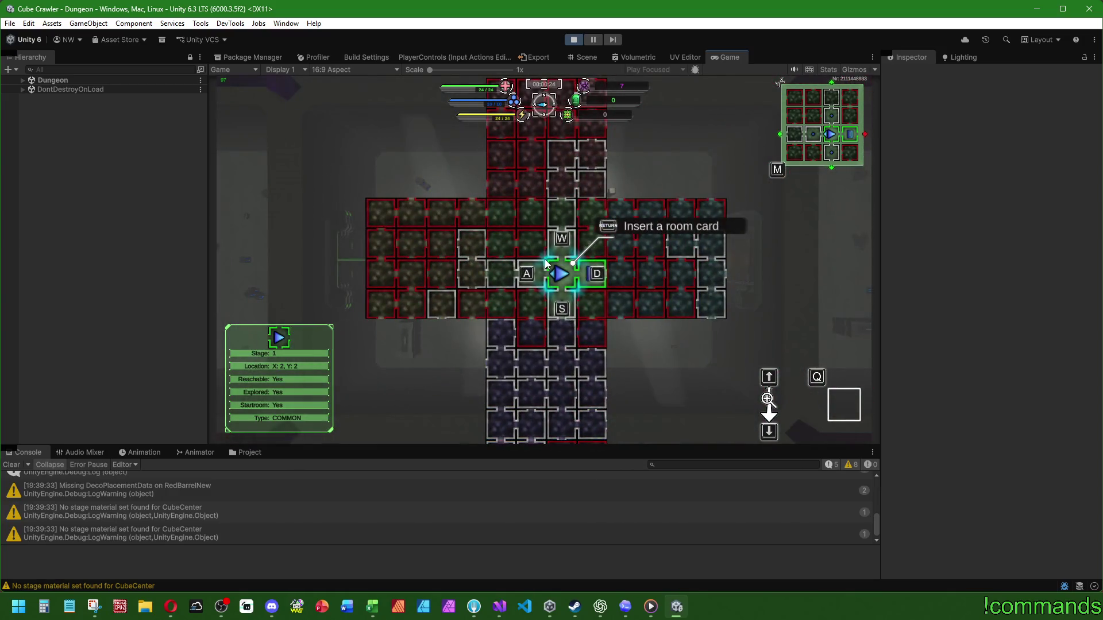
key(d)
key(w)
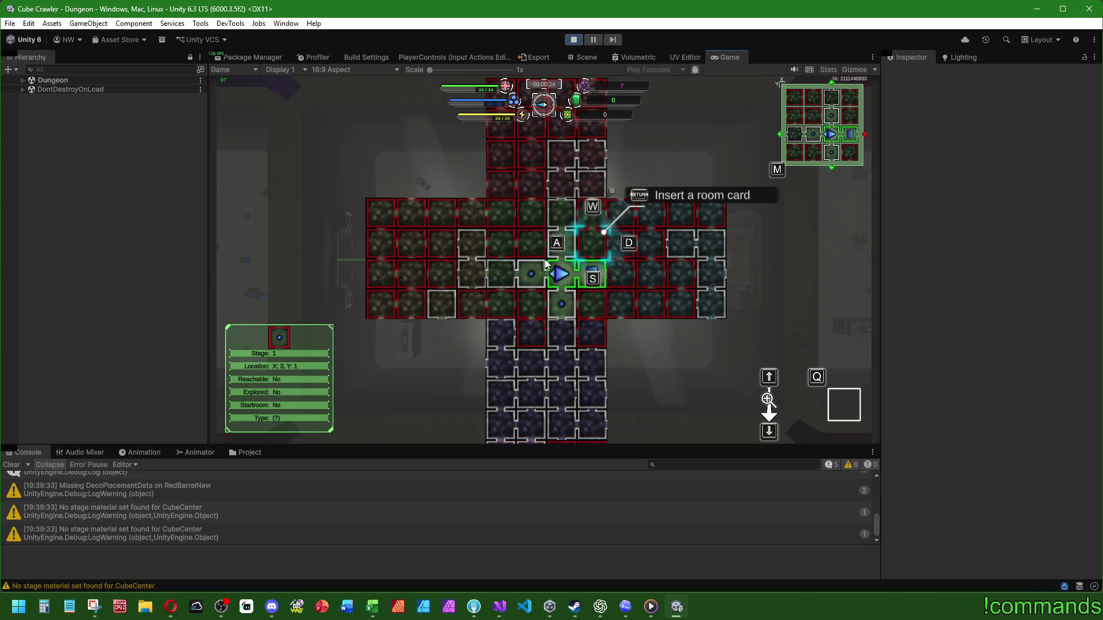
key(m)
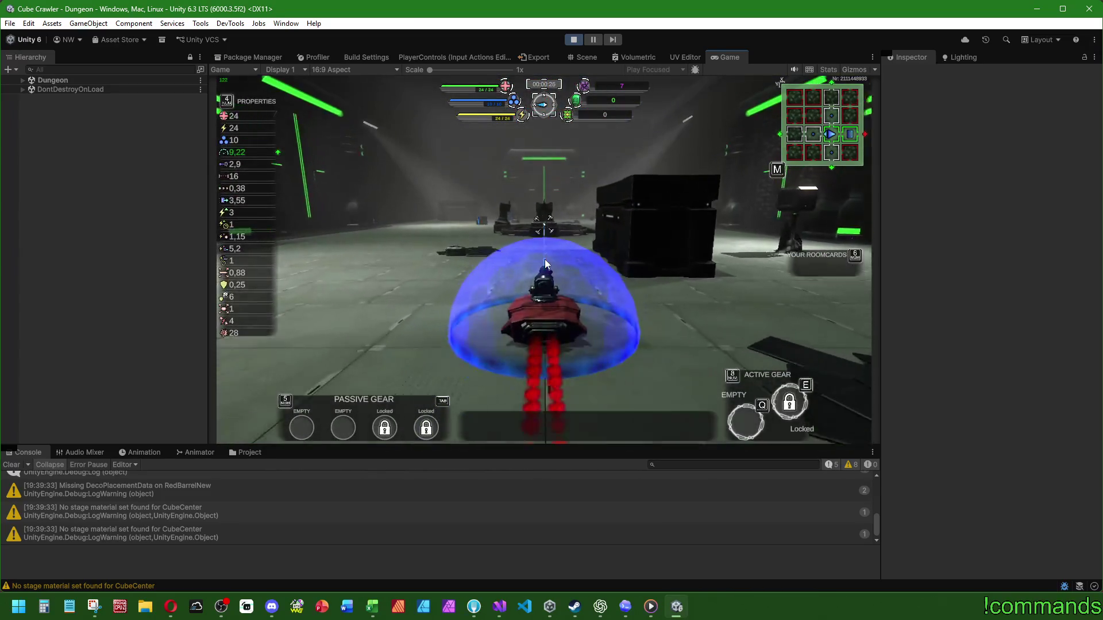
Step: Drive the tank through the far doorway and engage the enemies in the next room
key(a)
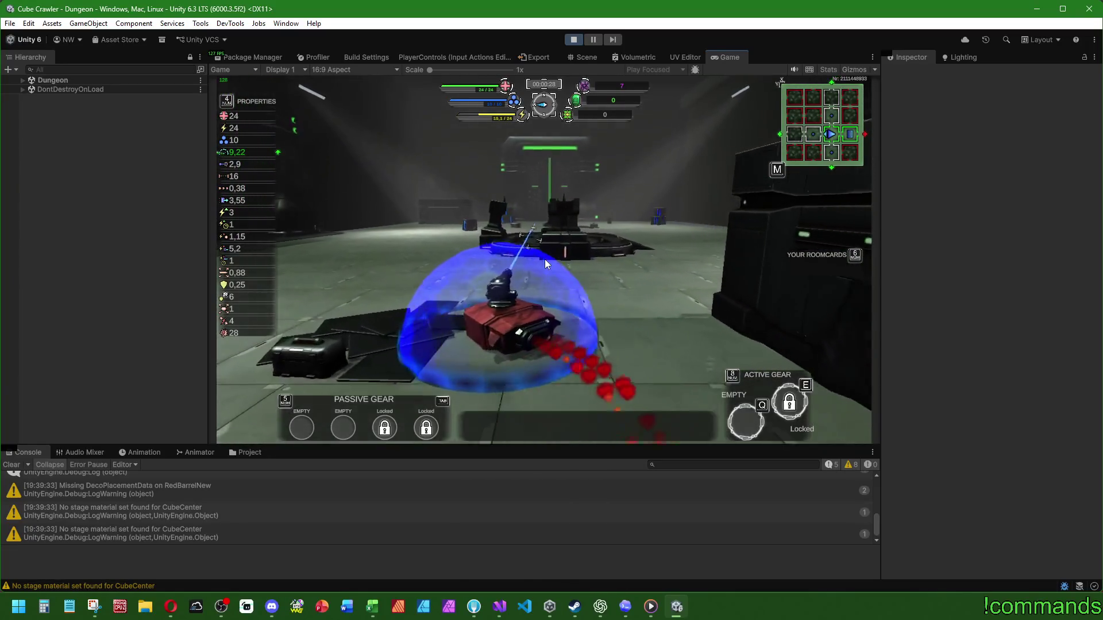
key(w)
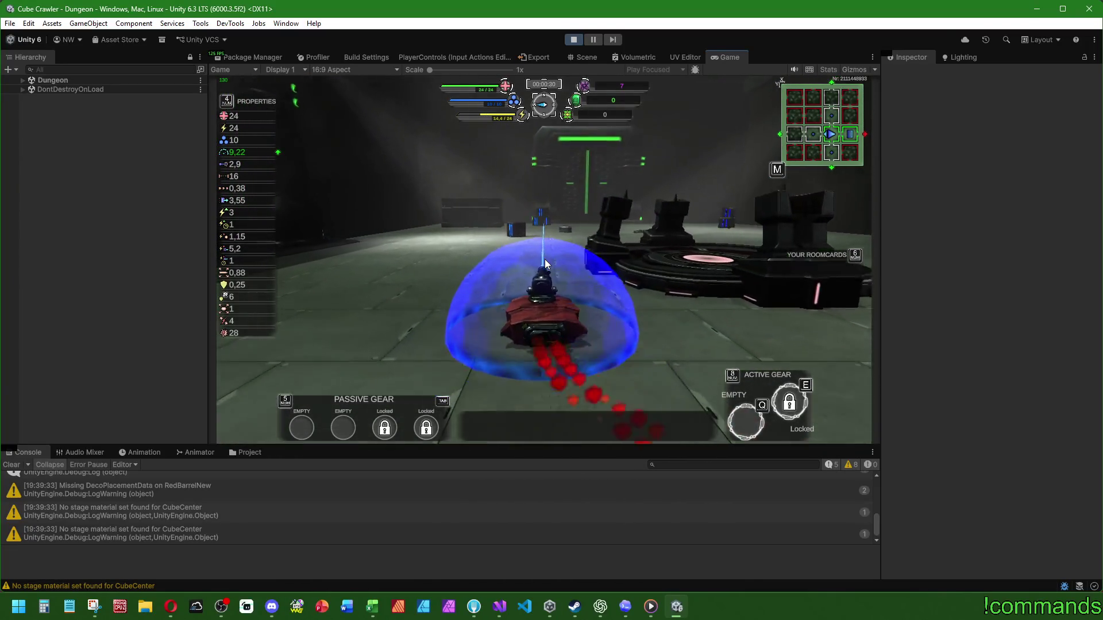
key(a)
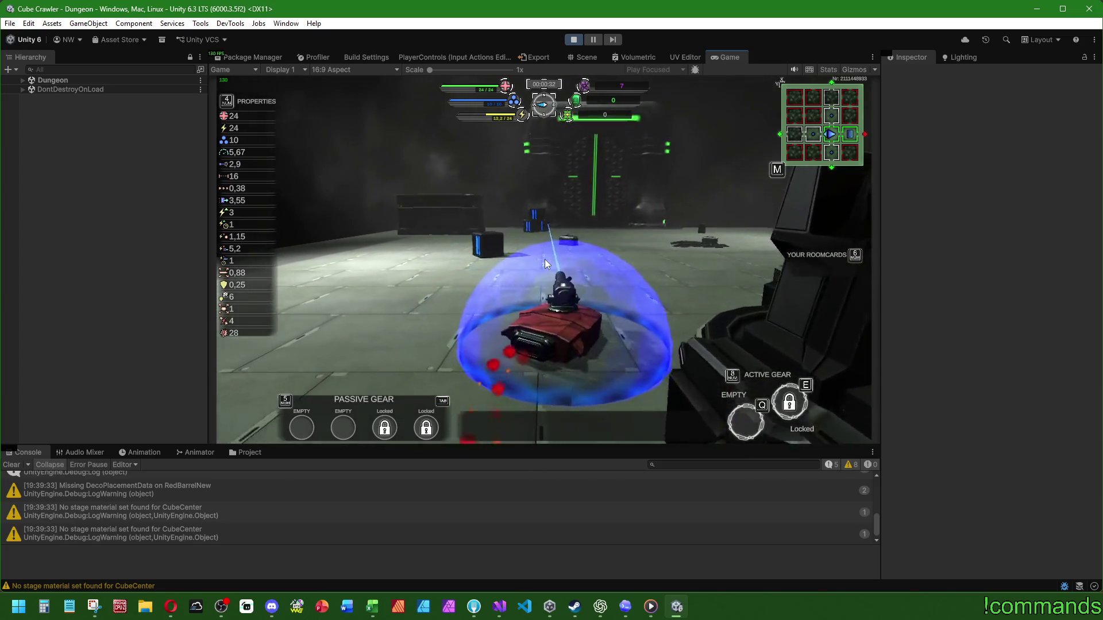
key(d)
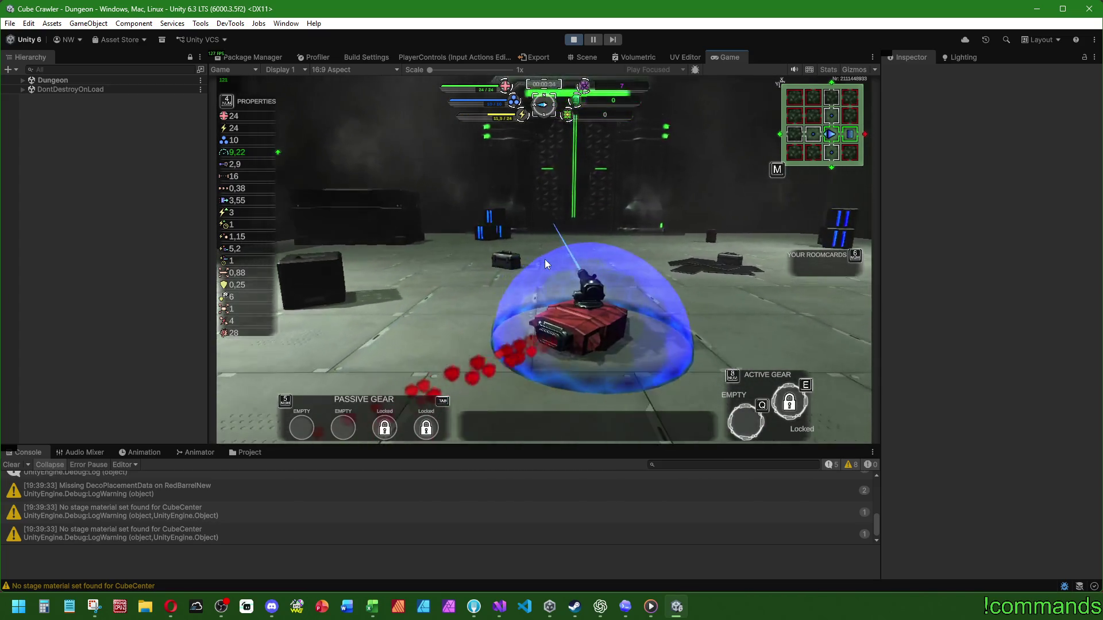
key(a)
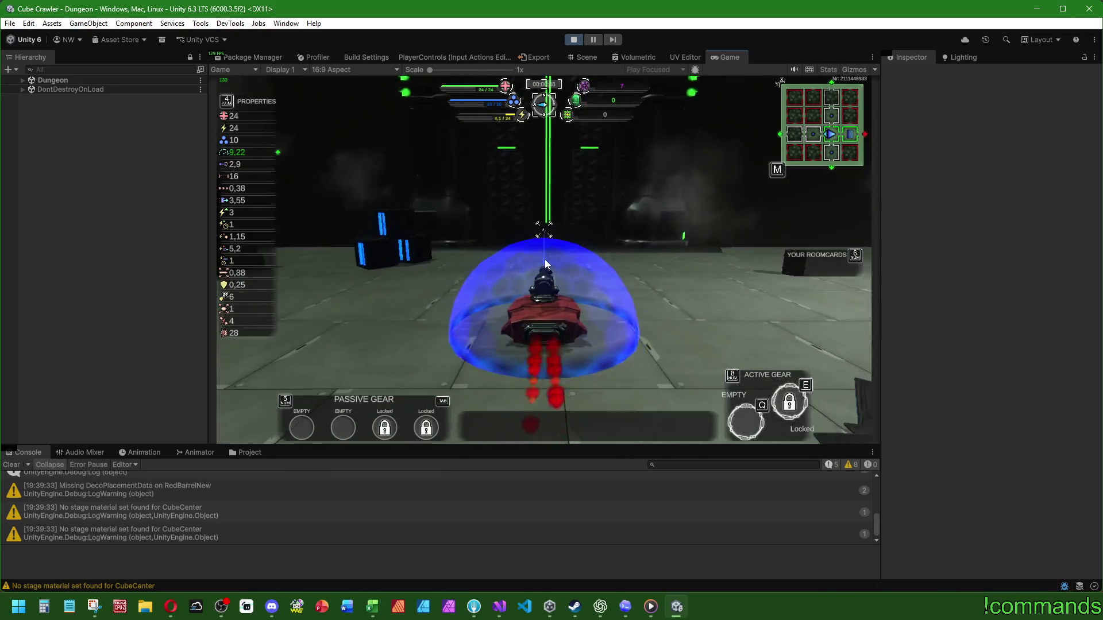
key(w)
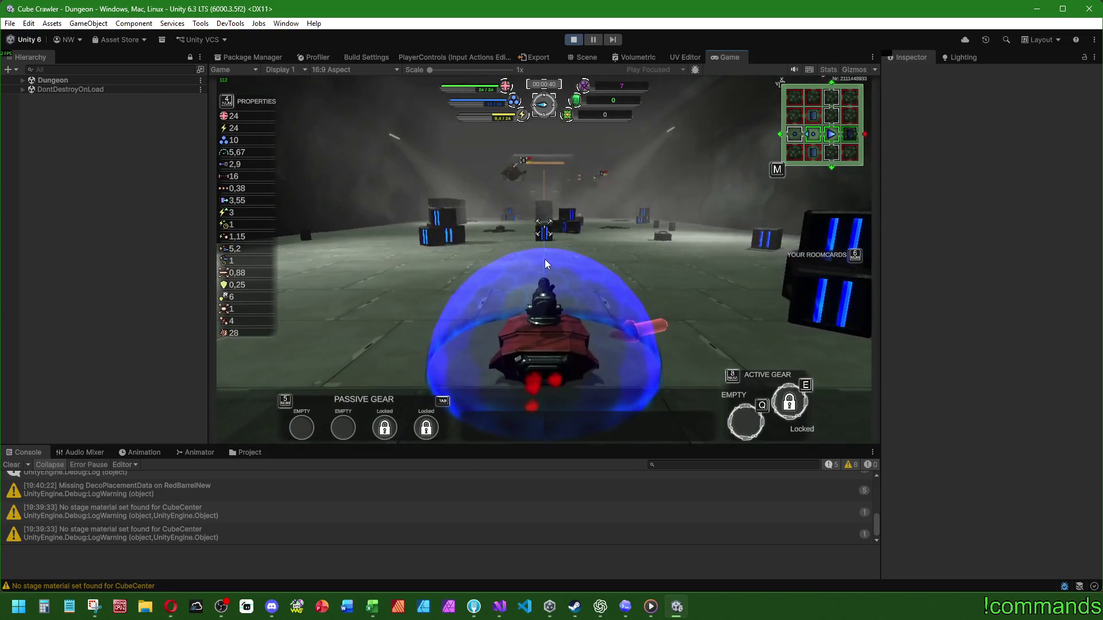
key(d)
key(w)
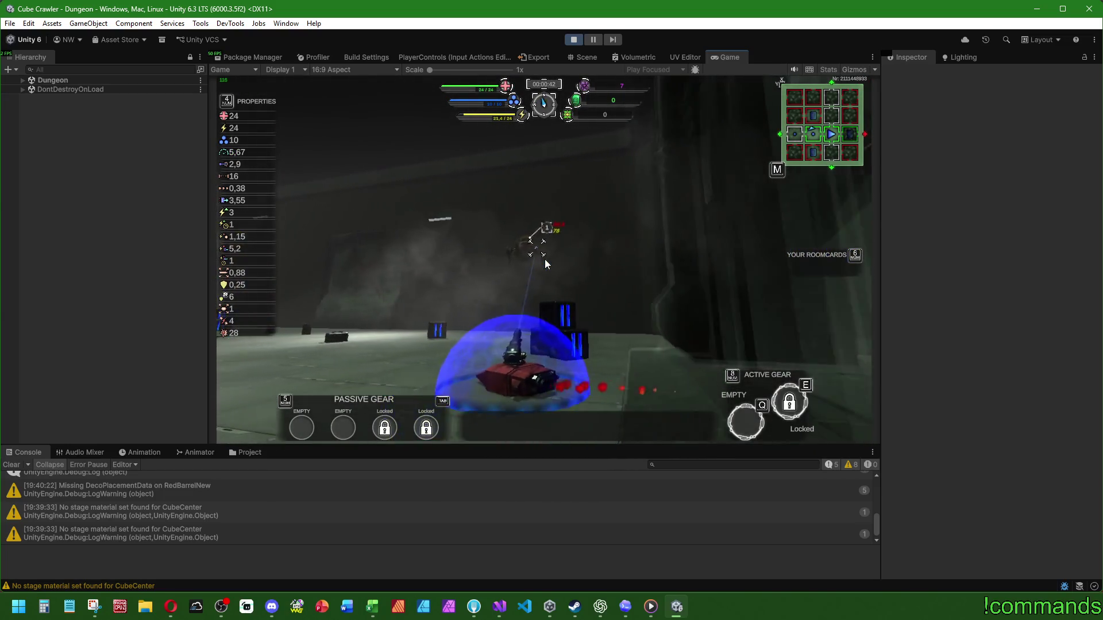
key(w)
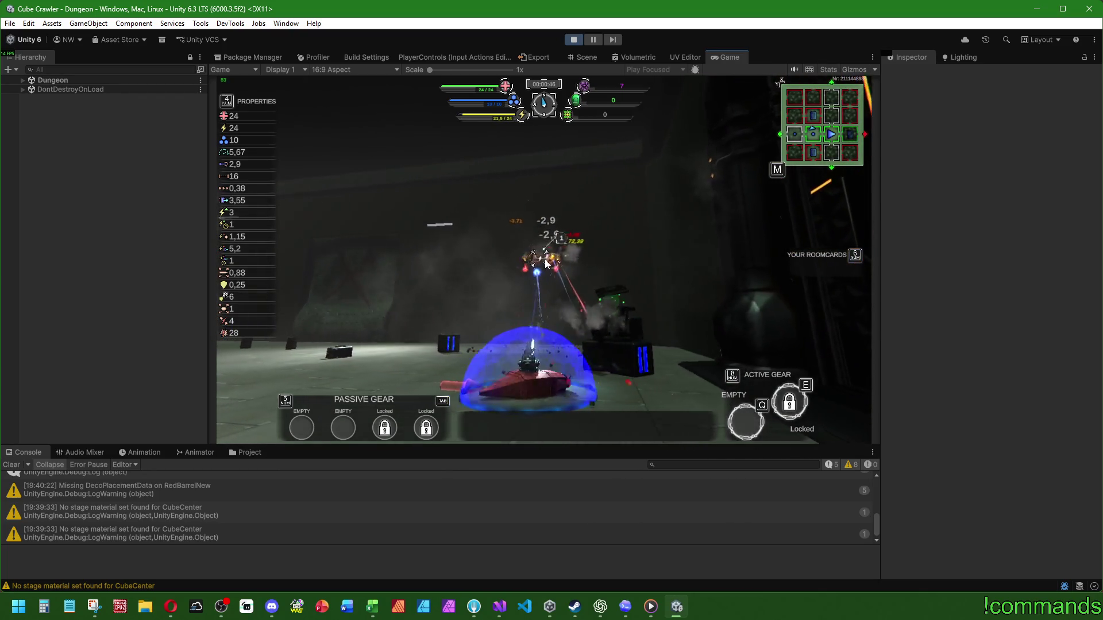
key(a)
key(a)
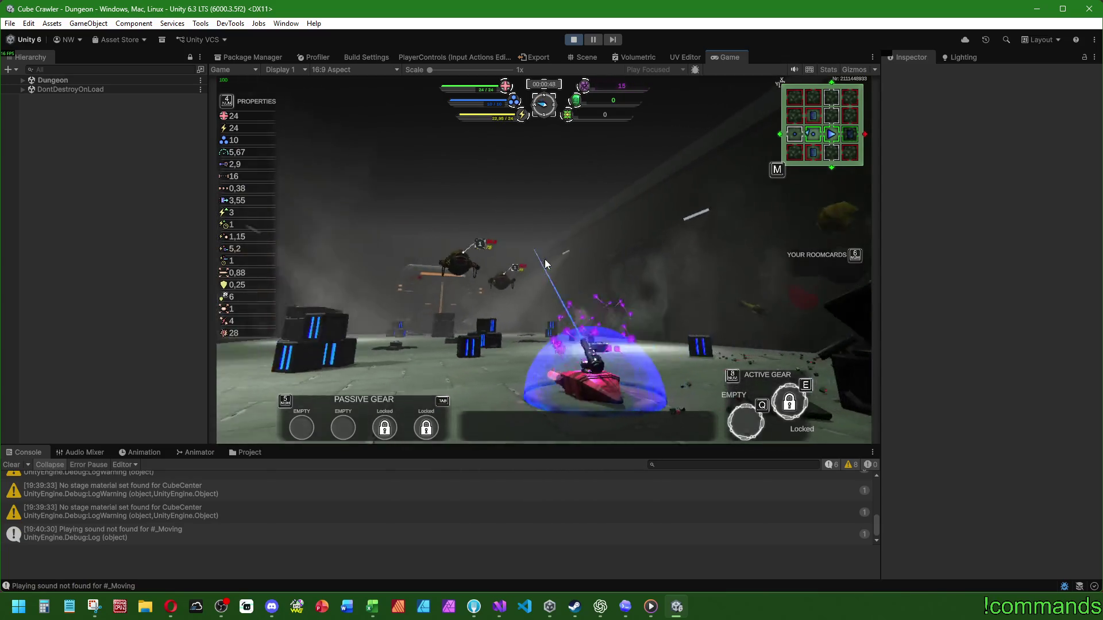
Step: Keep maneuvering the tank left and right while fighting the enemies
key(d)
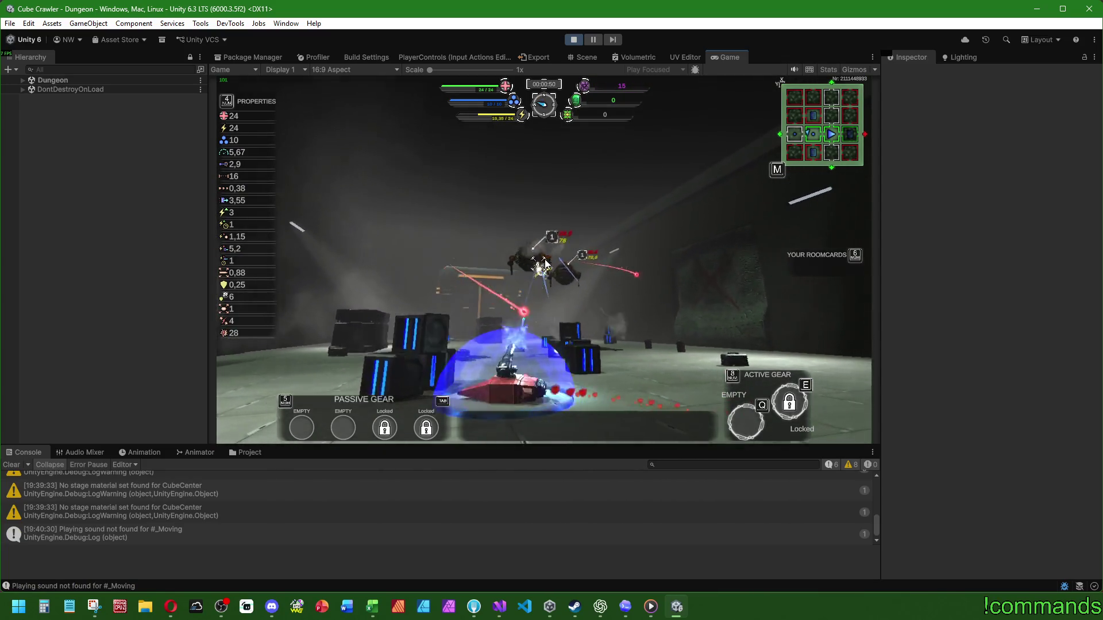
key(d)
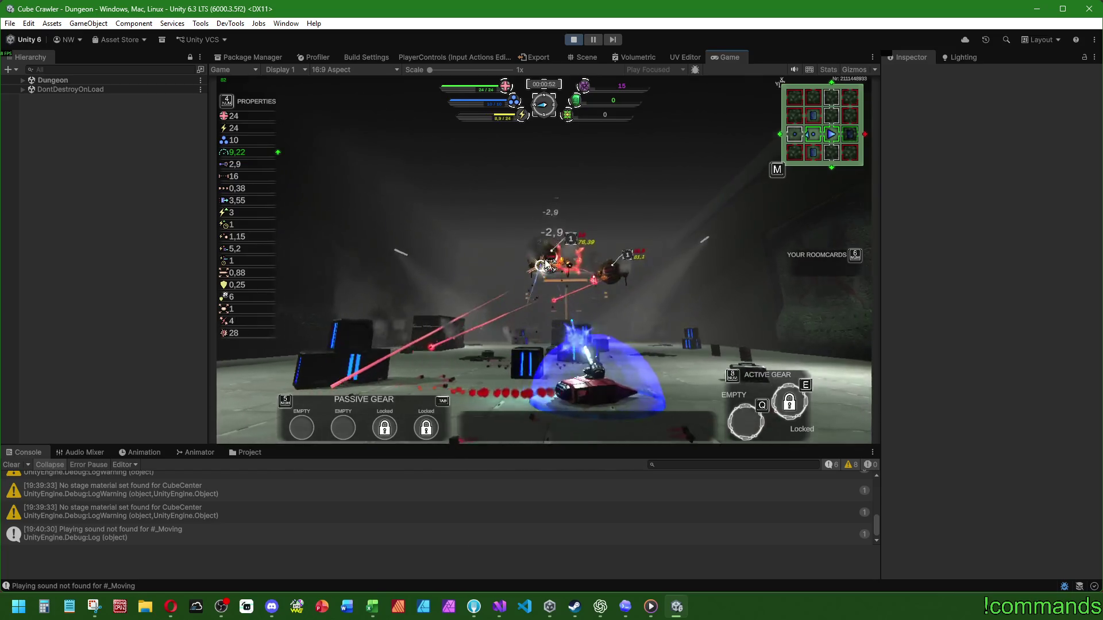
key(a)
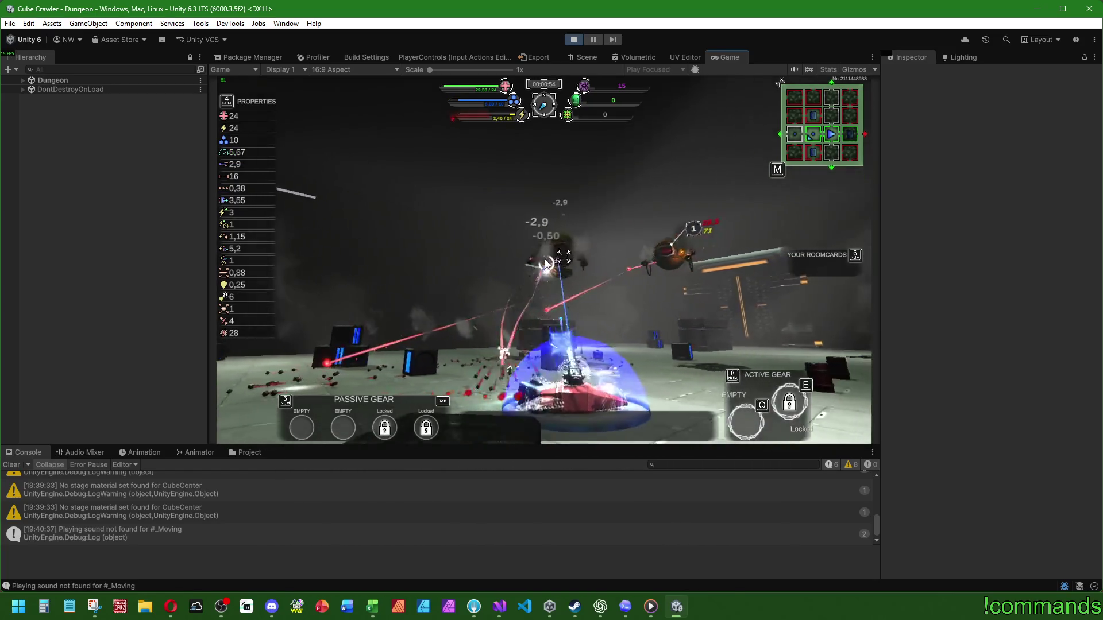
key(a)
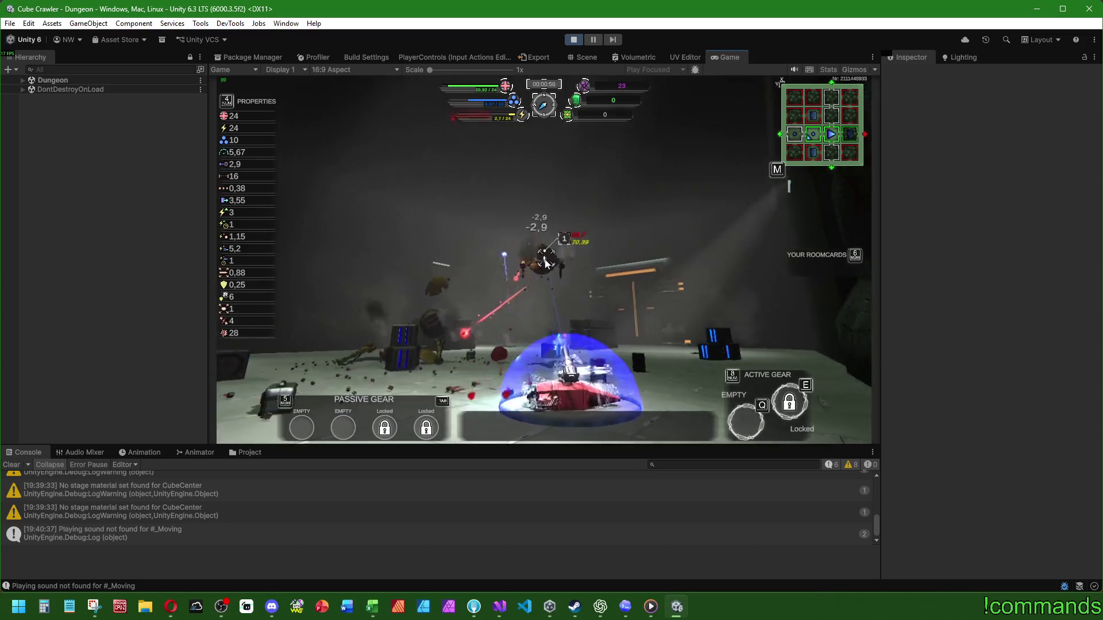
key(w)
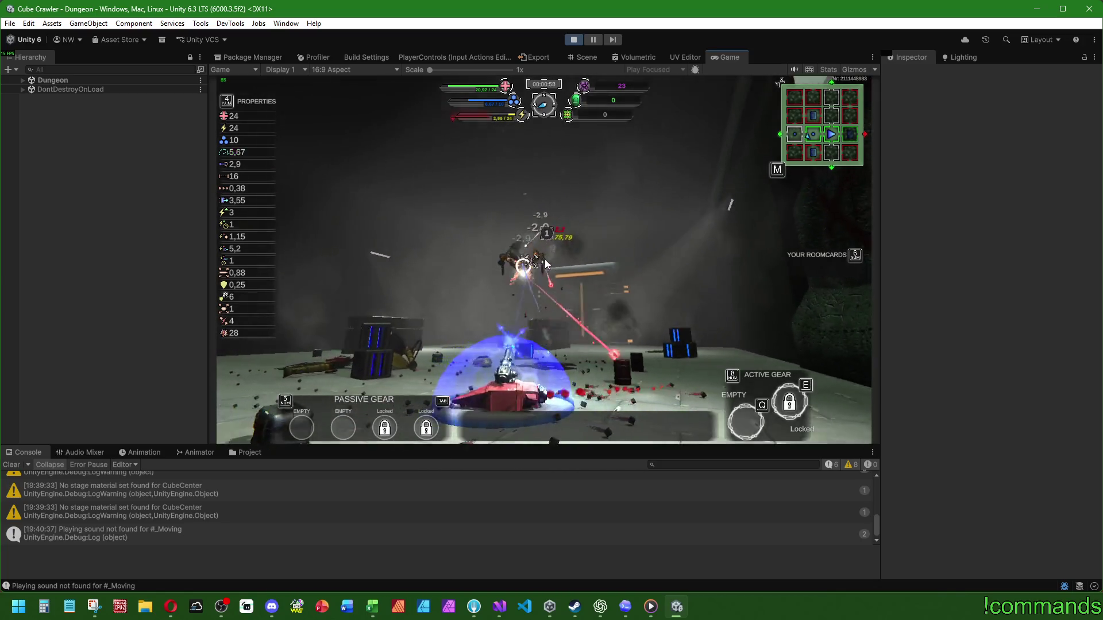
key(w)
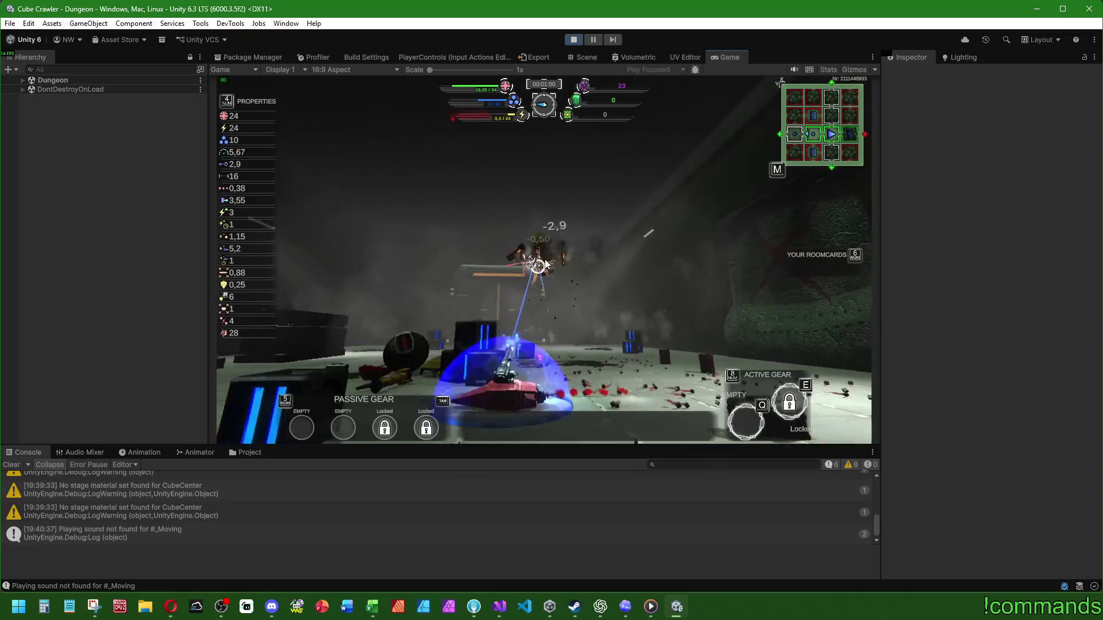
Step: On the dungeon map, select room X:3, Y:2 and quick travel there, adding 6 seconds
key(m)
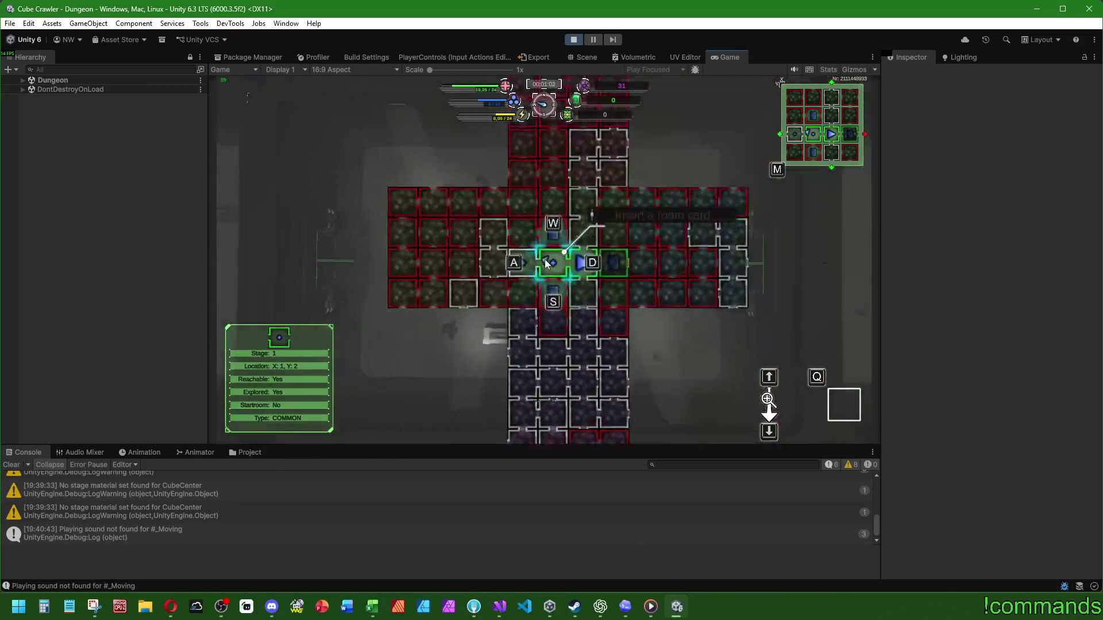
key(d)
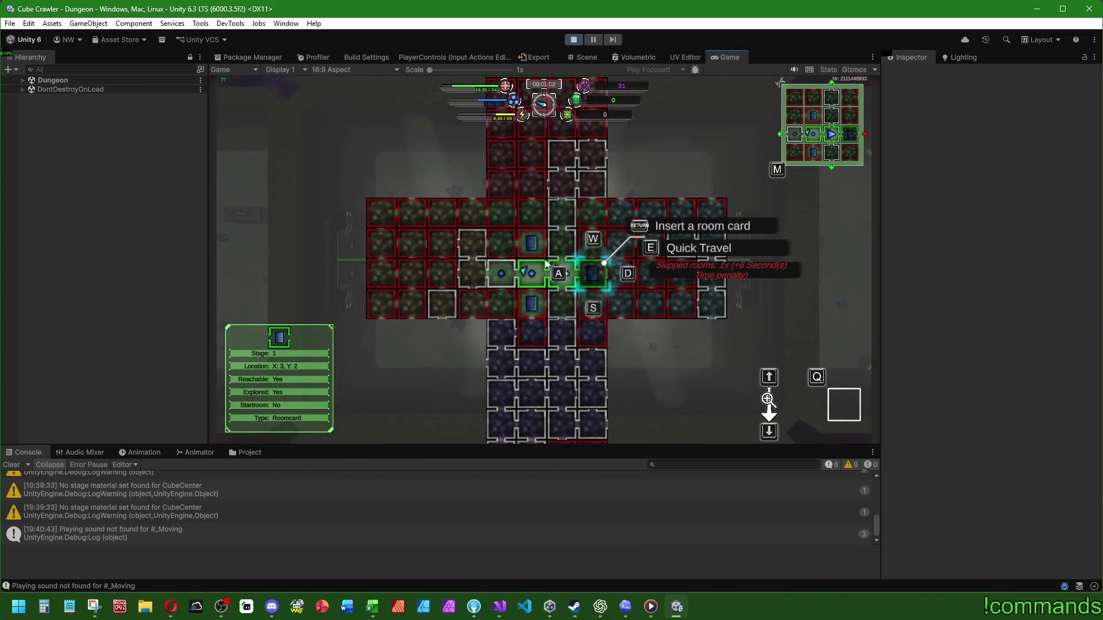
key(Up)
key(Down)
key(a)
key(a)
key(a)
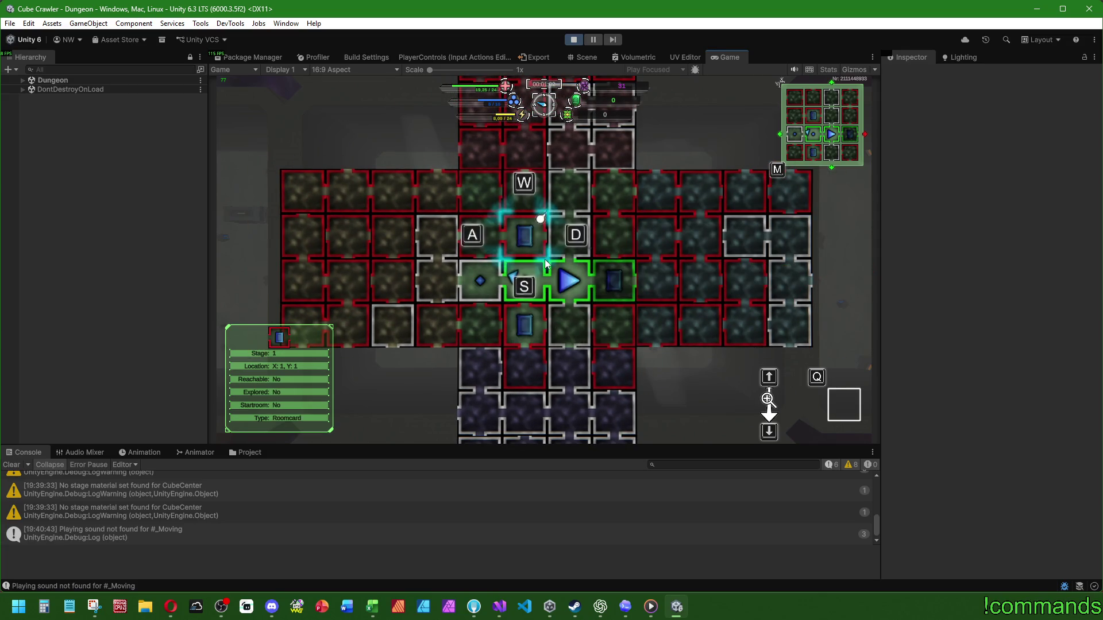
key(d)
key(d)
key(d)
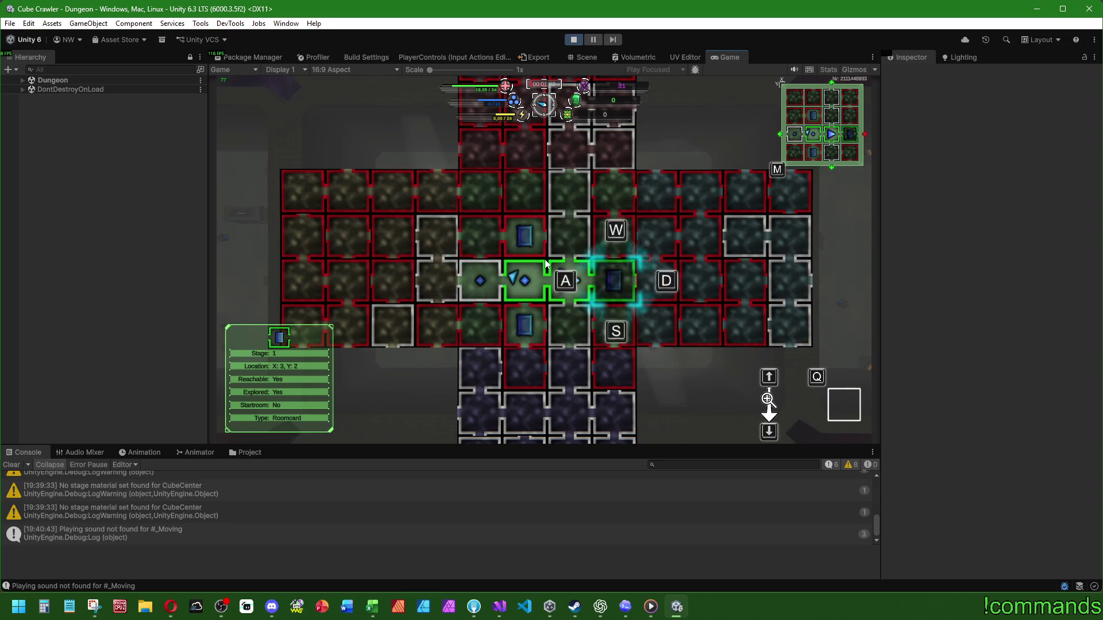
key(Down)
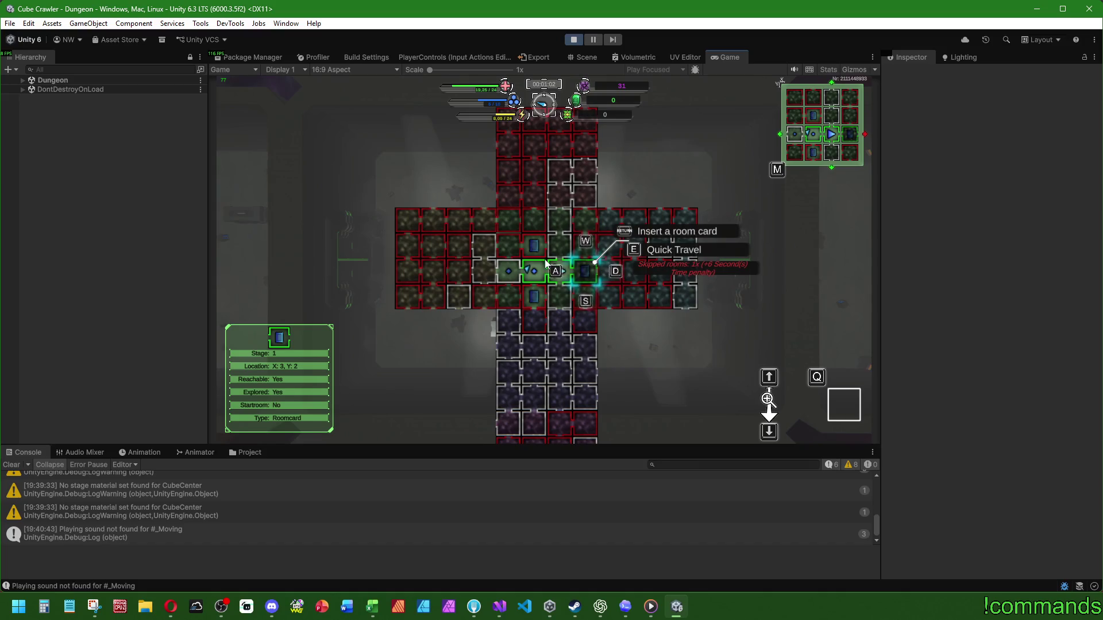
key(e)
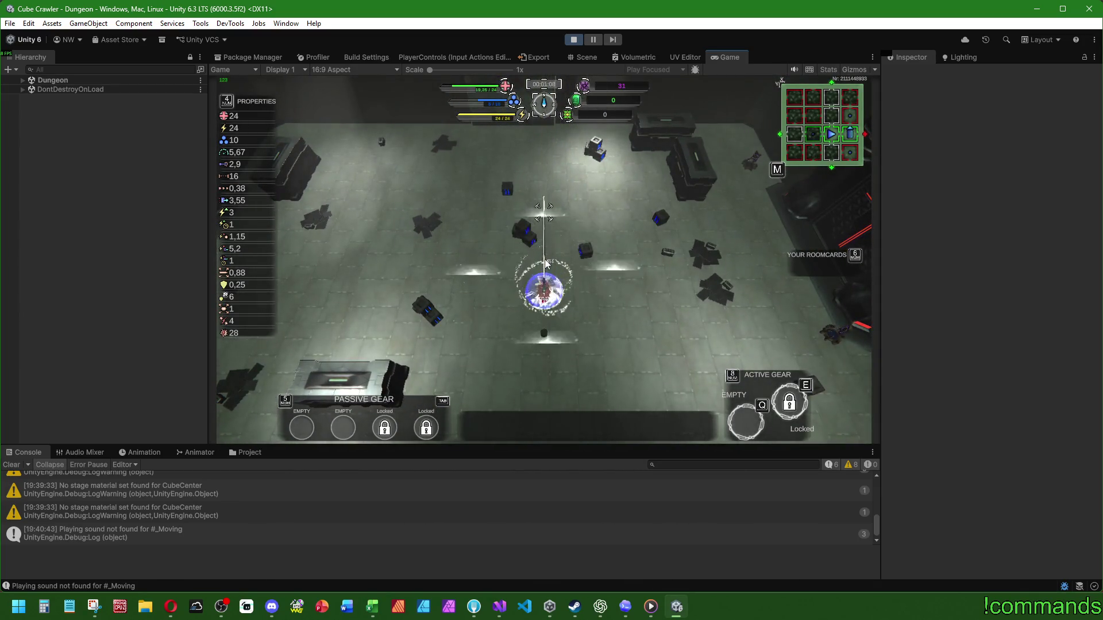
Step: Reopen the map, select the room to the left, and stop Play mode
key(m)
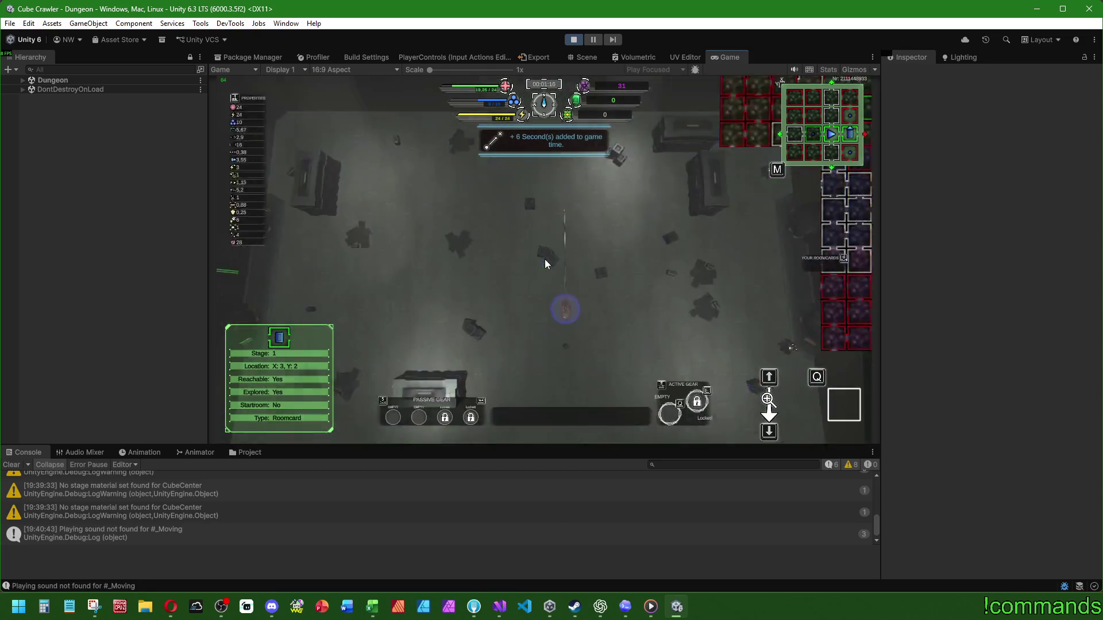
key(a)
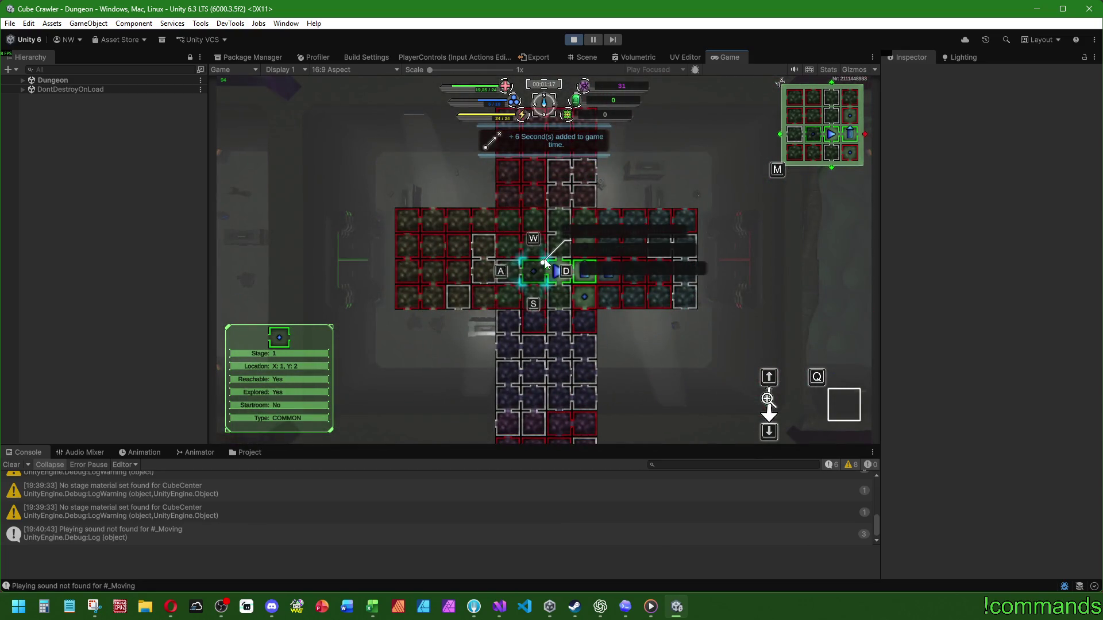
click(573, 39)
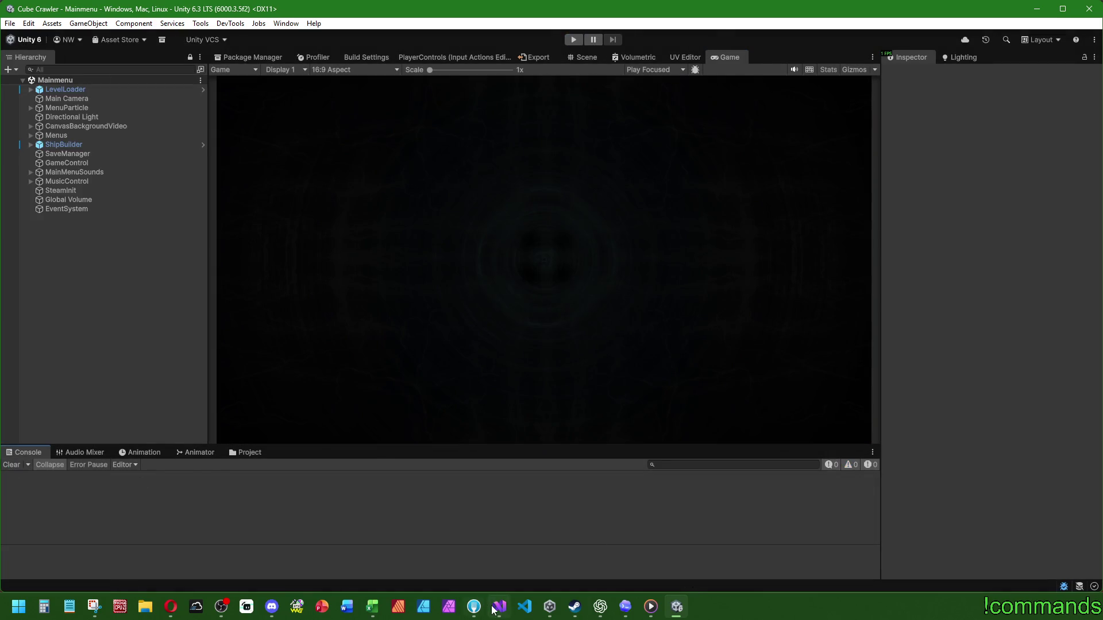
Step: Follow the ChangeMap() call in Visual Studio to the ChangeMap definition in CubeMap.cs
click(498, 608)
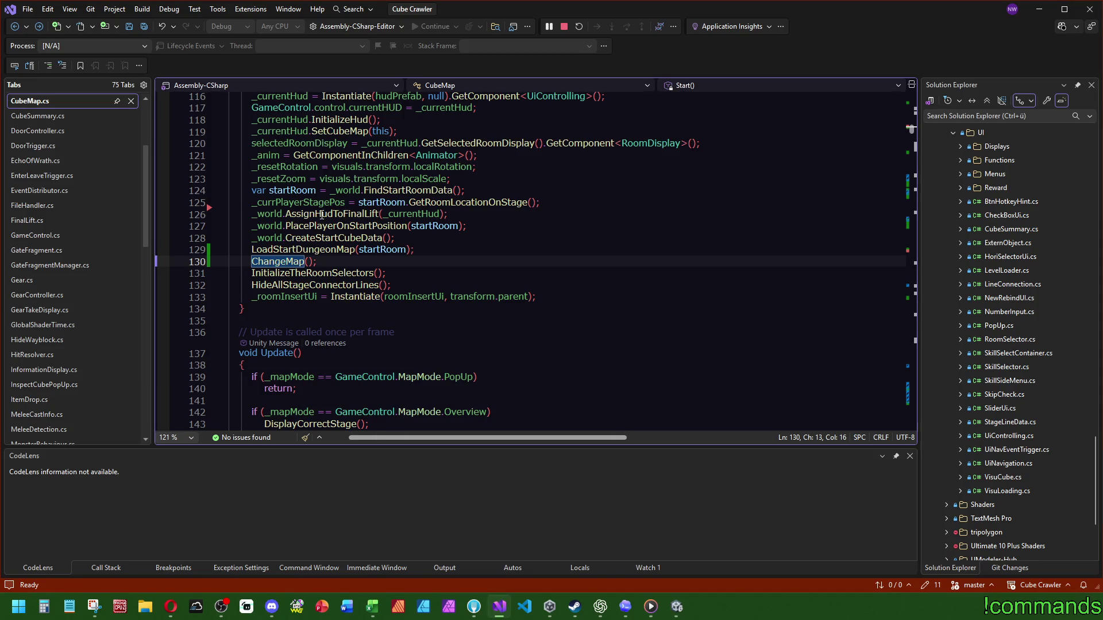
drag(383, 265, 427, 242)
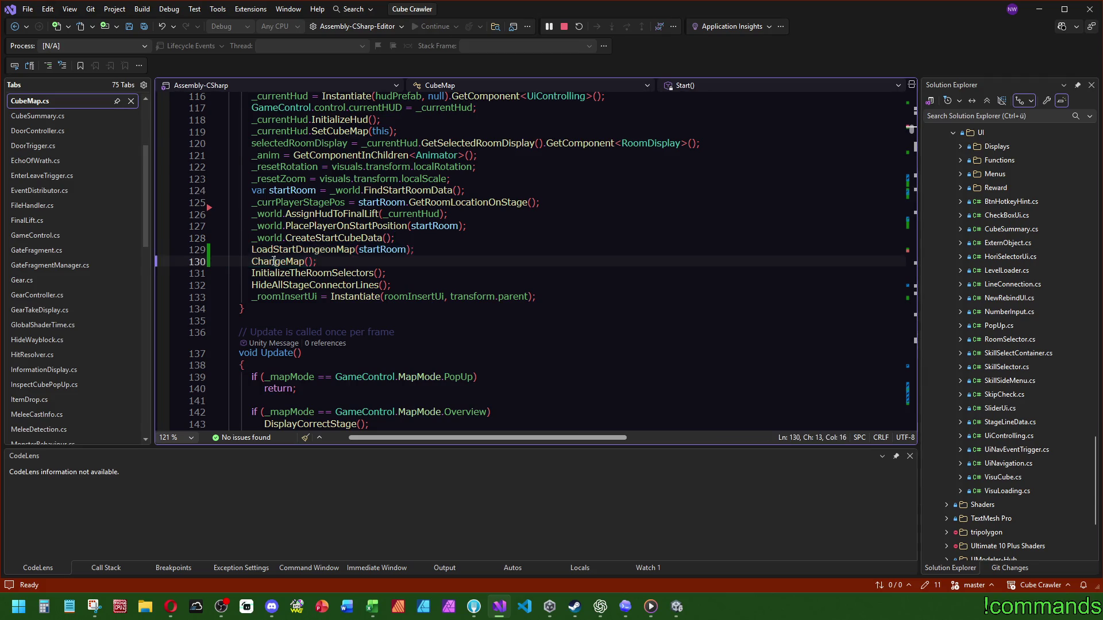
ctrl+click(273, 264)
scroll(342, 297, down, 1)
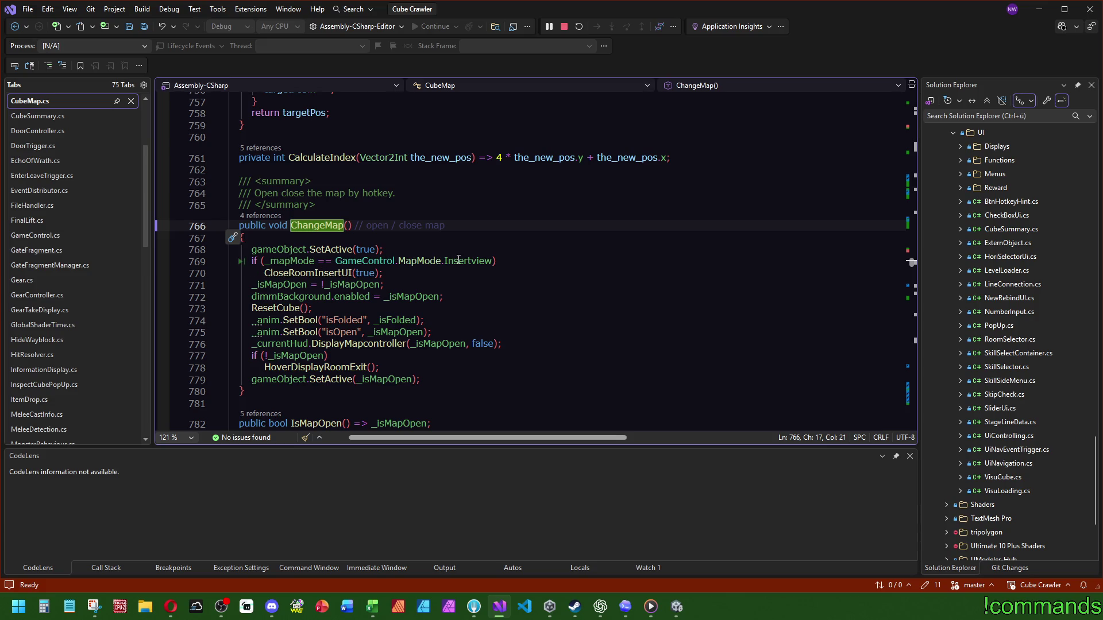
Step: Inspect the ResetCube definition, then navigate back to where ChangeMap calls ResetCube
click(285, 308)
ctrl+click(285, 307)
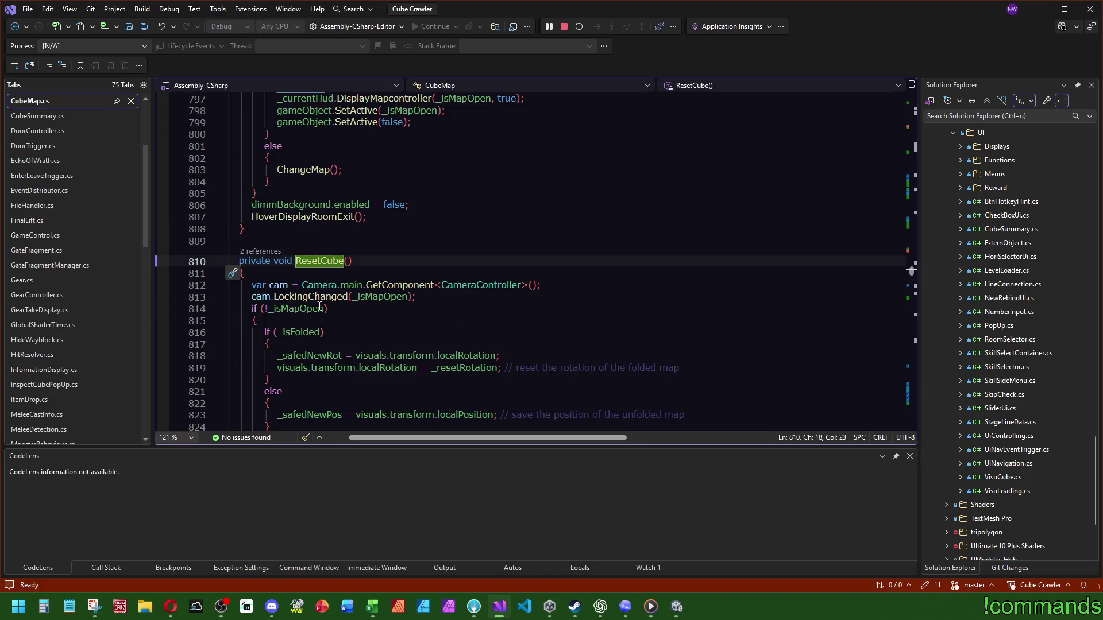
scroll(287, 295, down, 4)
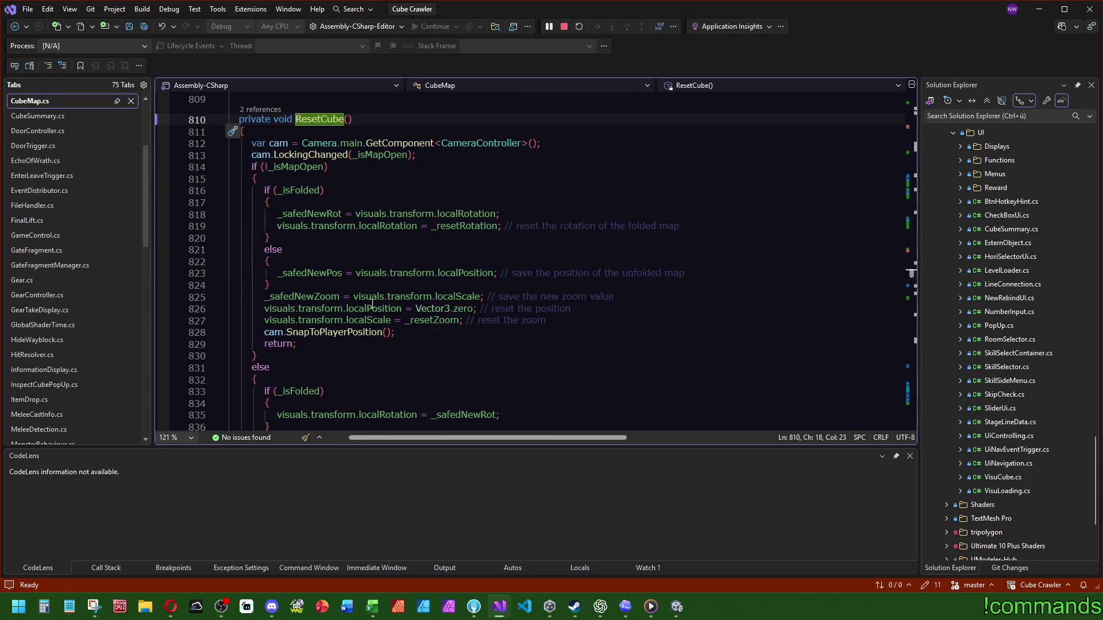
scroll(506, 319, down, 6)
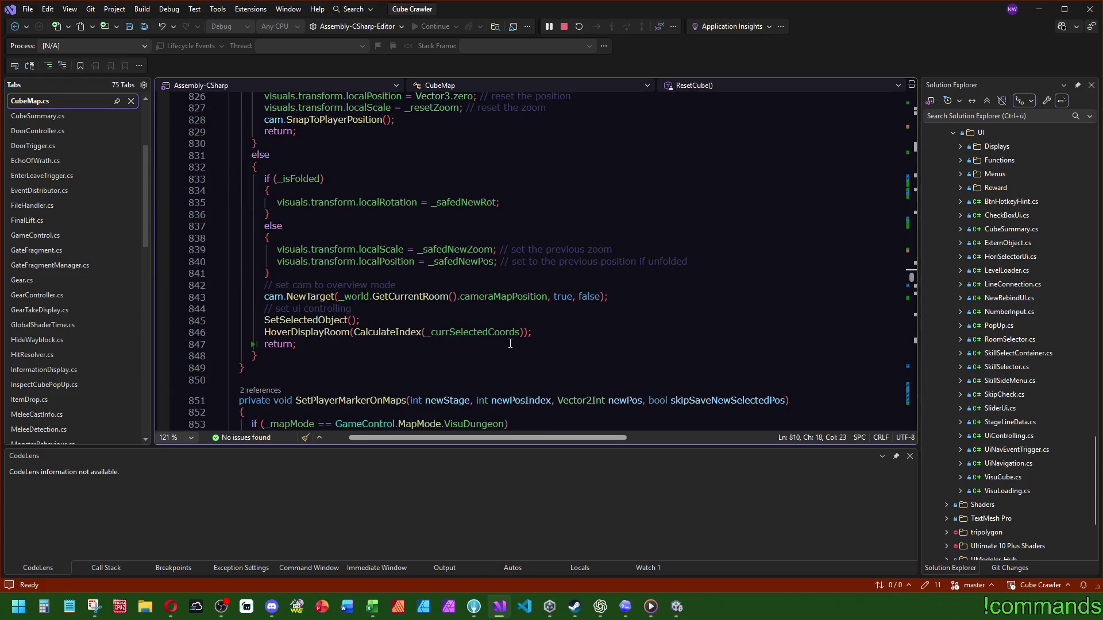
scroll(510, 343, up, 8)
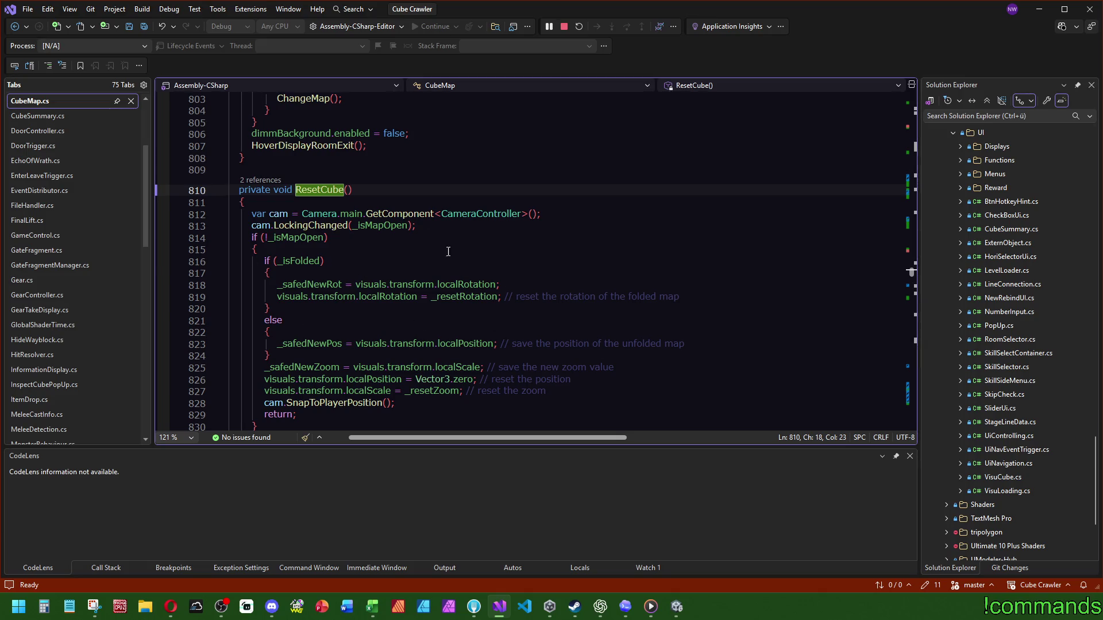
key(ctrl+minus)
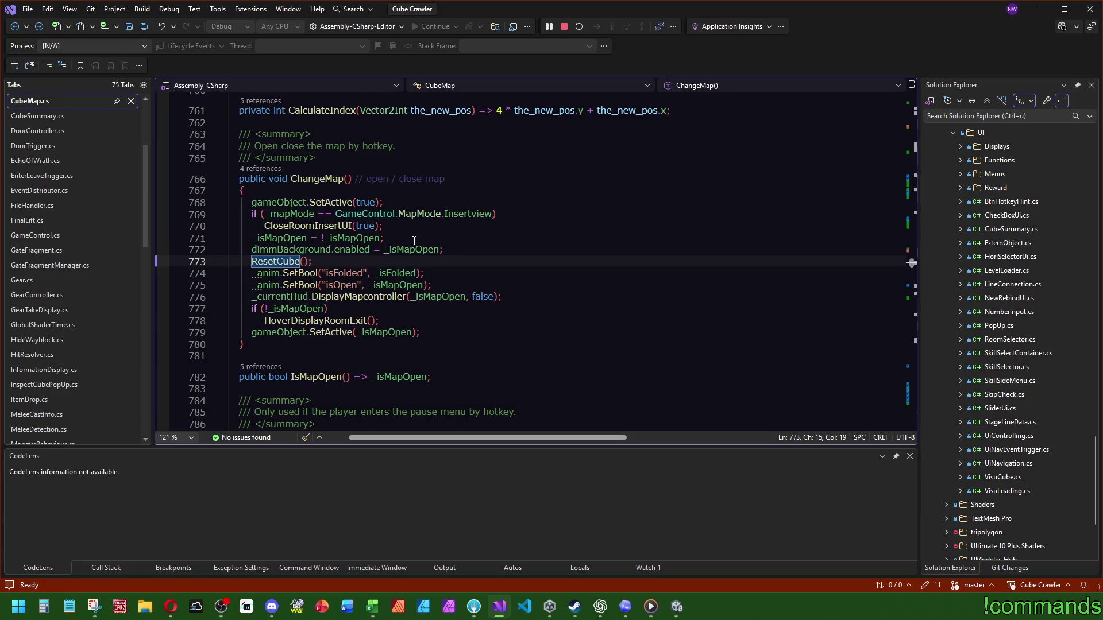
key(ctrl+minus)
key(ctrl+minus)
key(ctrl+minus)
key(ctrl+minus)
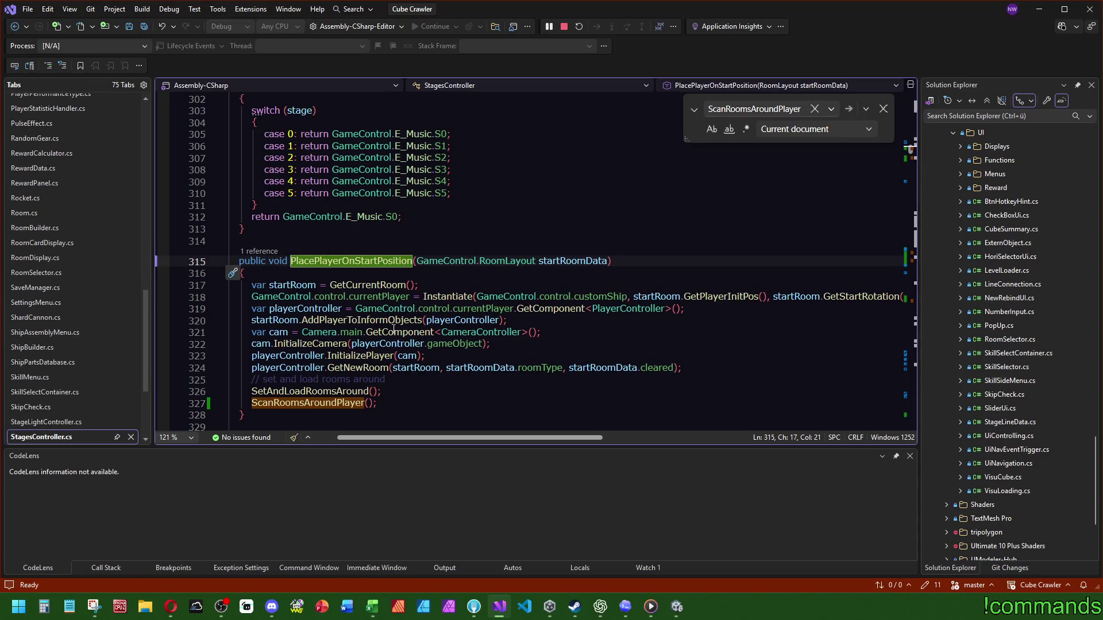
Step: Inspect InitializeCamera in CameraController, then return to its call in StagesController
click(275, 332)
click(310, 344)
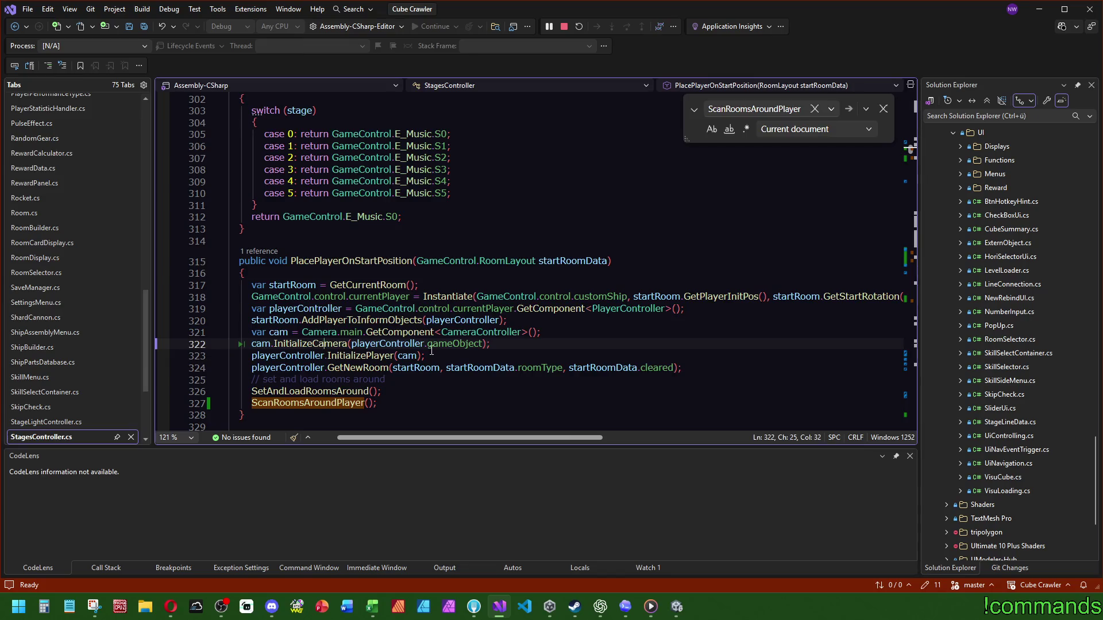
key(F12)
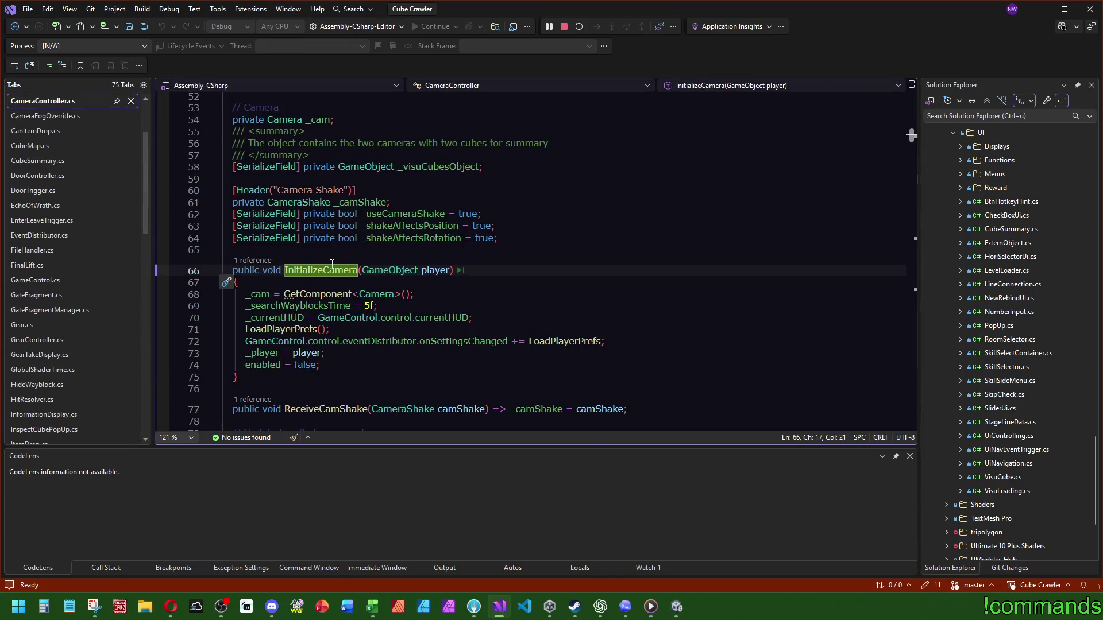
drag(371, 364, 384, 284)
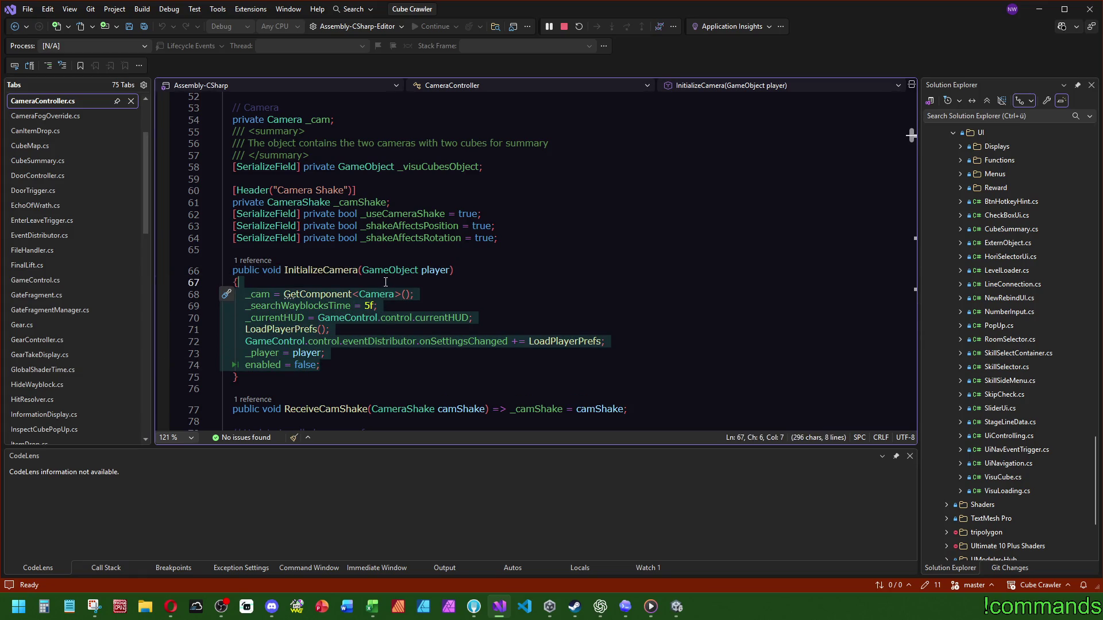
click(386, 282)
key(ctrl+minus)
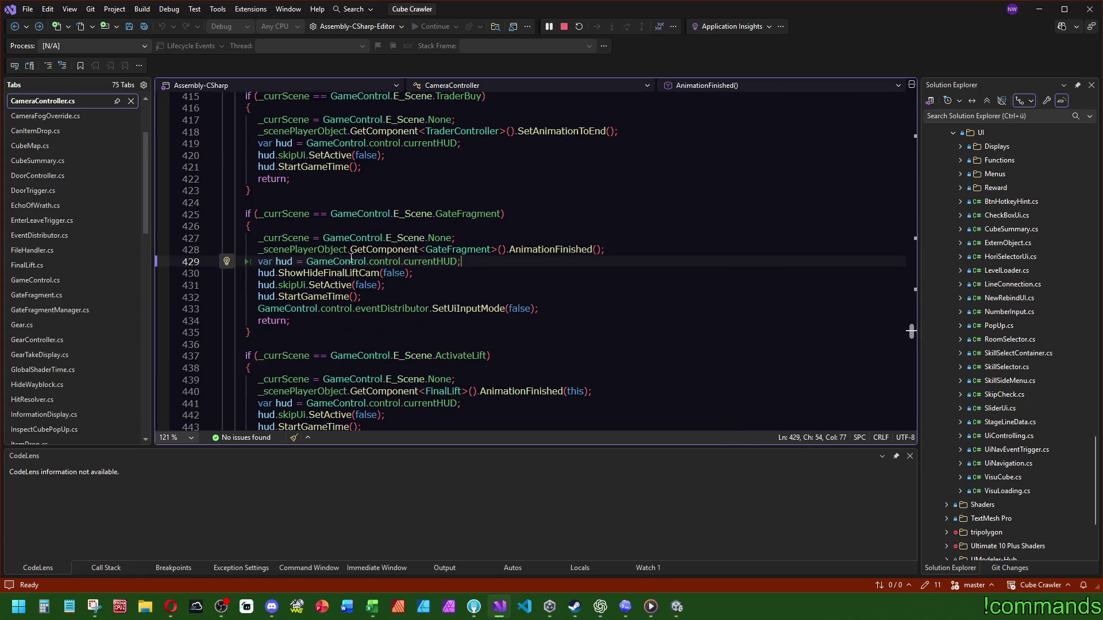
key(ctrl+minus)
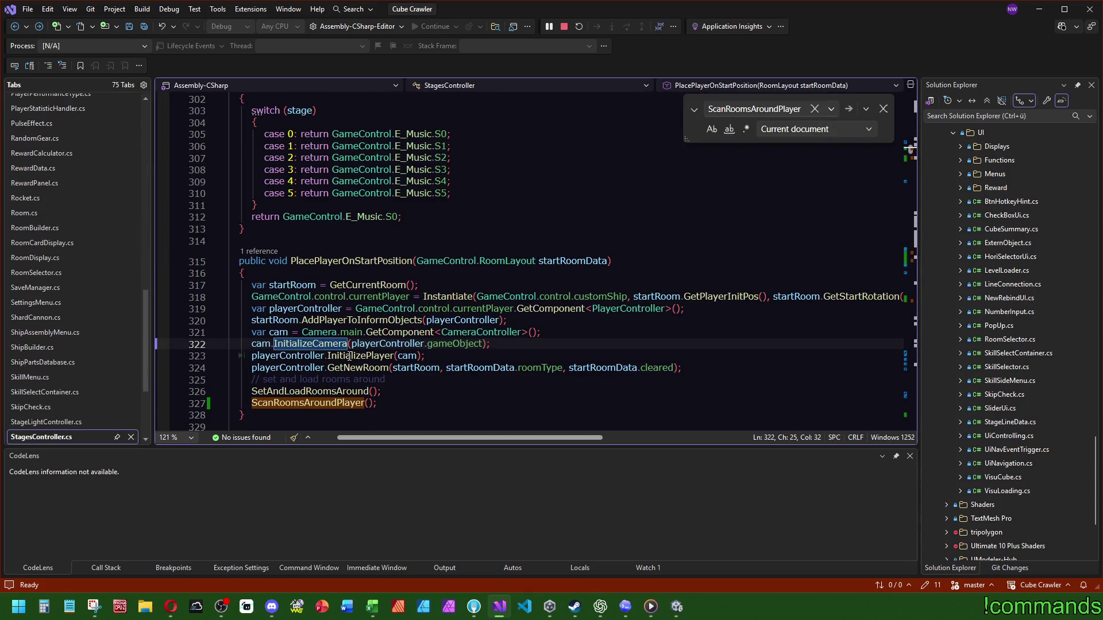
Step: Review InitializePlayer in PlayerController, then return to the PlacePlayerOnStartPosition call in CubeMap's Start
ctrl+click(349, 356)
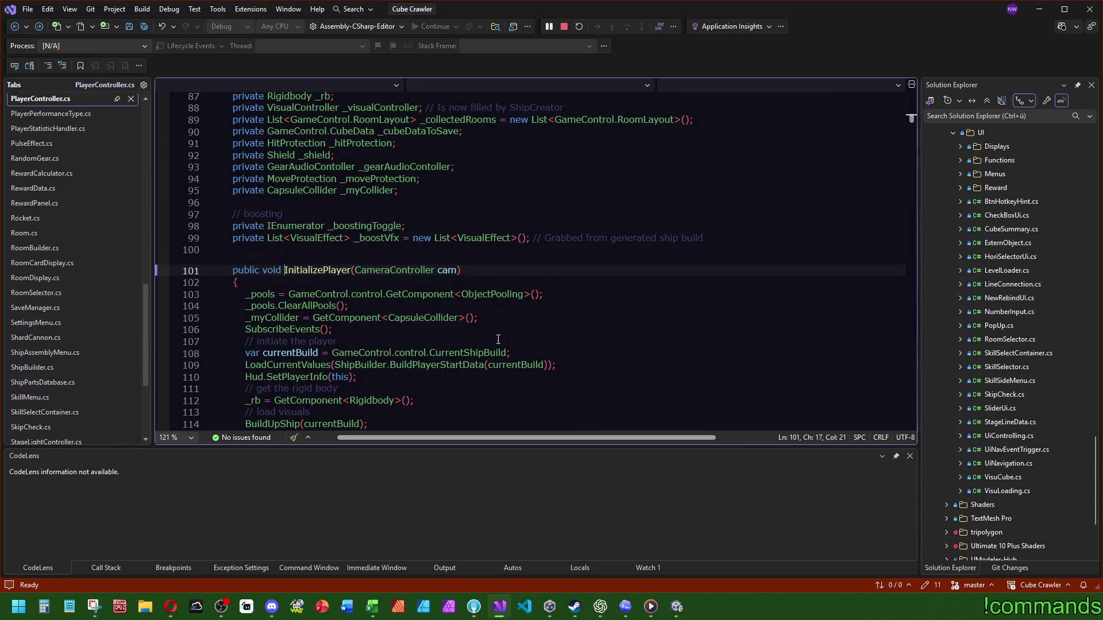
scroll(508, 341, down, 7)
scroll(475, 331, down, 1)
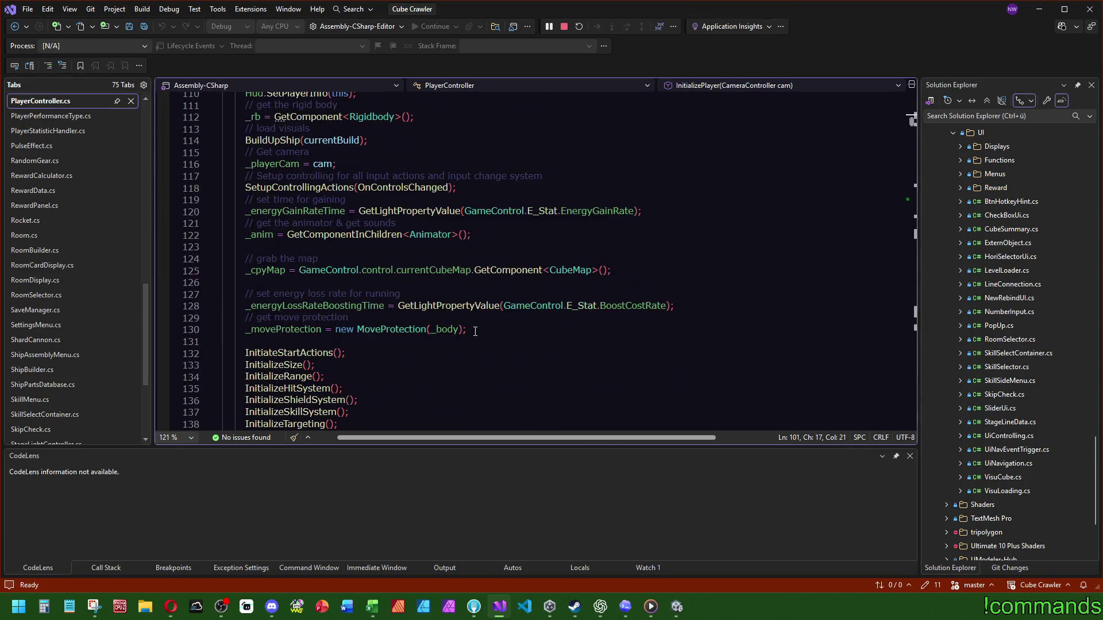
scroll(268, 273, down, 3)
scroll(431, 267, up, 10)
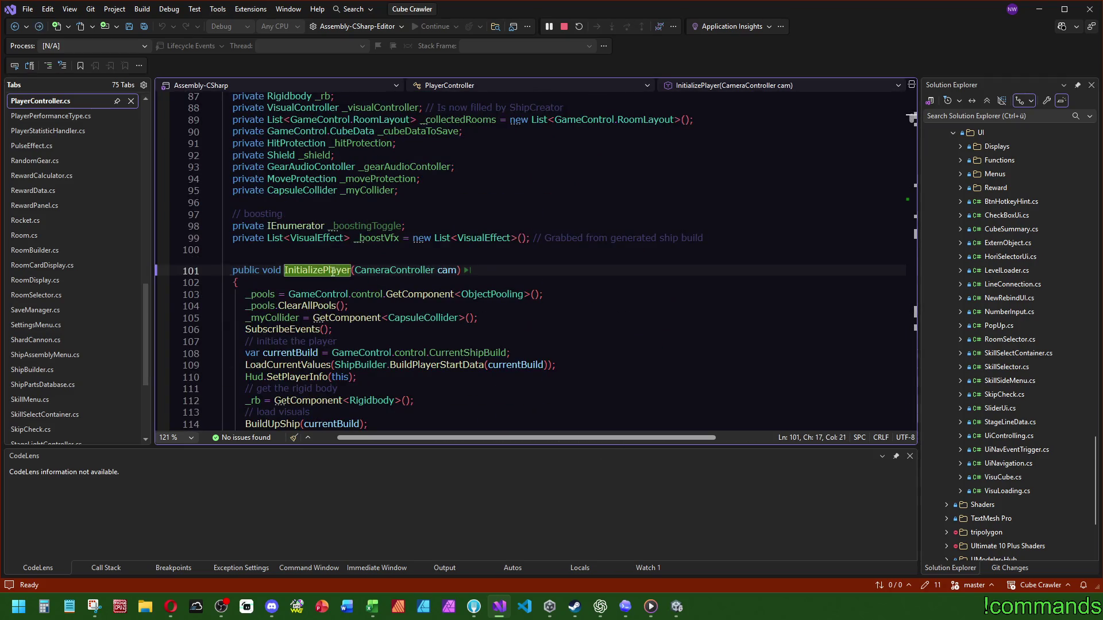
ctrl+click(343, 274)
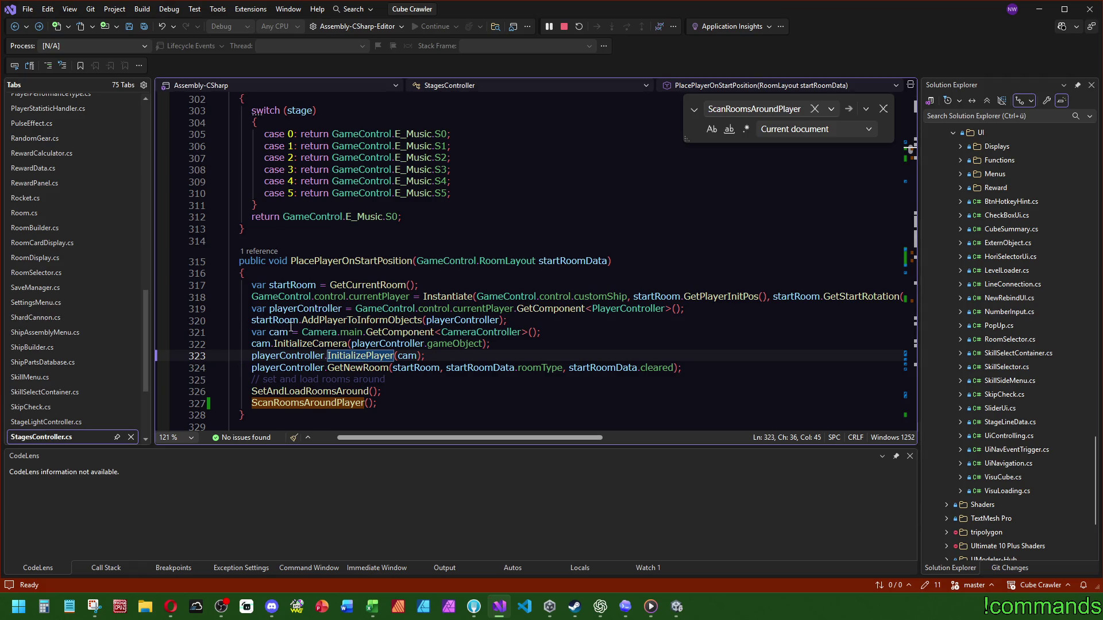
ctrl+click(330, 261)
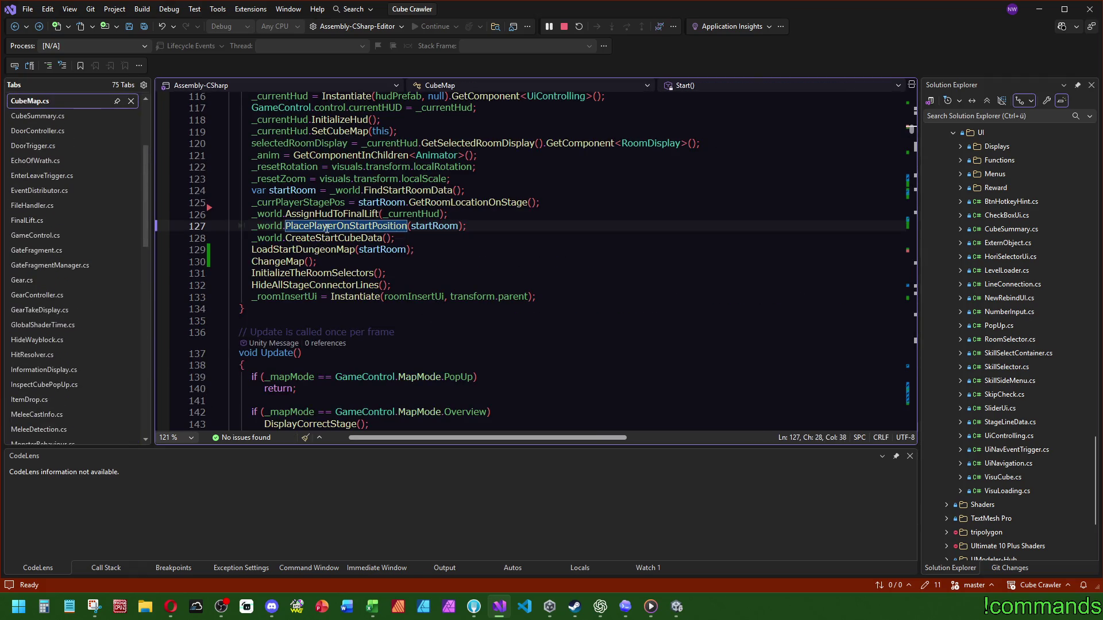
Step: Glance at CreateStartCubeData and LoadStartDungeonMap, then go to ChangeMap's definition from line 130
ctrl+click(310, 237)
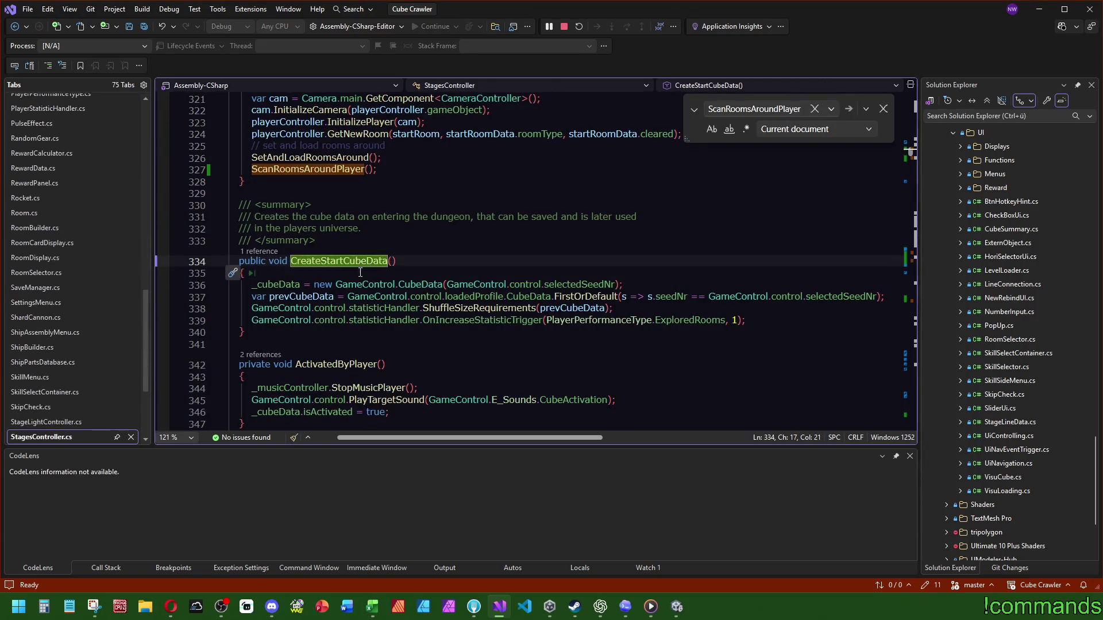
key(ctrl+minus)
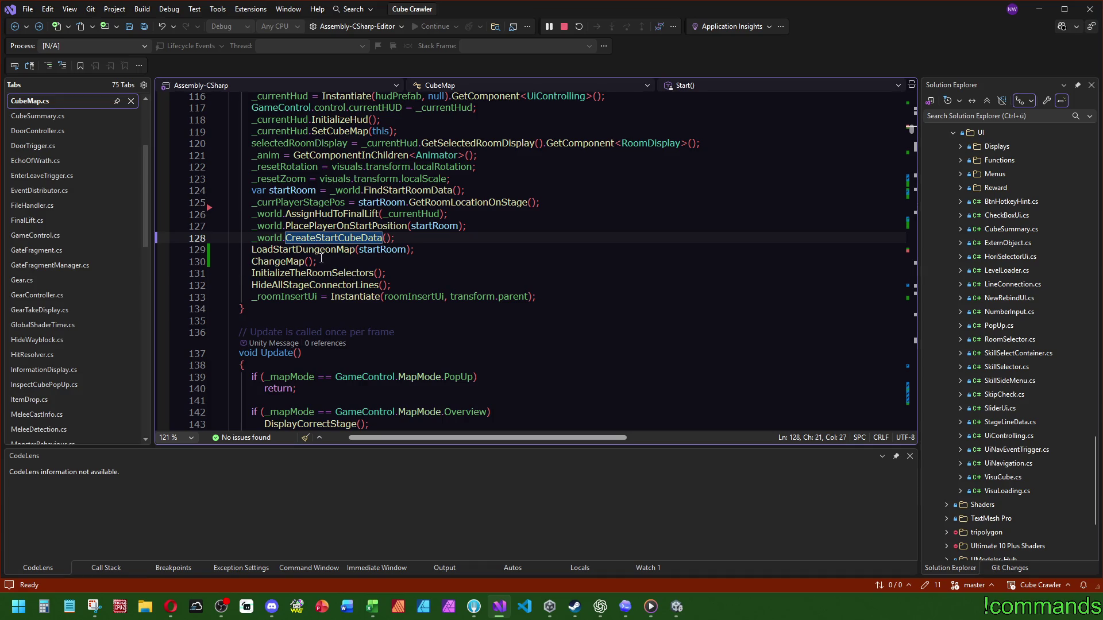
ctrl+click(329, 250)
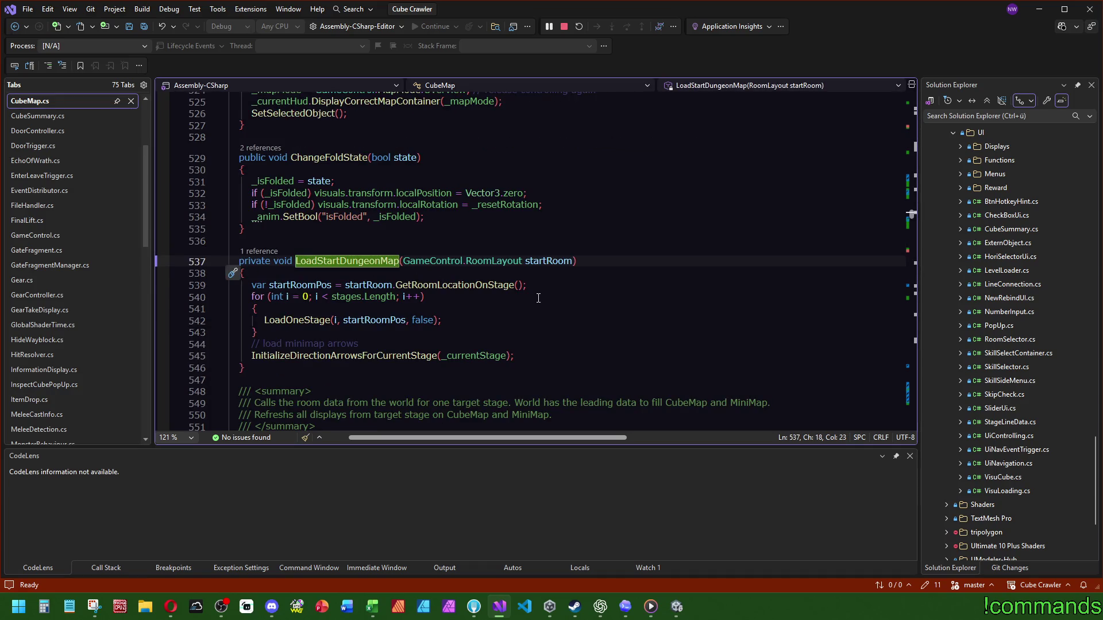
key(ctrl+minus)
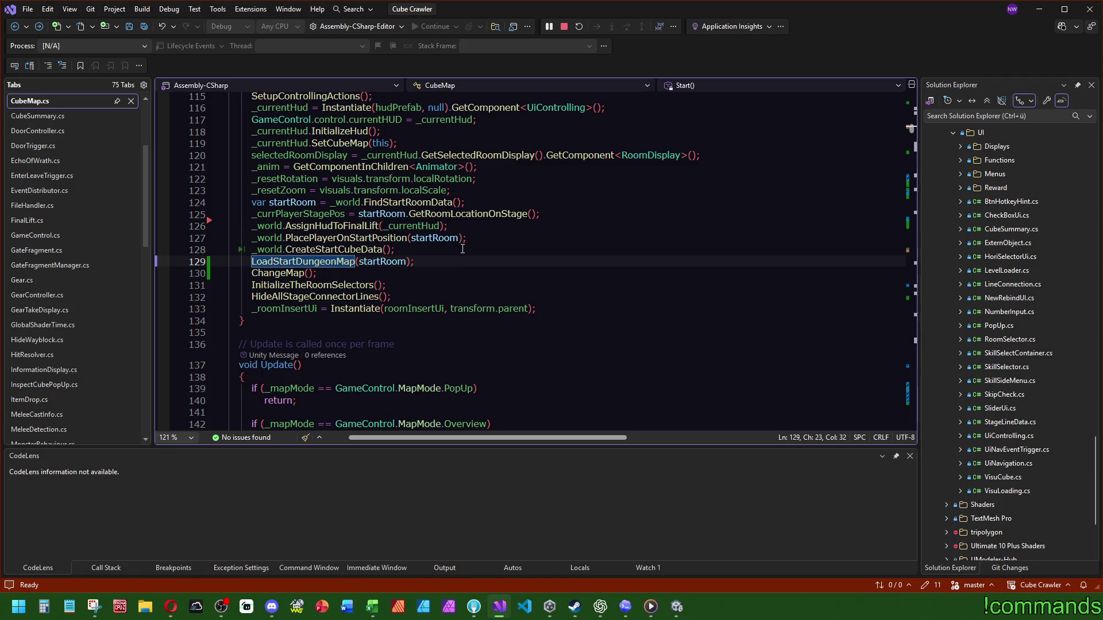
scroll(396, 308, up, 2)
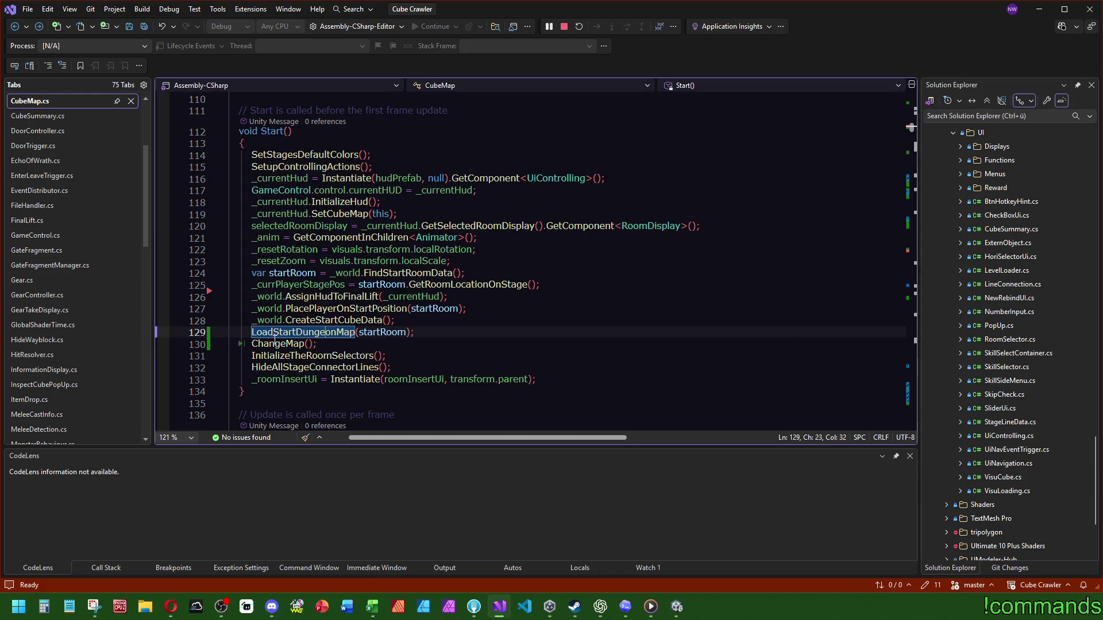
click(285, 344)
key(F12)
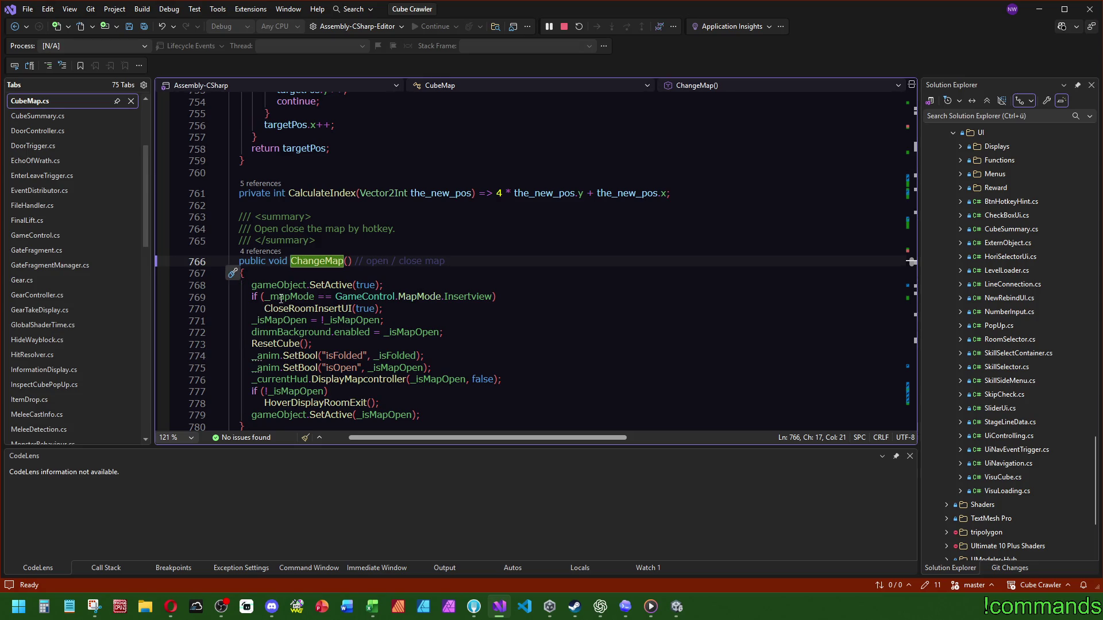
Step: Check the ResetCube and SetSelectedObject definitions, then step back to the ChangeMap call in Start
scroll(325, 313, down, 2)
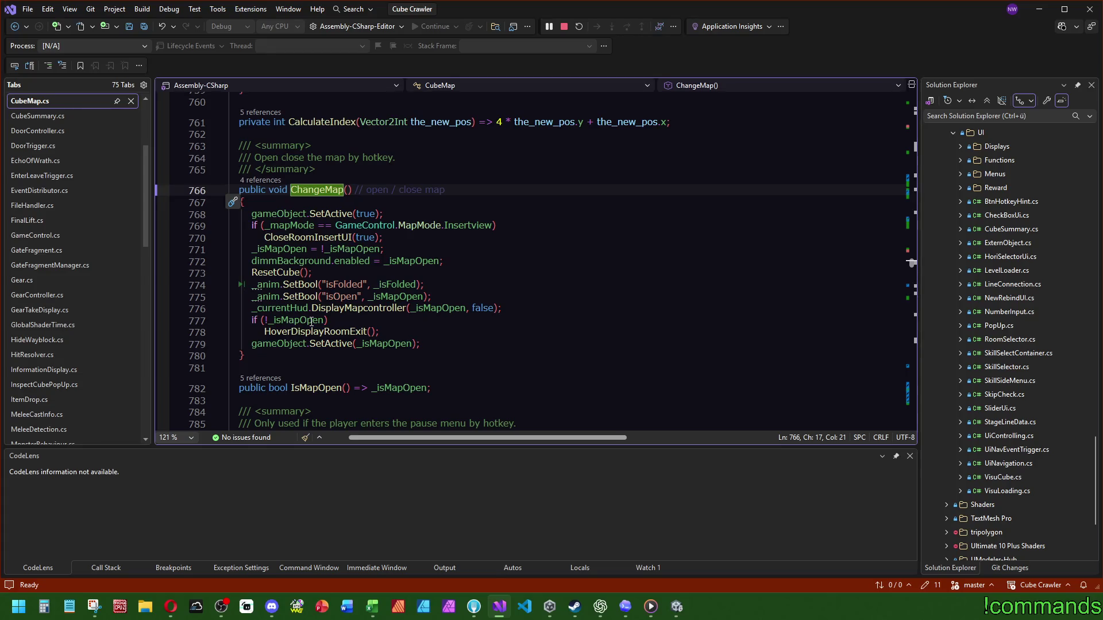
scroll(311, 321, up, 2)
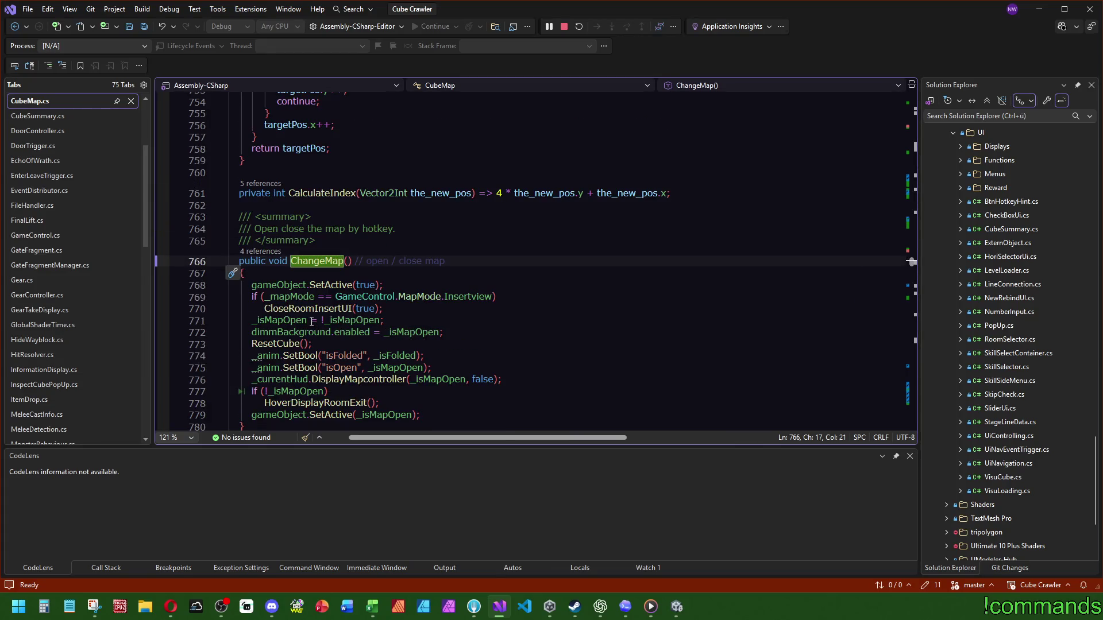
scroll(311, 321, down, 1)
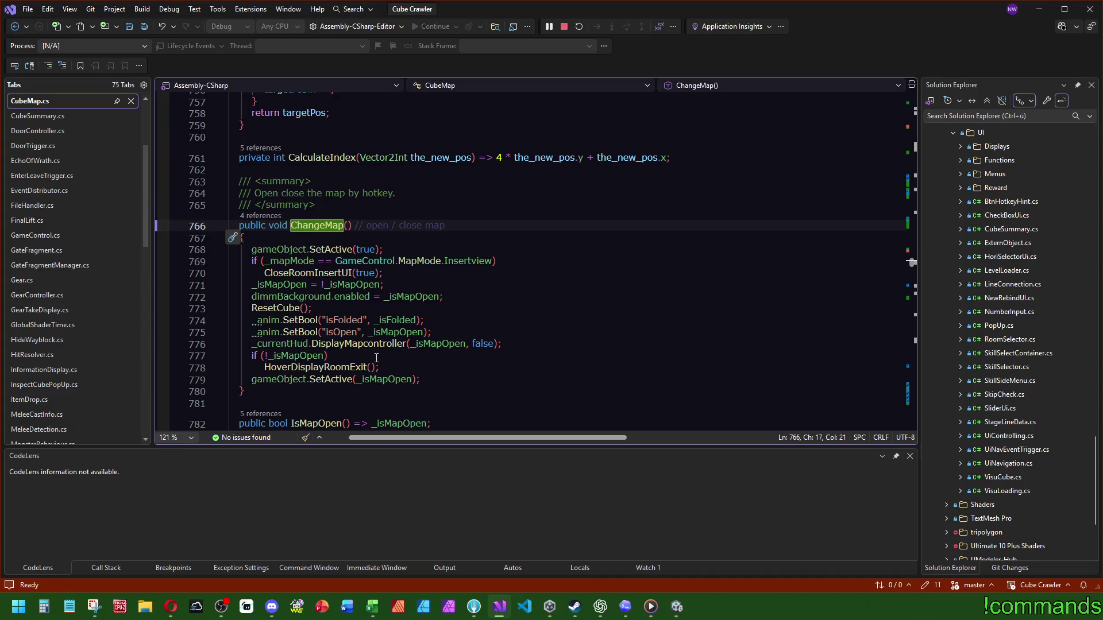
ctrl+click(286, 308)
scroll(430, 332, down, 8)
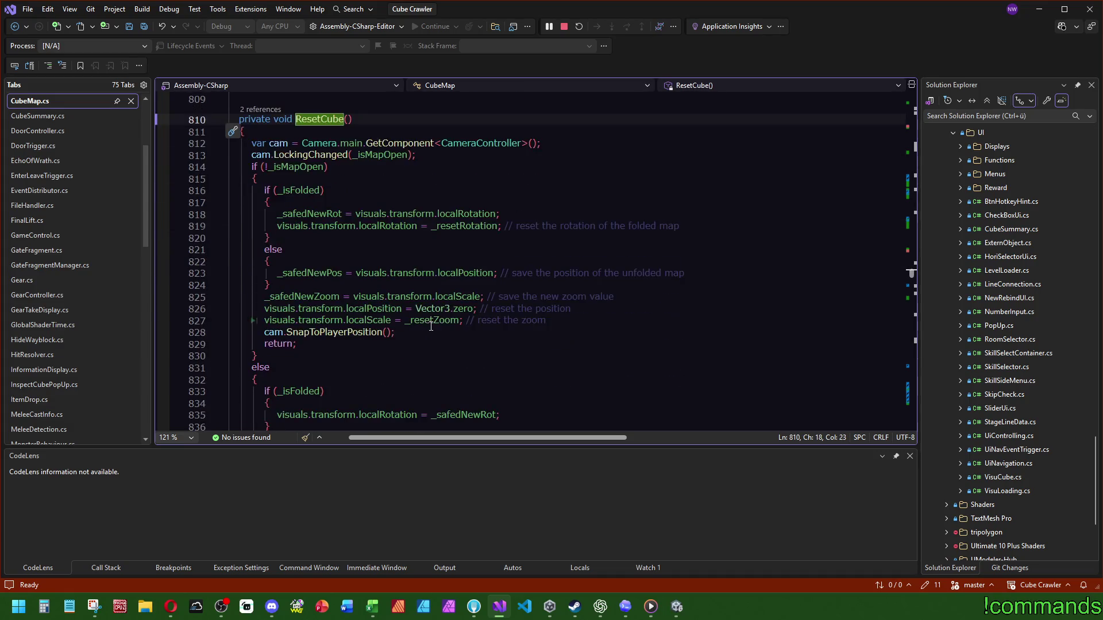
scroll(431, 332, down, 1)
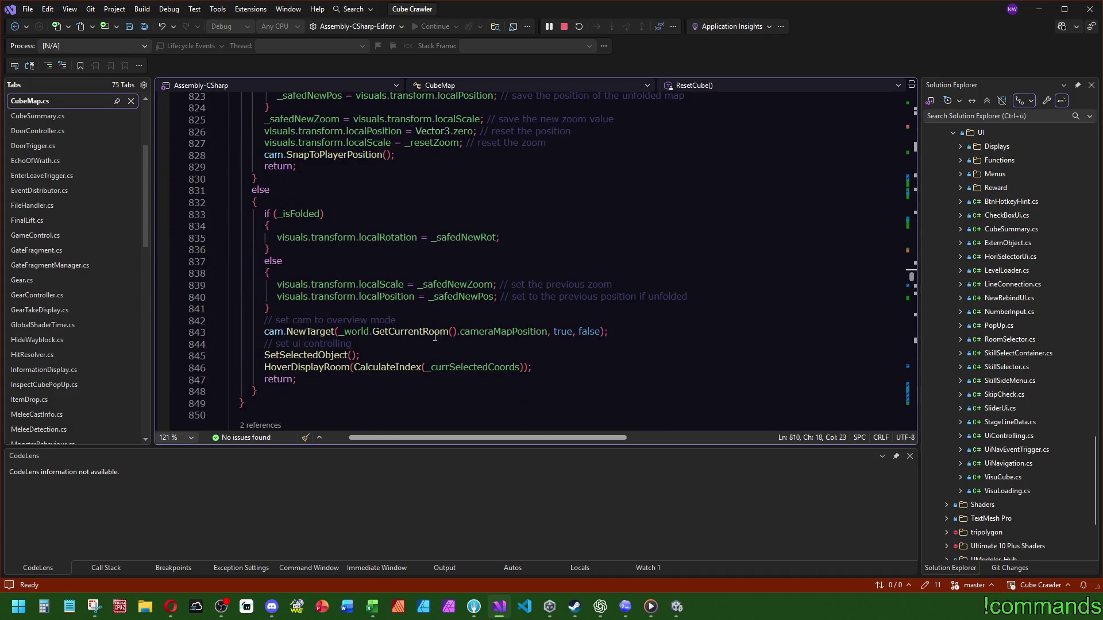
ctrl+click(308, 355)
key(ctrl+minus)
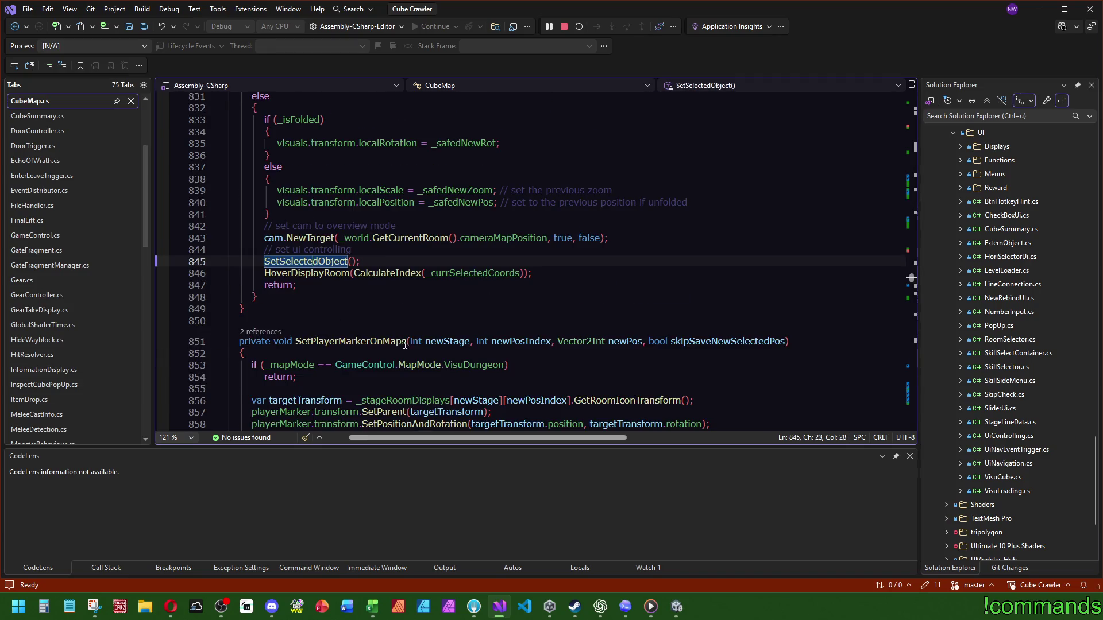
key(ctrl+minus)
key(ctrl+minus)
key(ctrl+minus)
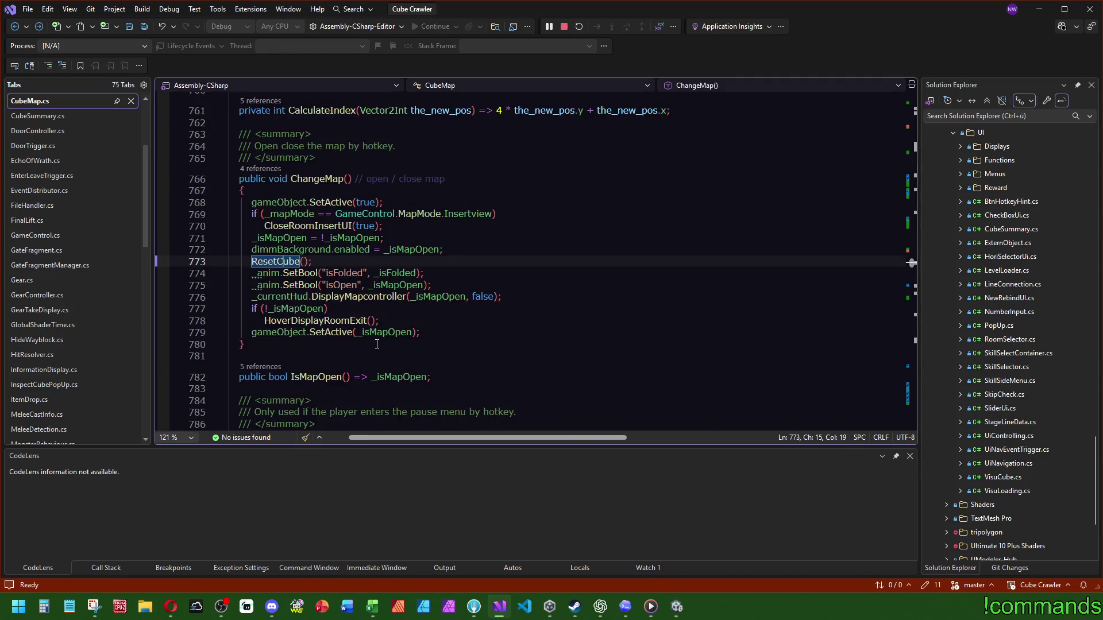
Step: Move the ChangeMap(); line from line 130 to just after line 125 and save CubeMap.cs
scroll(366, 306, up, 1)
drag(319, 297, 426, 286)
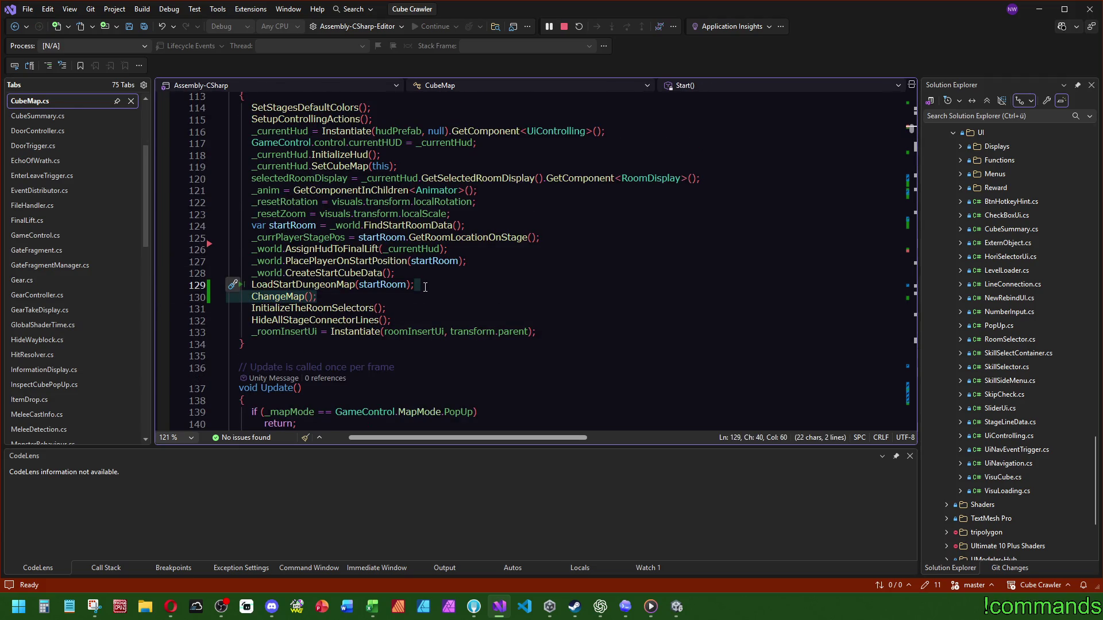
key(ctrl+x)
key(Up)
key(Up)
key(Up)
key(End)
key(ctrl+v)
click(516, 322)
click(143, 27)
click(676, 607)
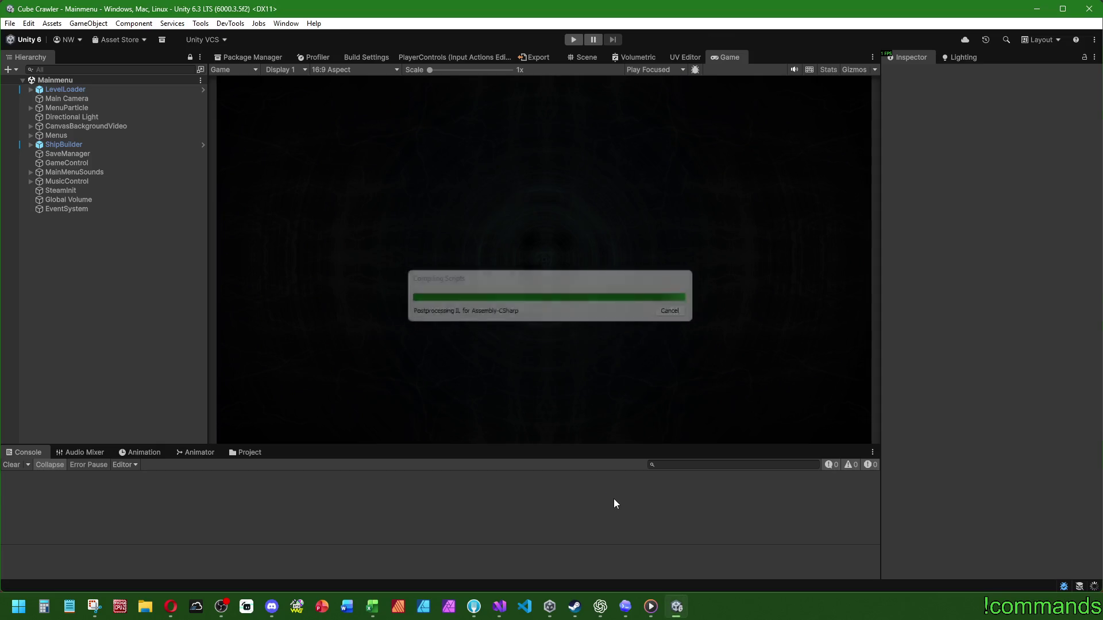
Step: Enter Play mode and maximize the Game view while the Dungeon scene loads
click(574, 39)
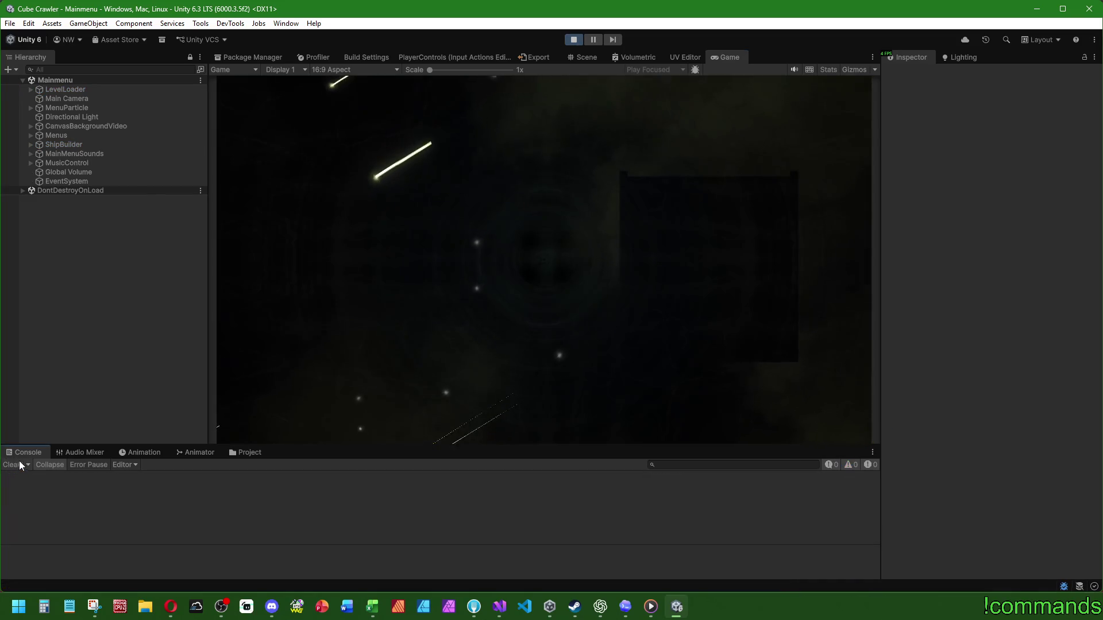
double_click(731, 61)
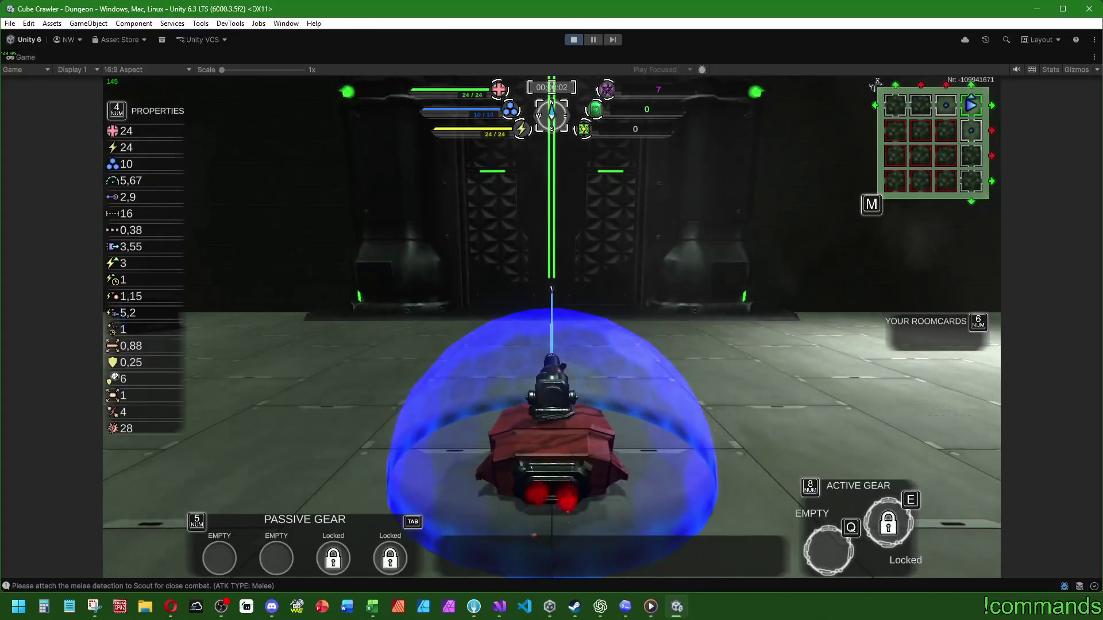
Step: Open the dungeon map, then leave the cube and discard the run result
key(m)
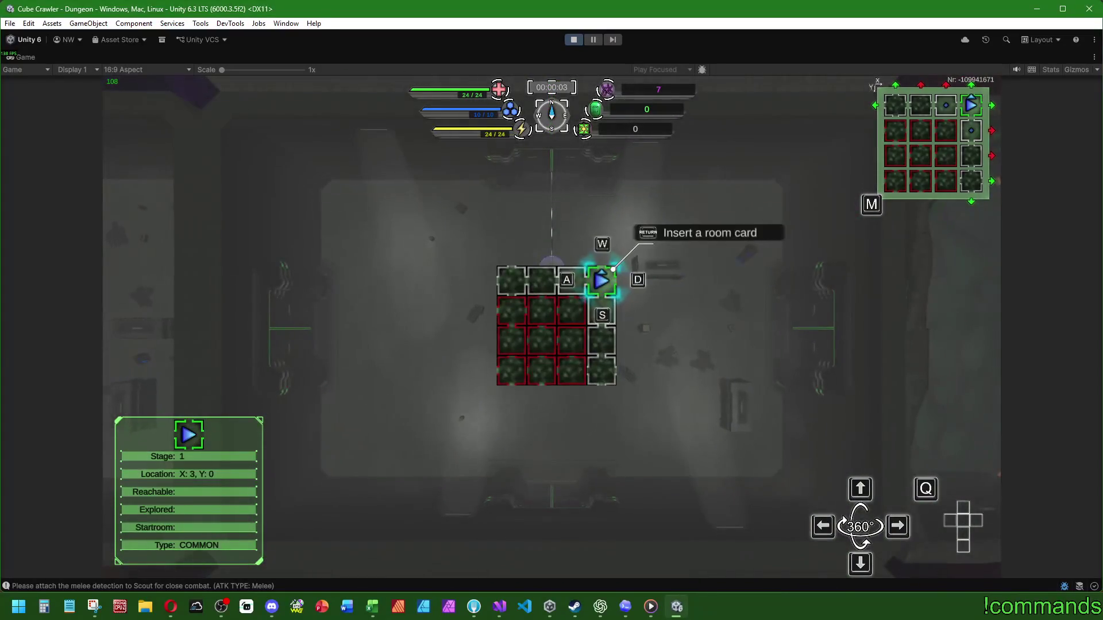
key(m)
key(Escape)
key(Escape)
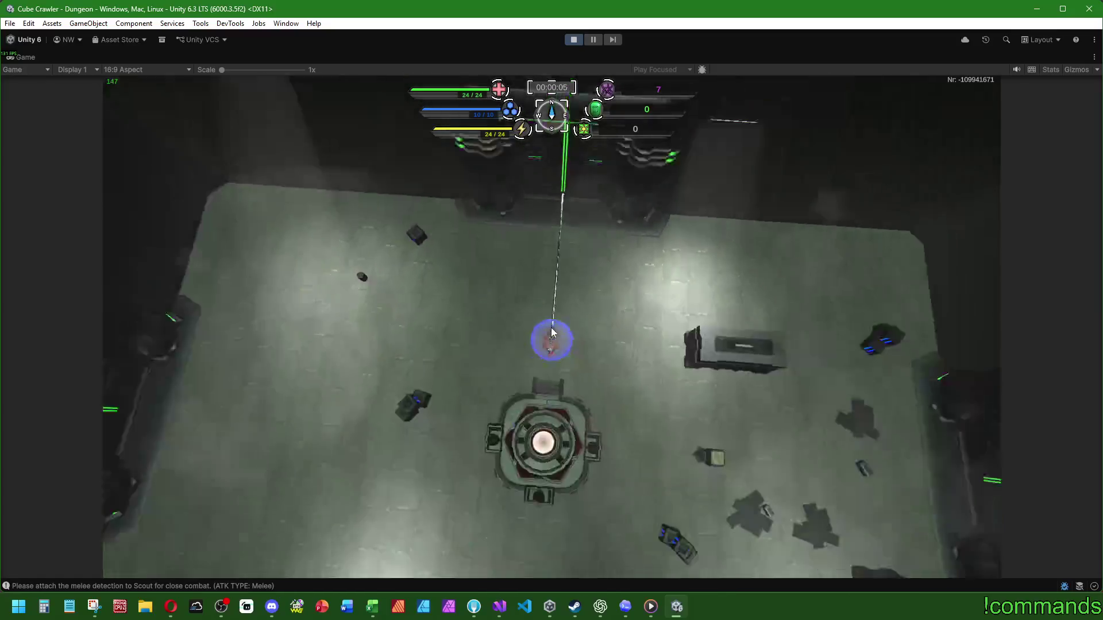
key(BackSpace)
key(Down)
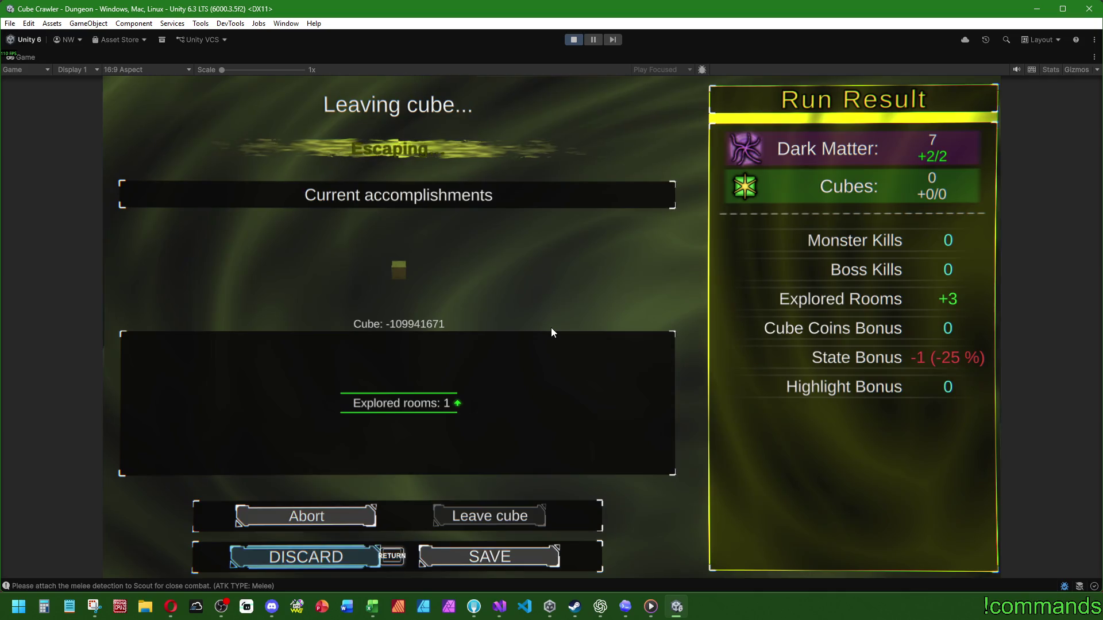
key(Return)
Step: Restart the cube, check the start room at X:3, Y:0 on the map, and stop Play mode
key(Escape)
key(r)
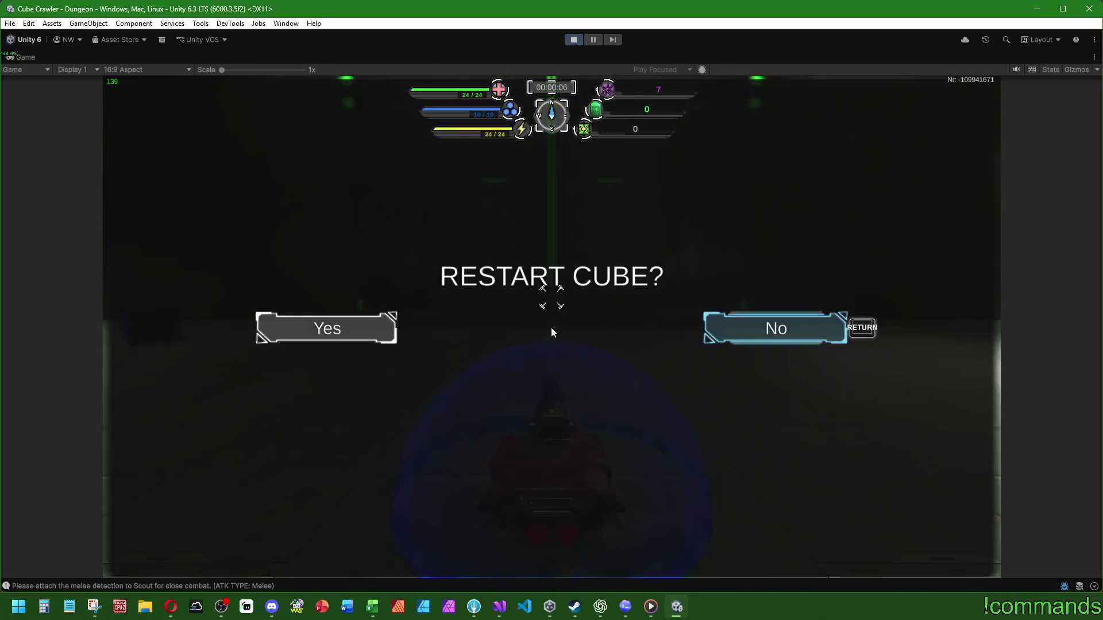
key(Left)
key(Return)
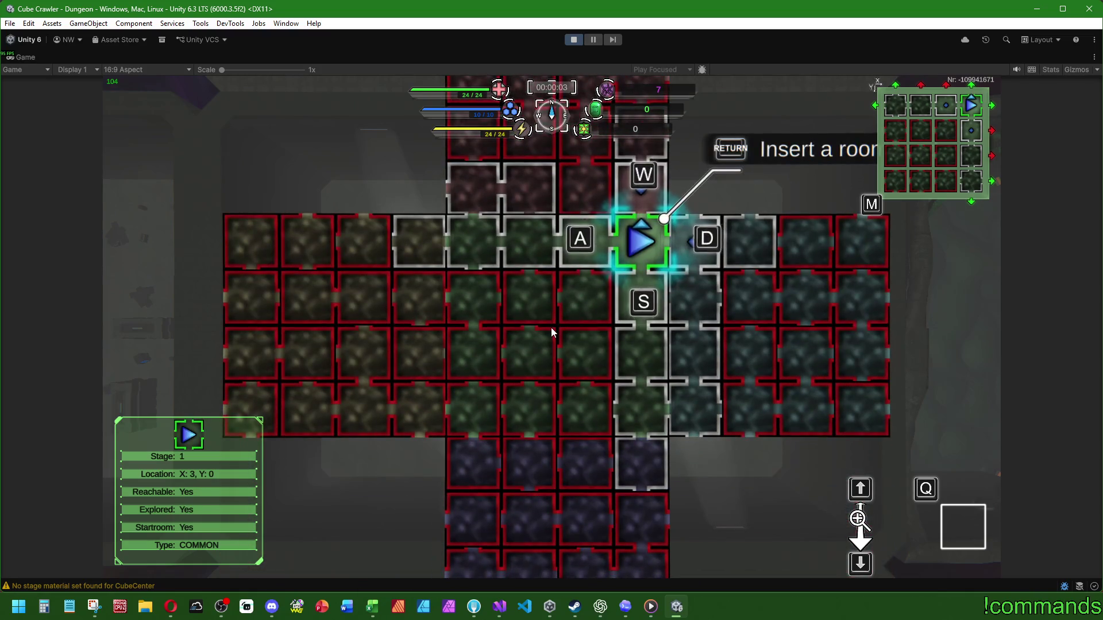
key(w)
key(s)
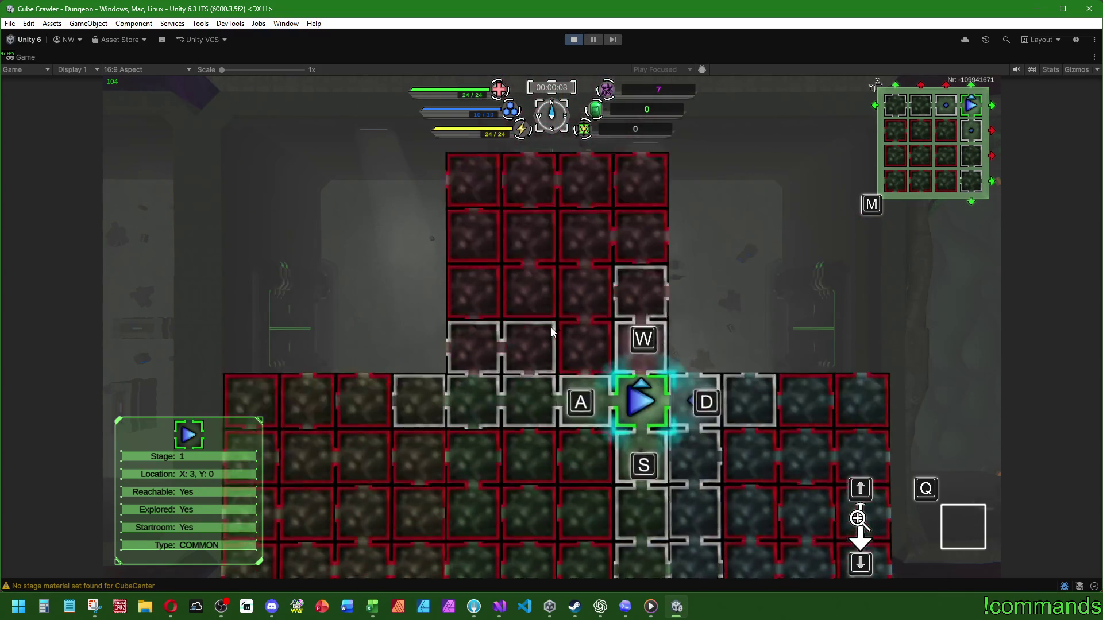
key(super)
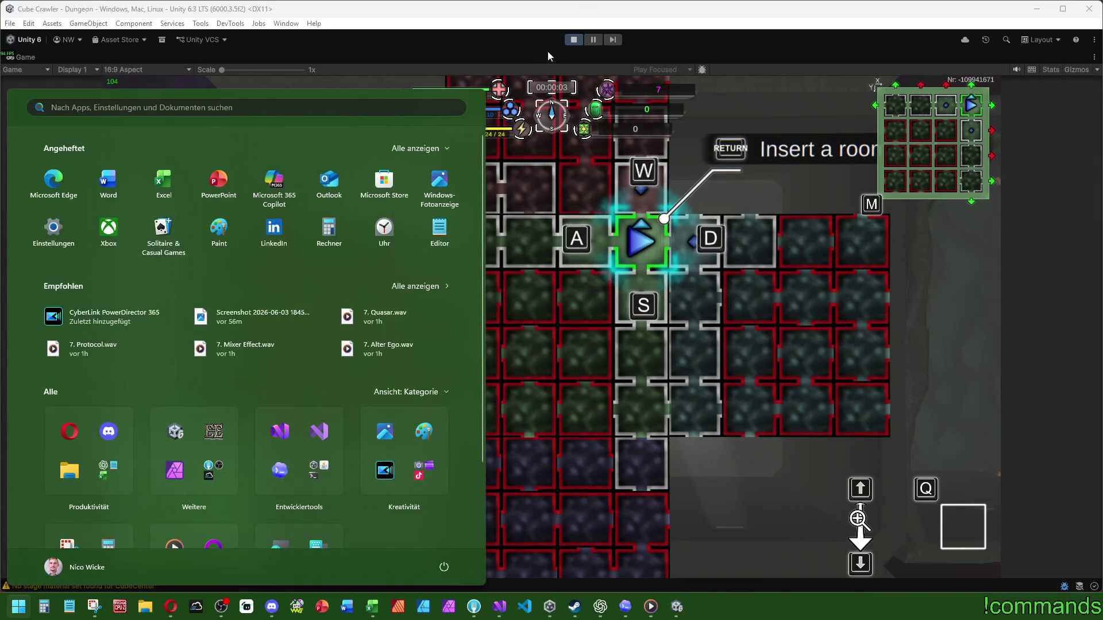
click(573, 39)
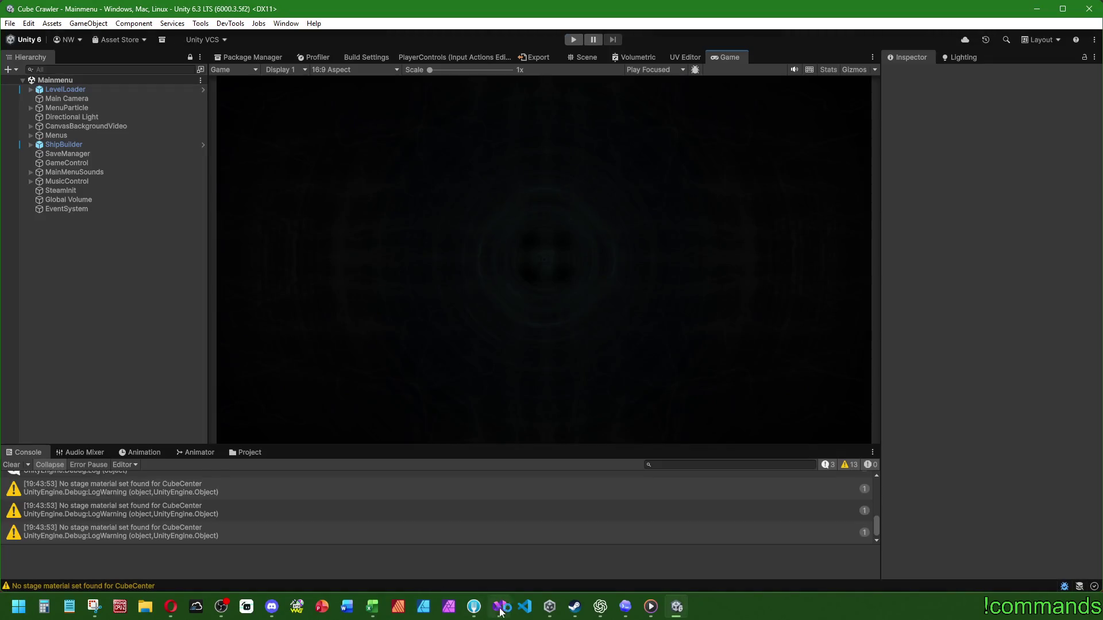
Step: Review LoadOneStage's fogAlpha and showContent usages, then go to the ShouldShowRoomContent definition
click(506, 615)
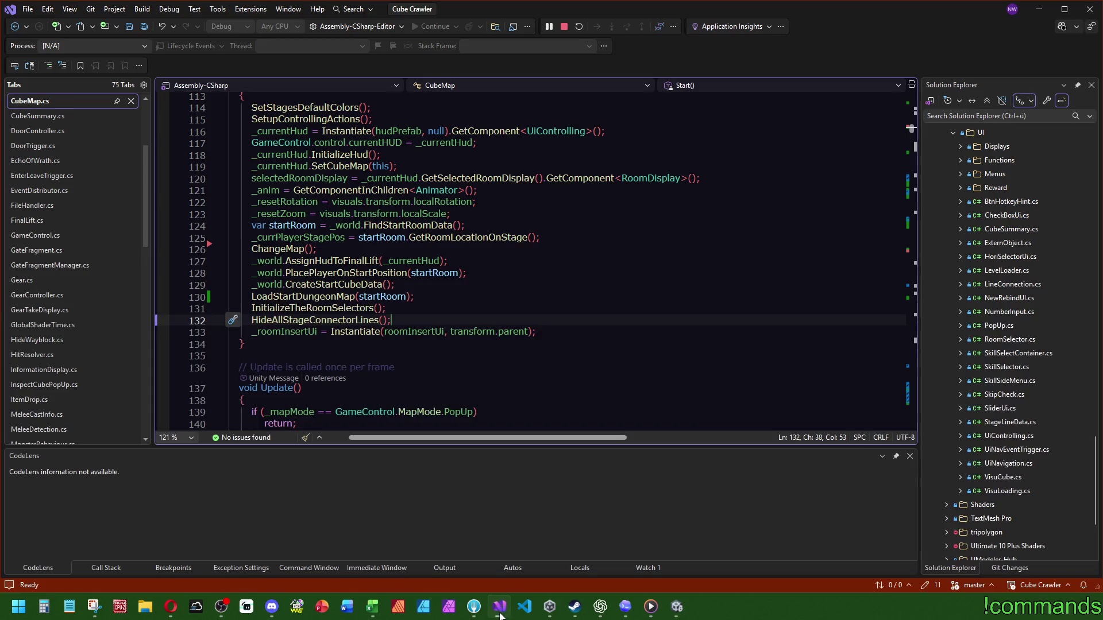
click(569, 260)
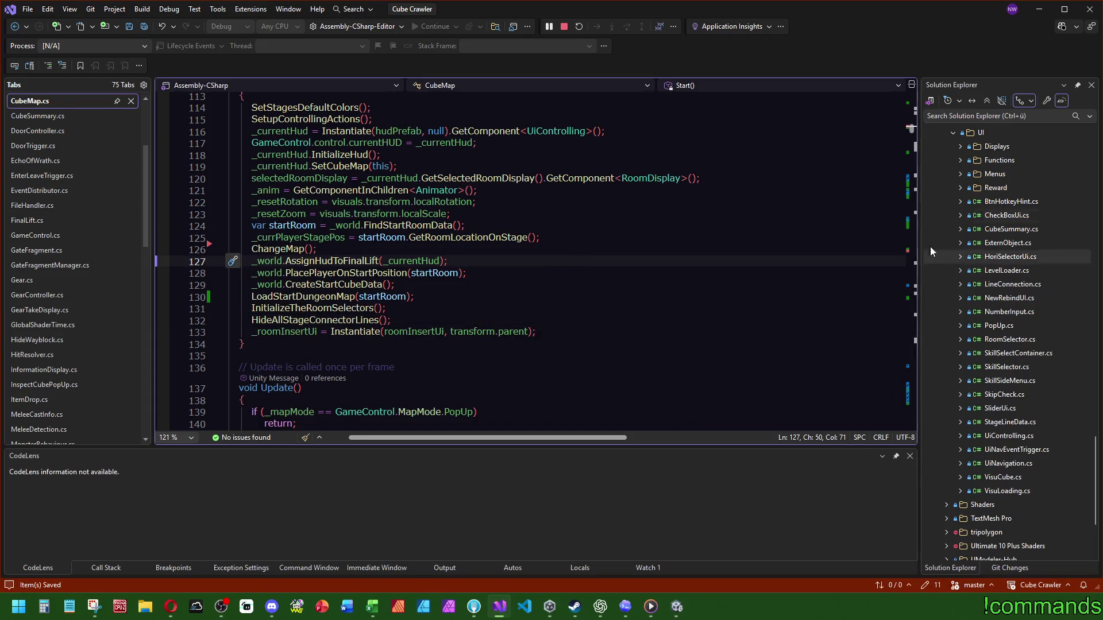
drag(911, 129, 912, 195)
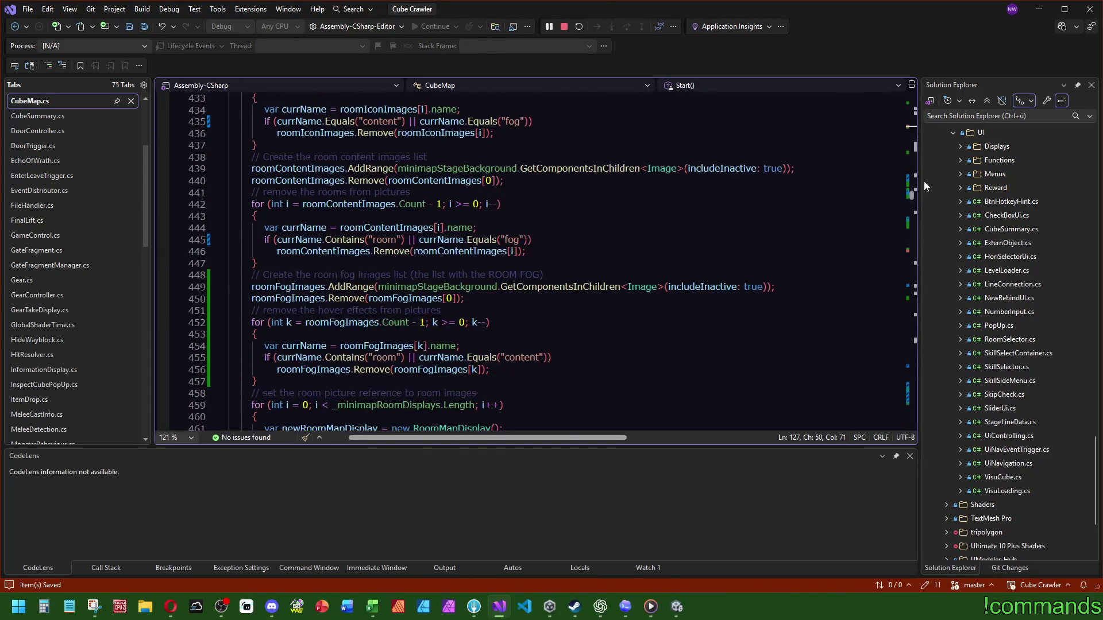
scroll(573, 327, down, 20)
scroll(573, 327, up, 1)
scroll(620, 328, down, 2)
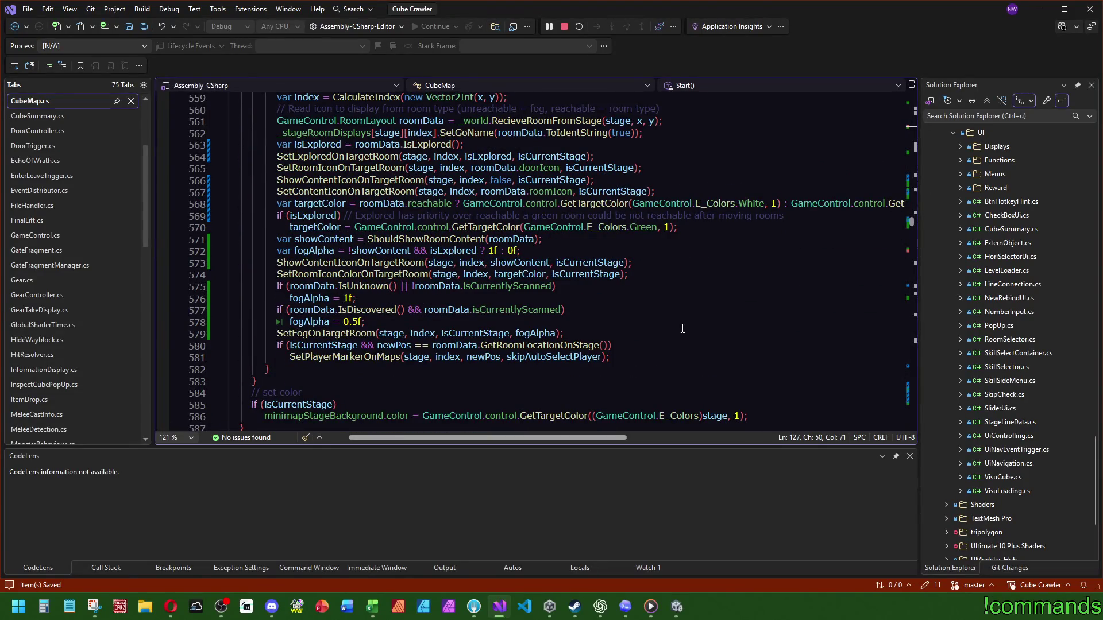
double_click(301, 297)
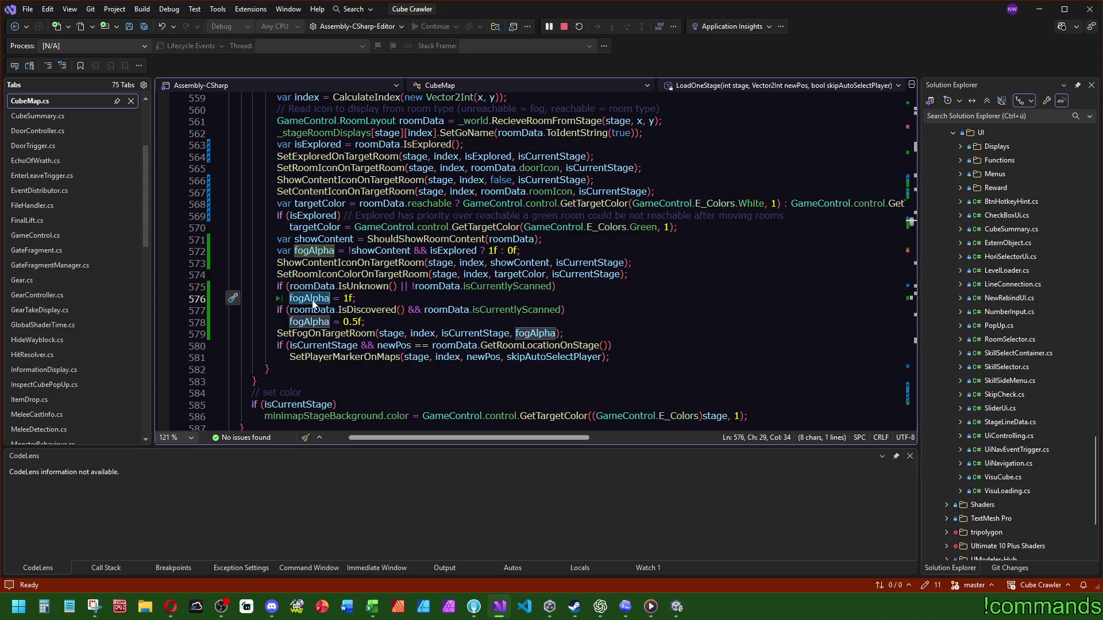
scroll(404, 286, up, 1)
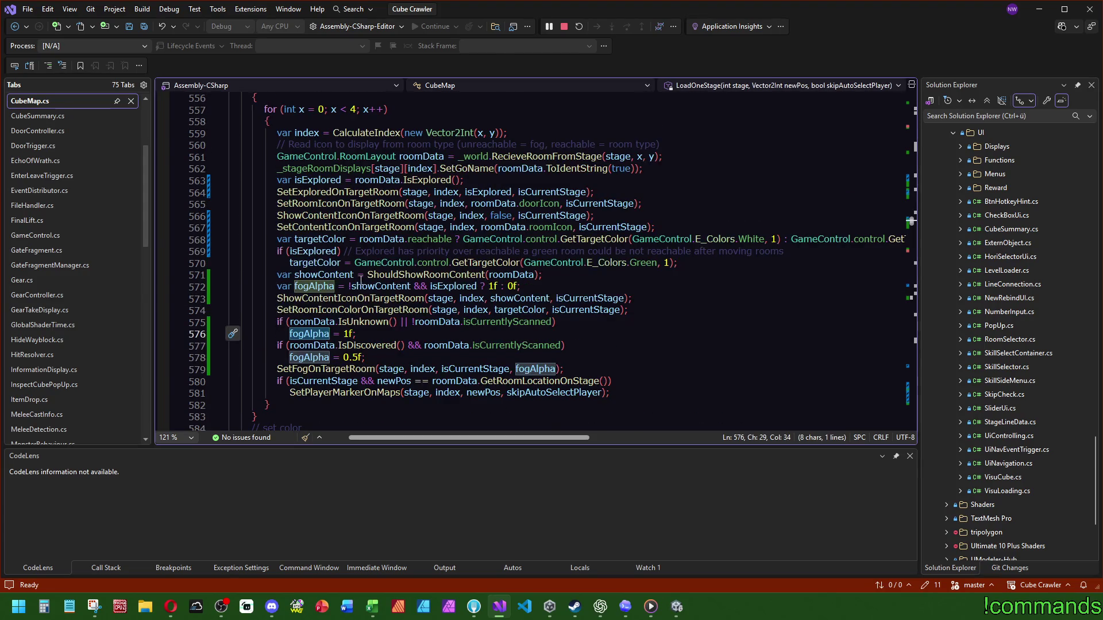
double_click(399, 286)
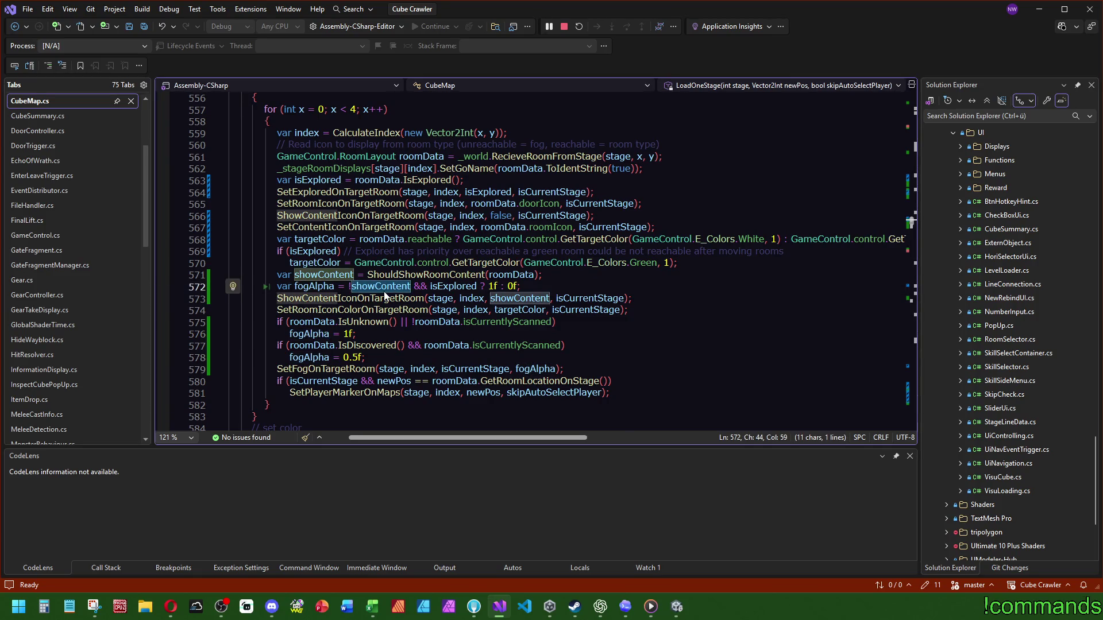
ctrl+click(402, 274)
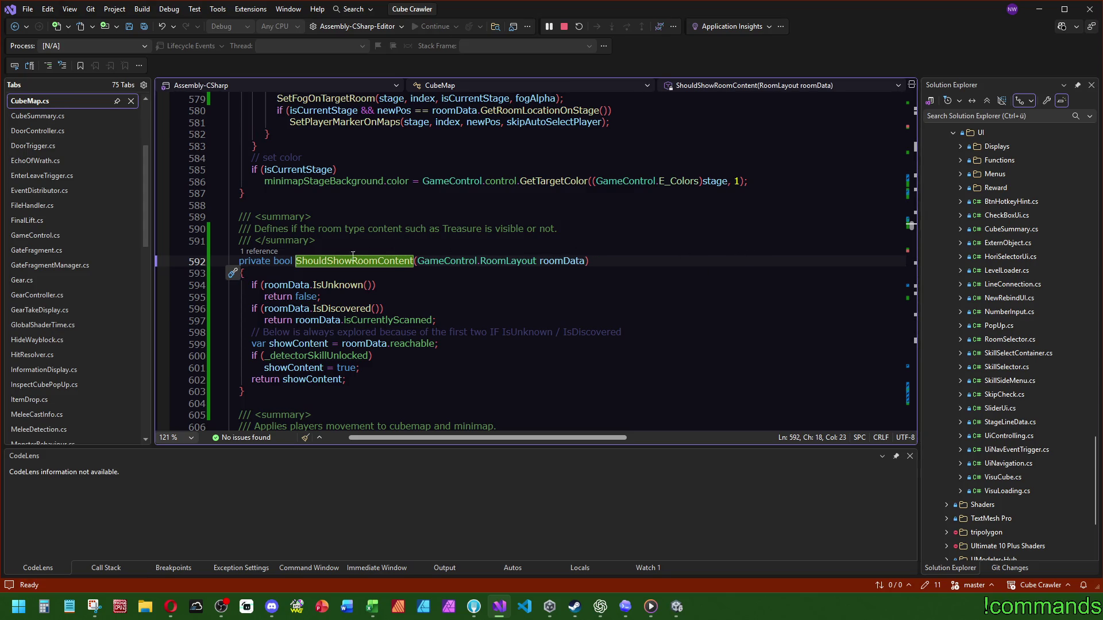
Step: Compare the ShouldShowRoomContent call on line 571 with its definition and IsUnknown check
double_click(299, 343)
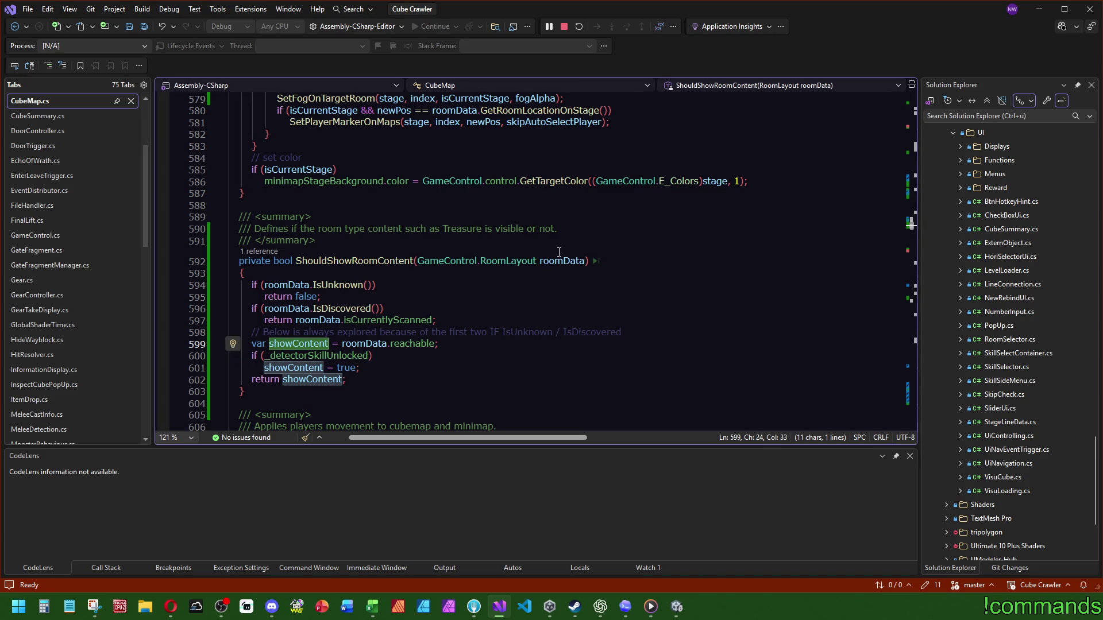
ctrl+click(354, 261)
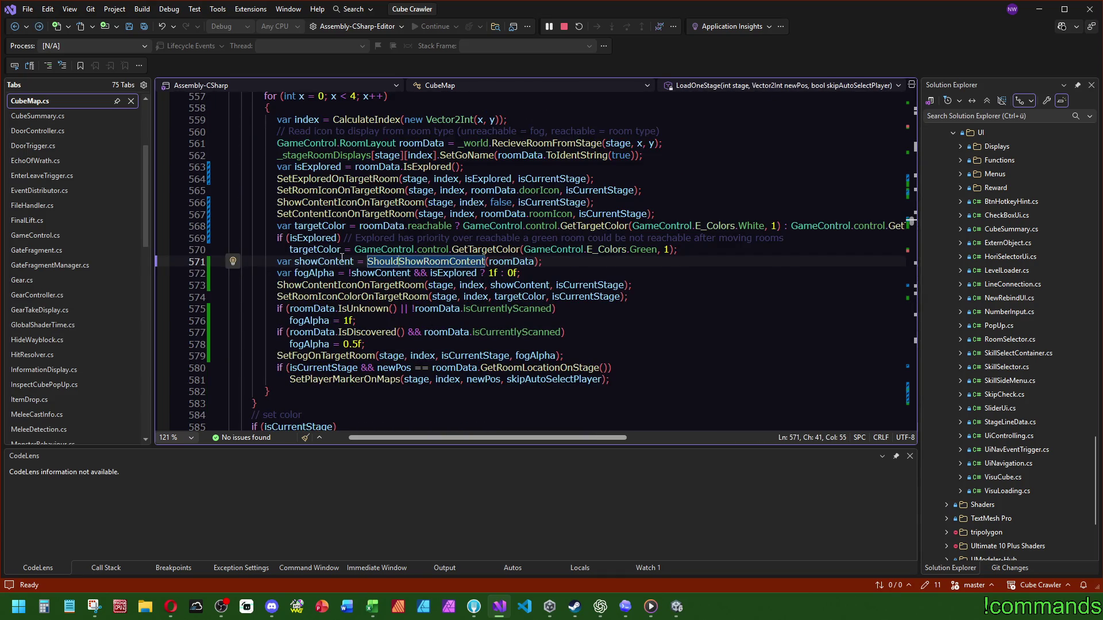
scroll(403, 246, up, 1)
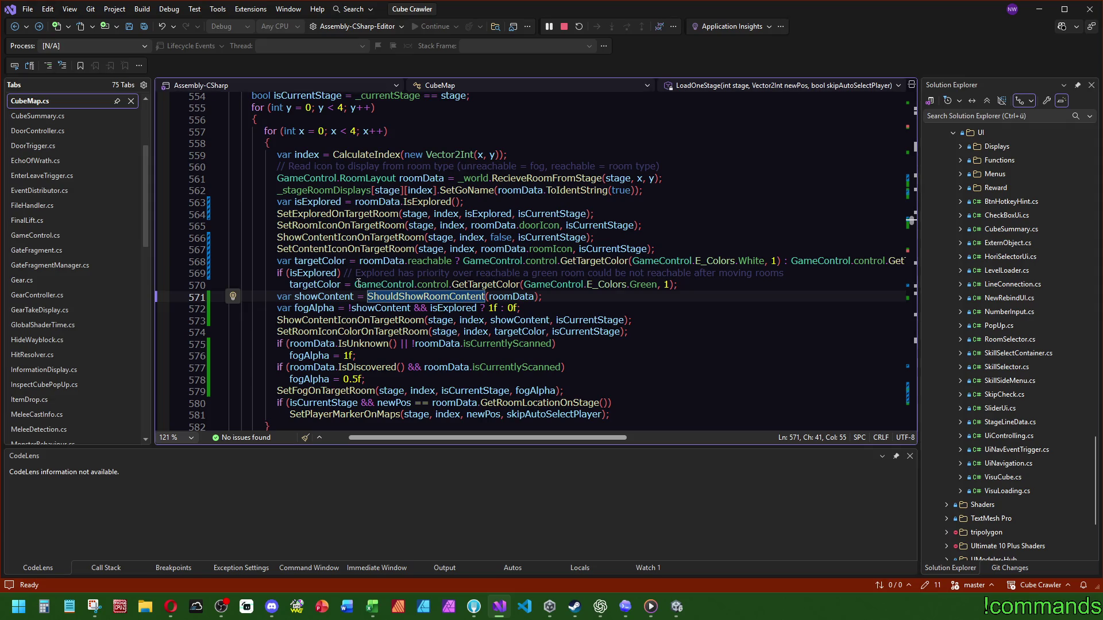
click(319, 297)
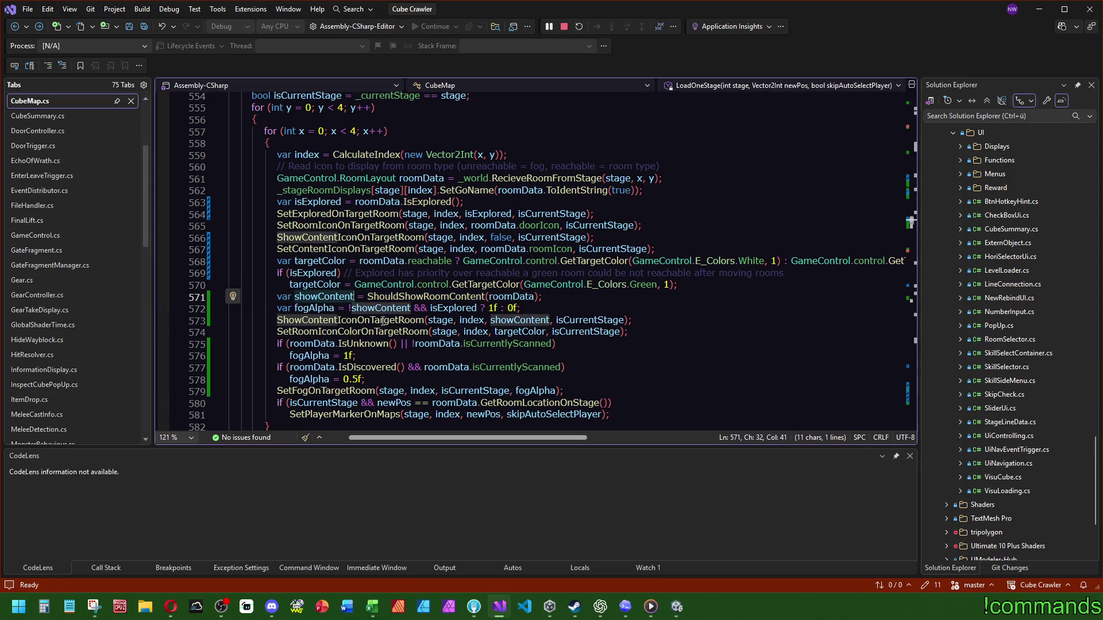
ctrl+click(369, 297)
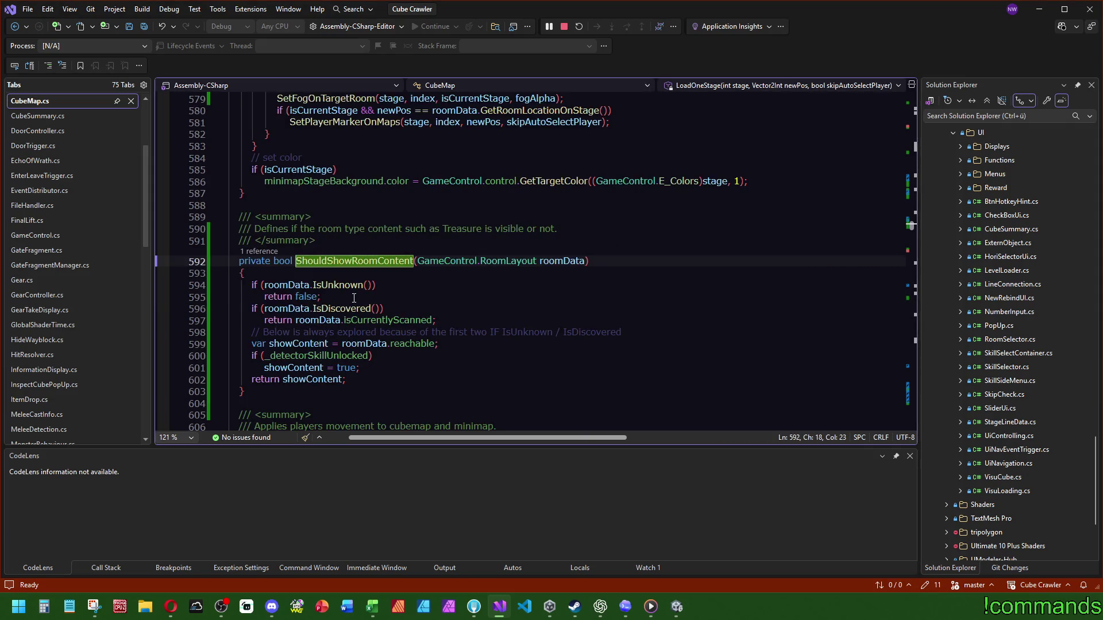
click(389, 284)
shift+click(410, 301)
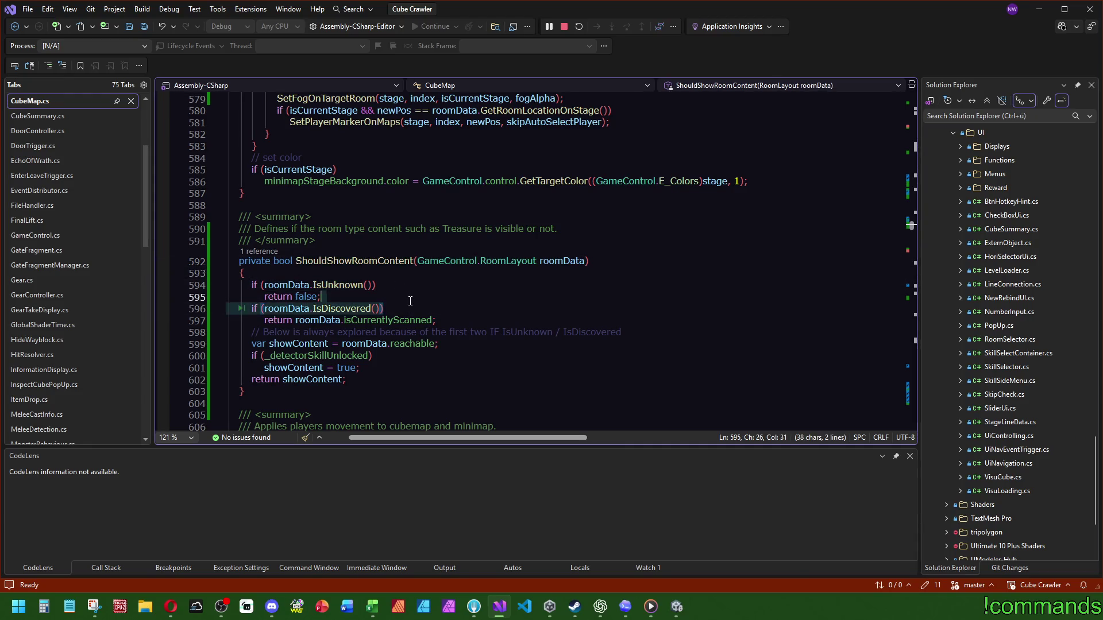
double_click(409, 344)
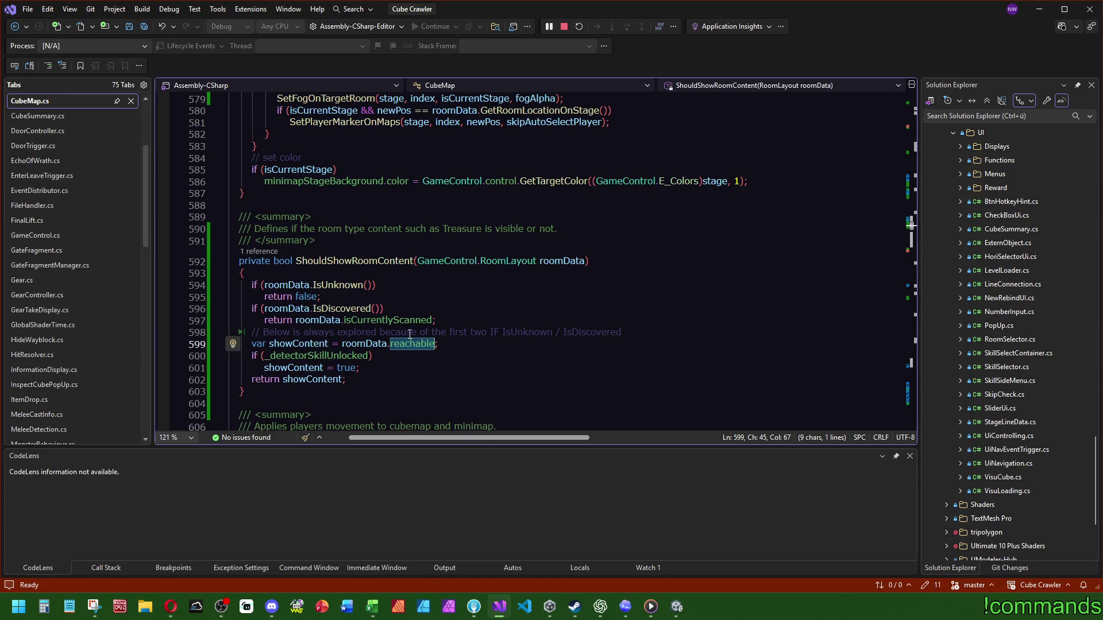
double_click(295, 343)
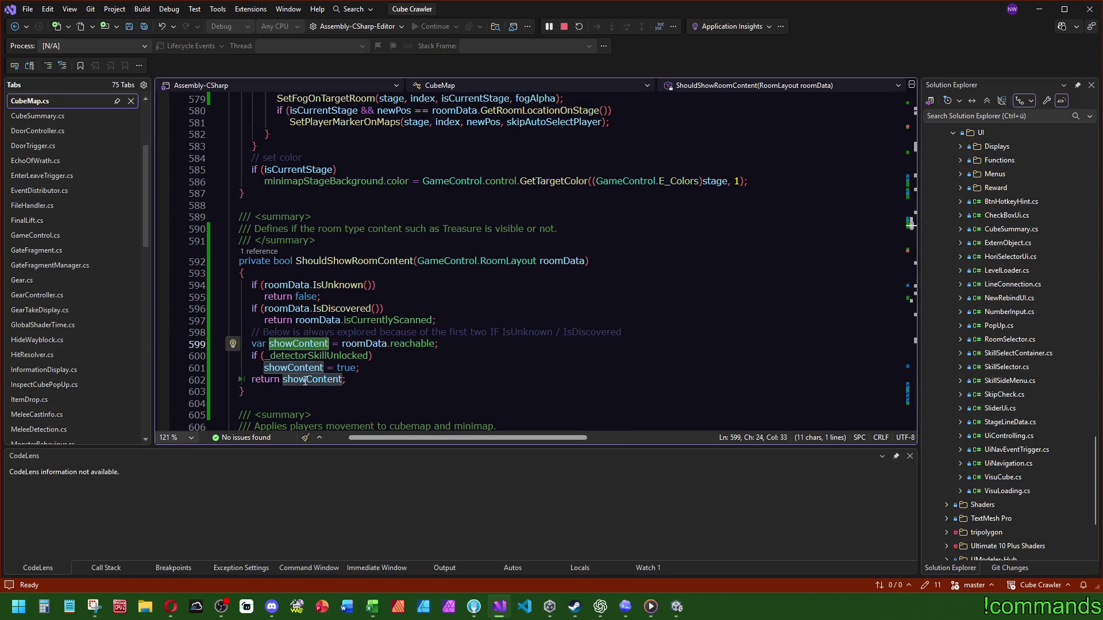
Step: Return to line 572 and examine fogAlpha = !showContent && isExplored ? 1f : 0f
click(524, 310)
key(ctrl+minus)
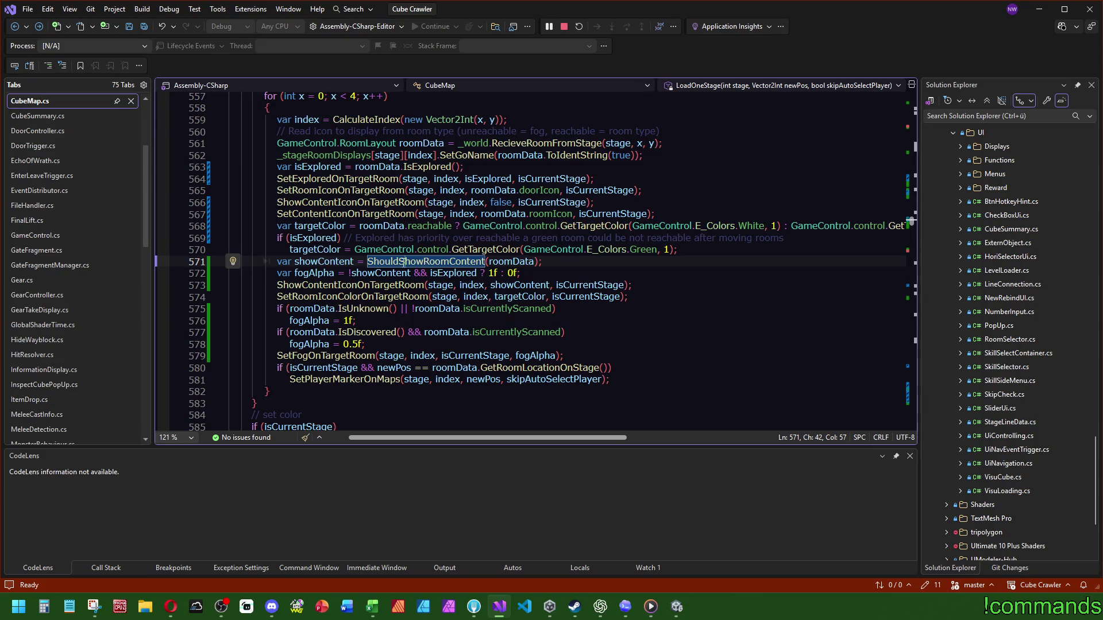
double_click(315, 273)
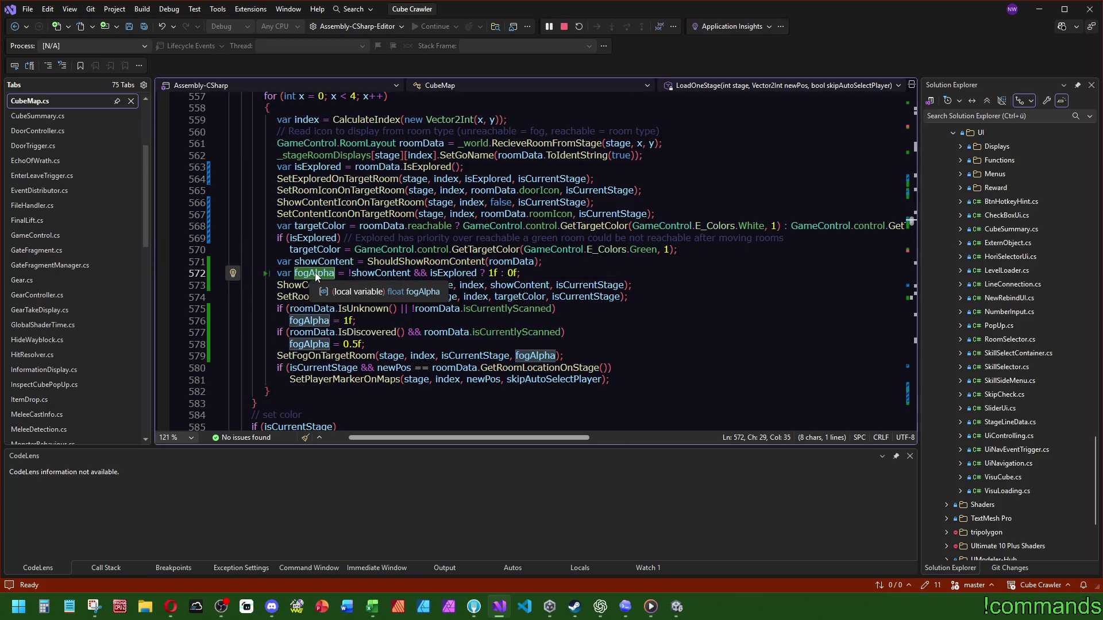
drag(348, 273, 412, 273)
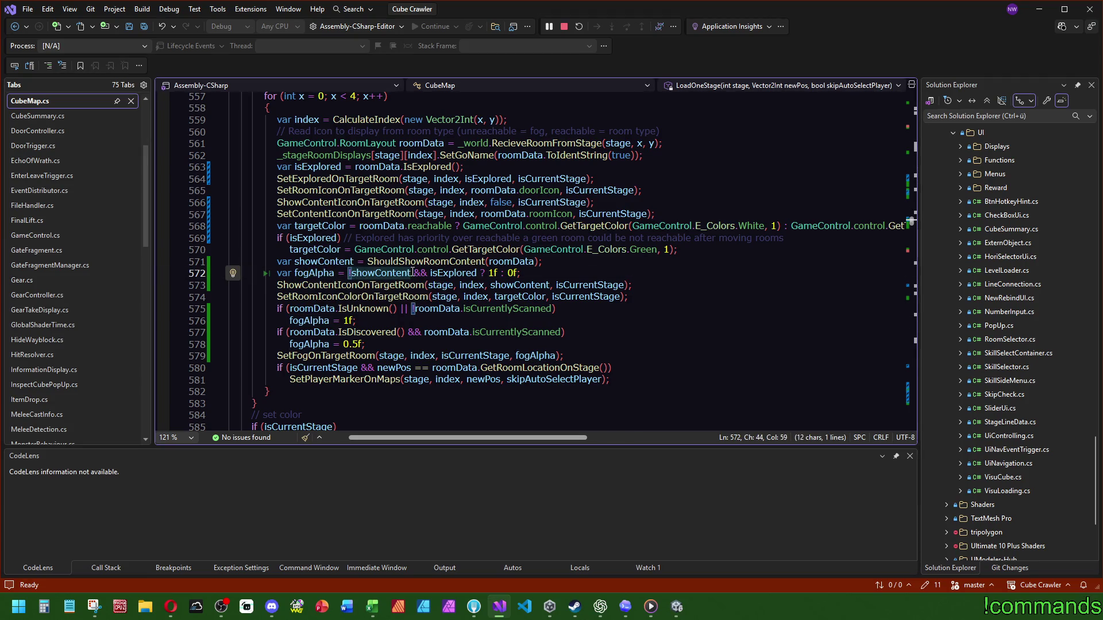
click(517, 273)
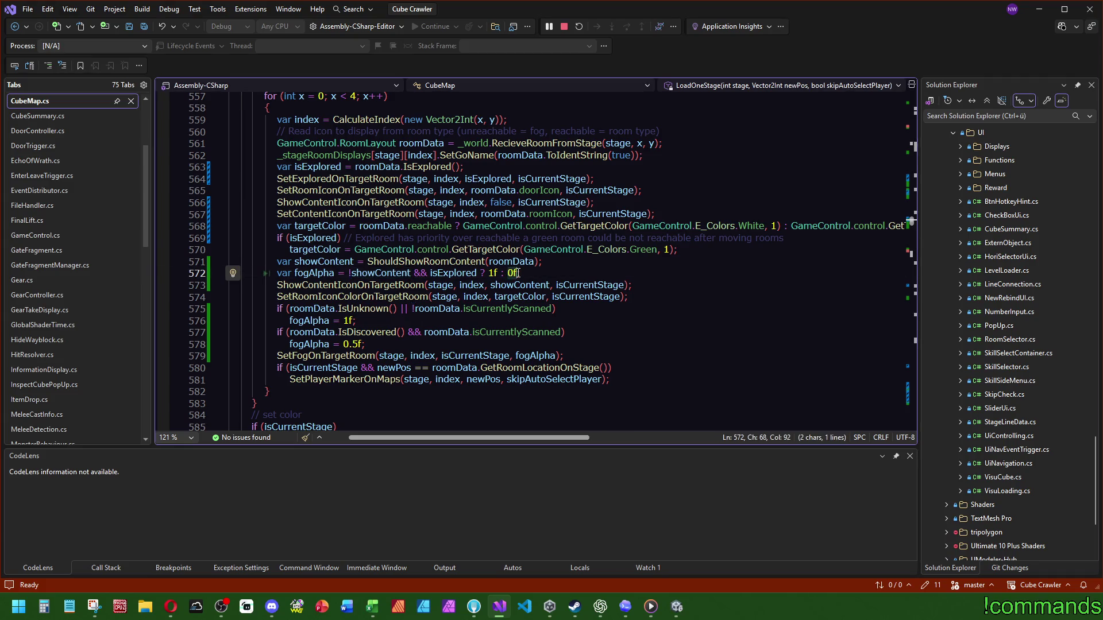
double_click(316, 273)
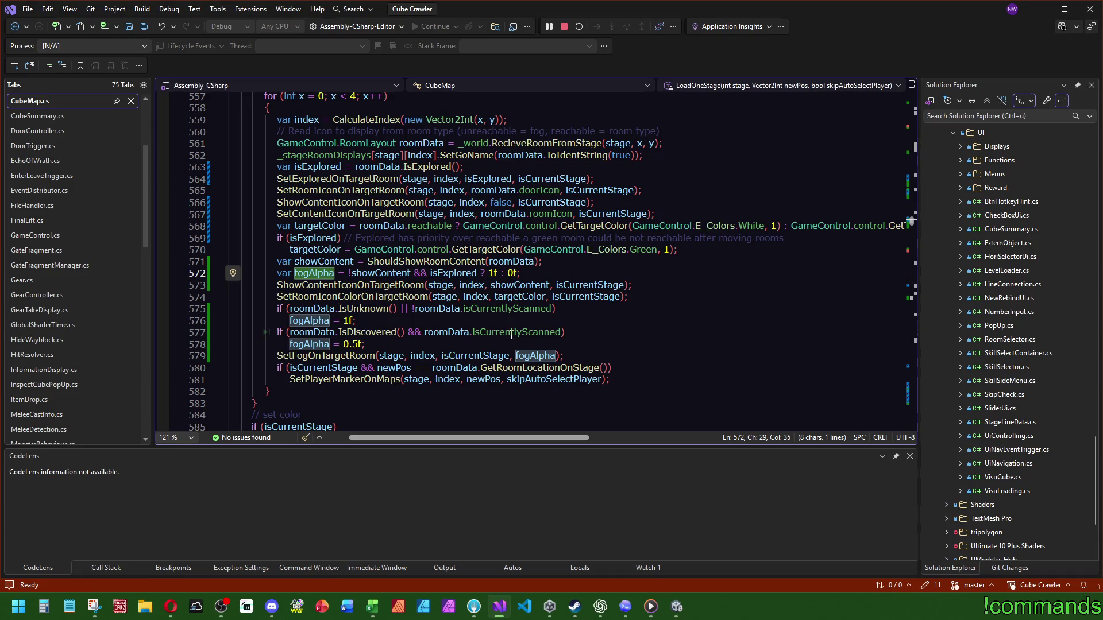
double_click(403, 309)
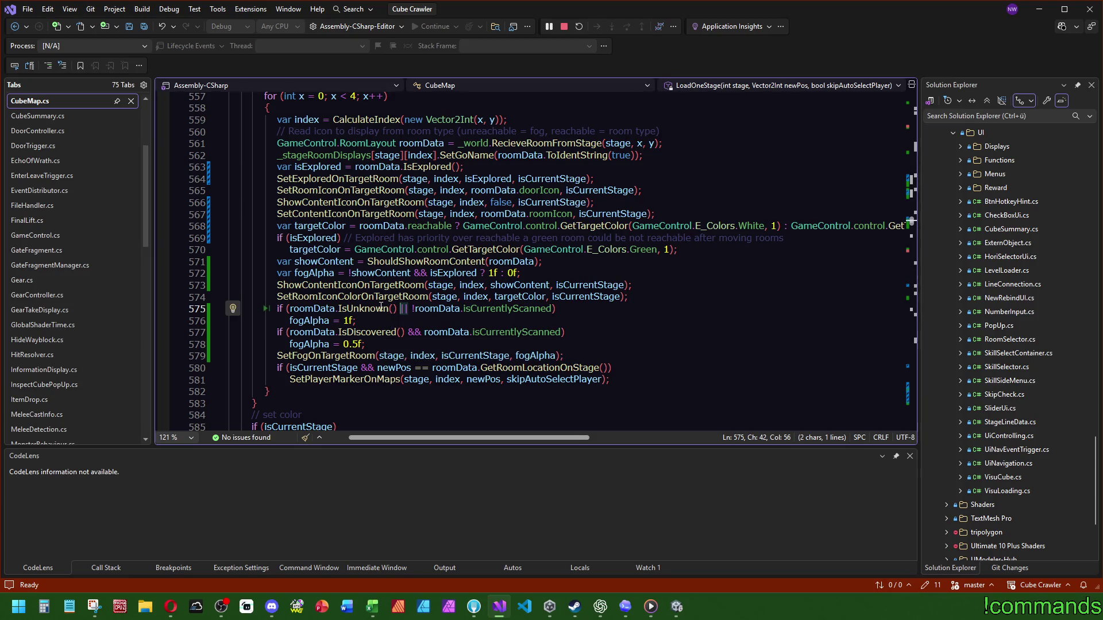
mouse_move(380, 309)
click(408, 309)
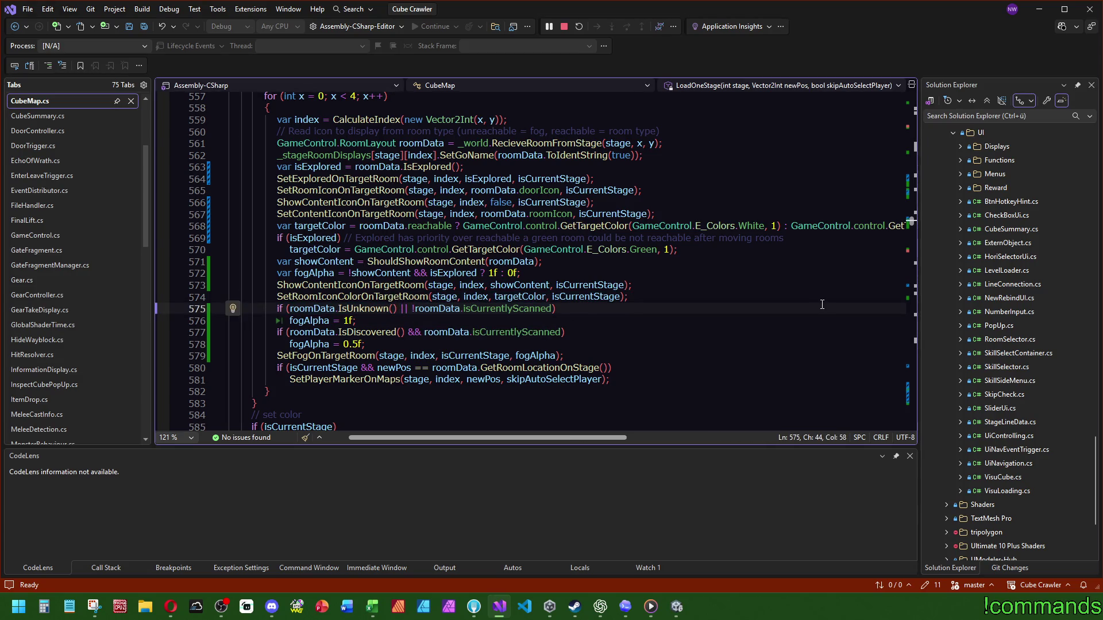
Step: Replace || with && in the line 575 fog condition using IsUnknown()
key(BackSpace)
key(BackSpace)
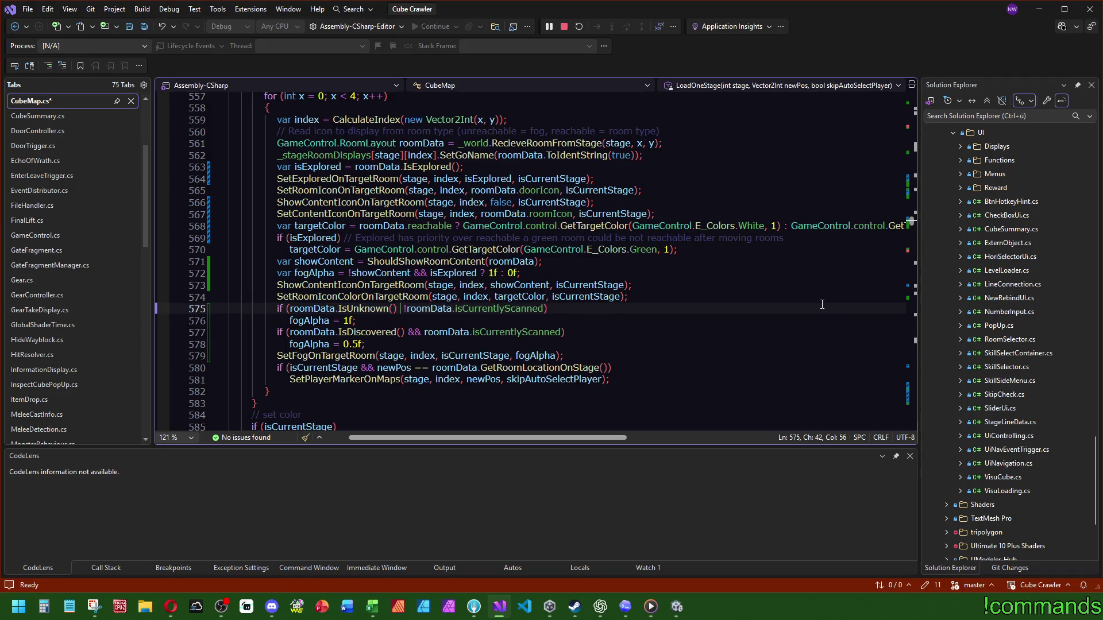
text(&&)
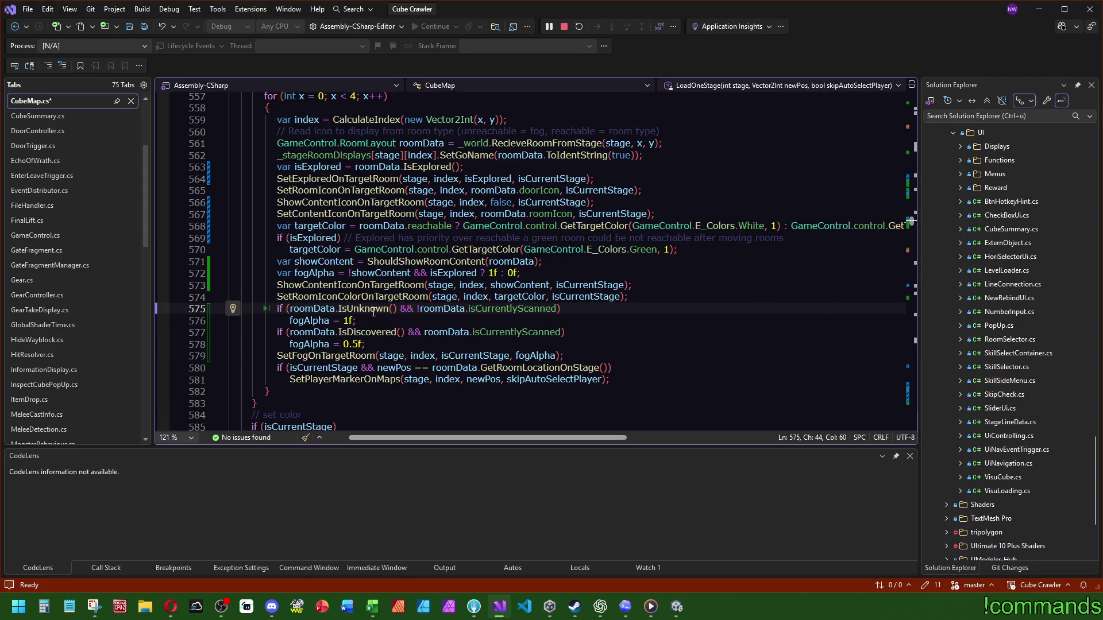
click(365, 309)
double_click(366, 309)
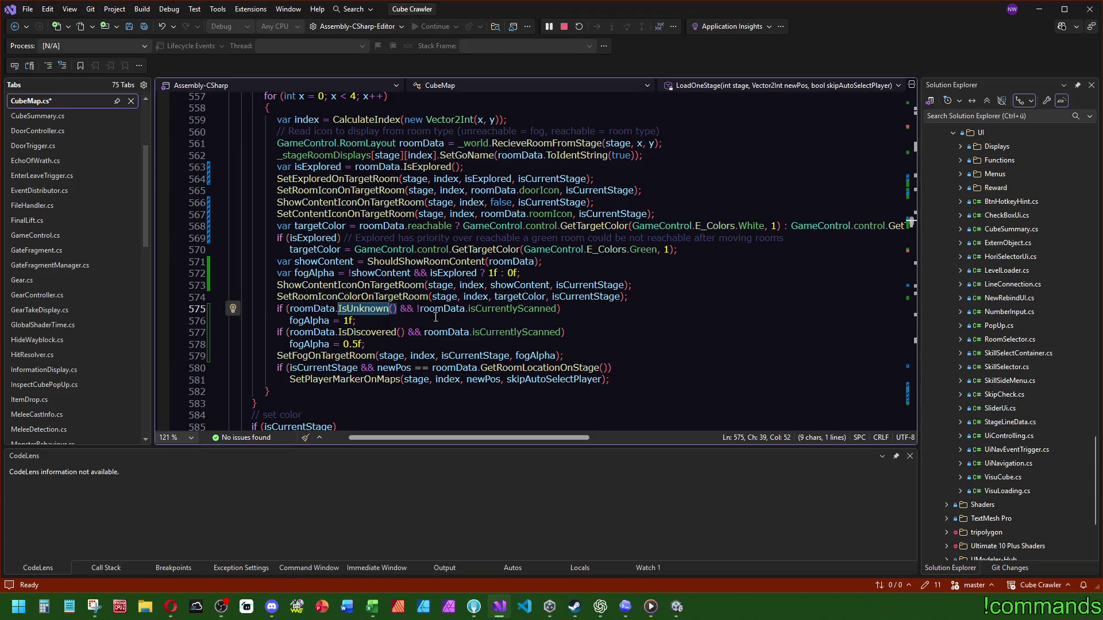
Step: Recheck ShouldShowRoomContent and the fogAlpha and not-scanned checks, then save CubeMap.cs
ctrl+click(409, 262)
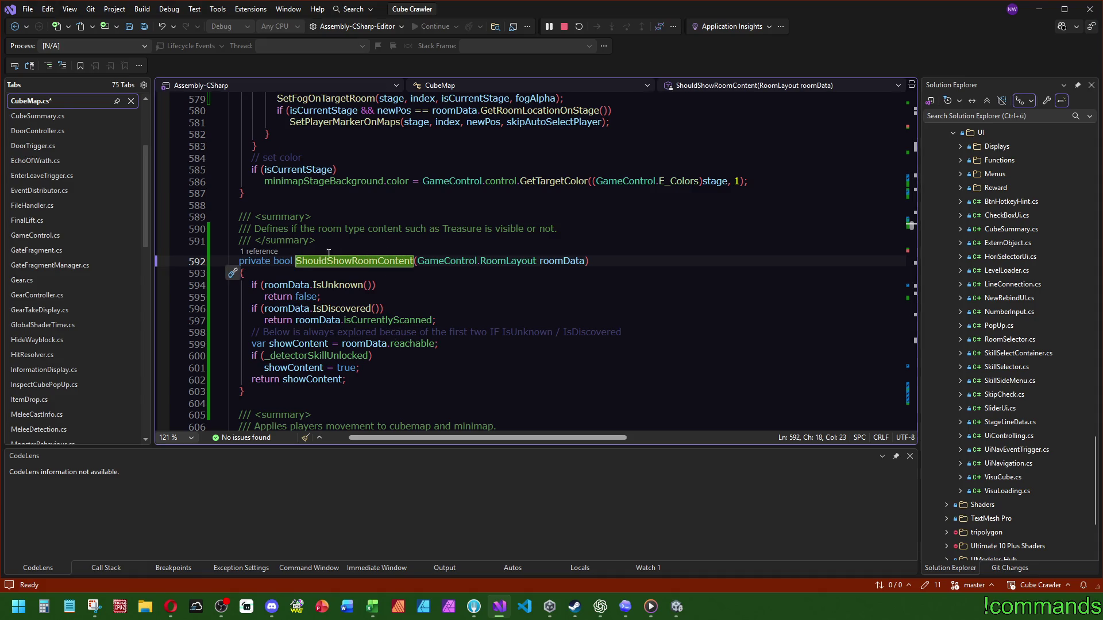
key(ctrl+minus)
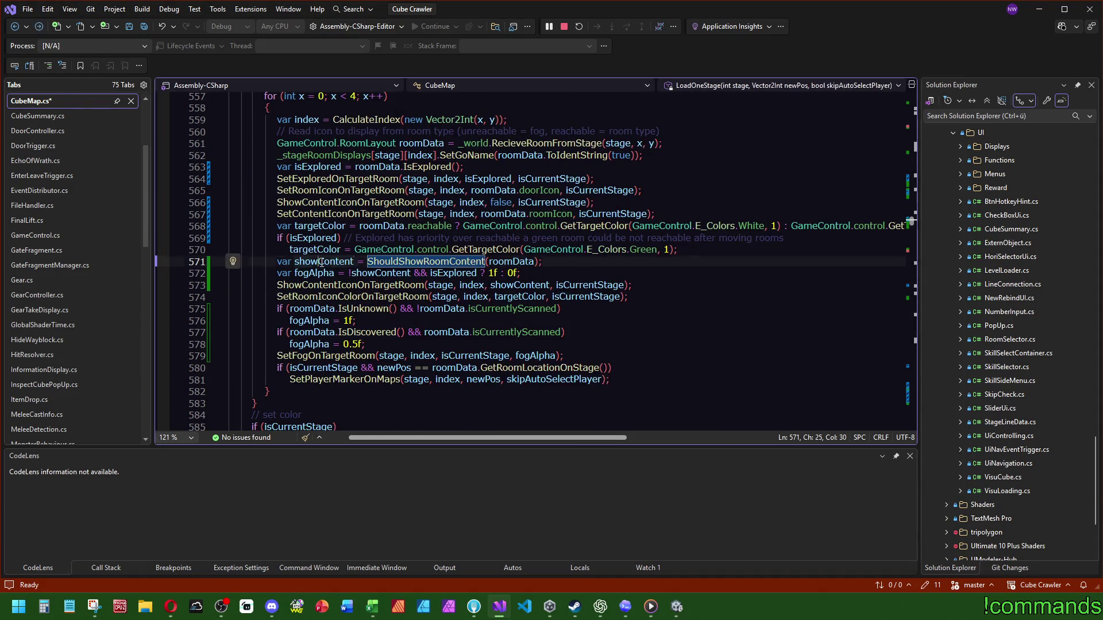
double_click(323, 262)
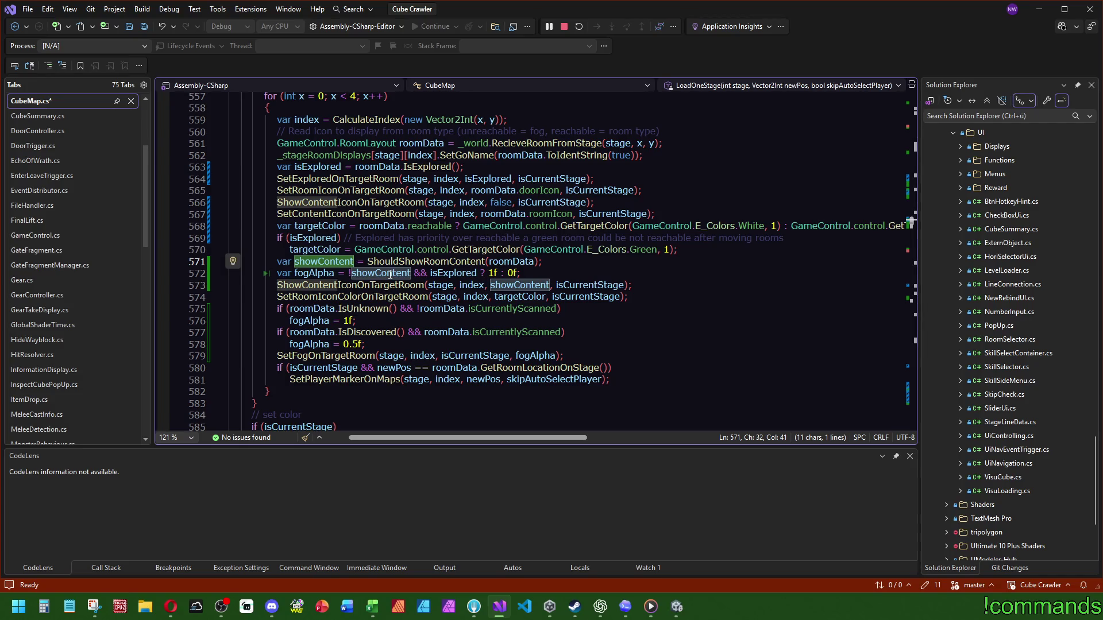
click(440, 273)
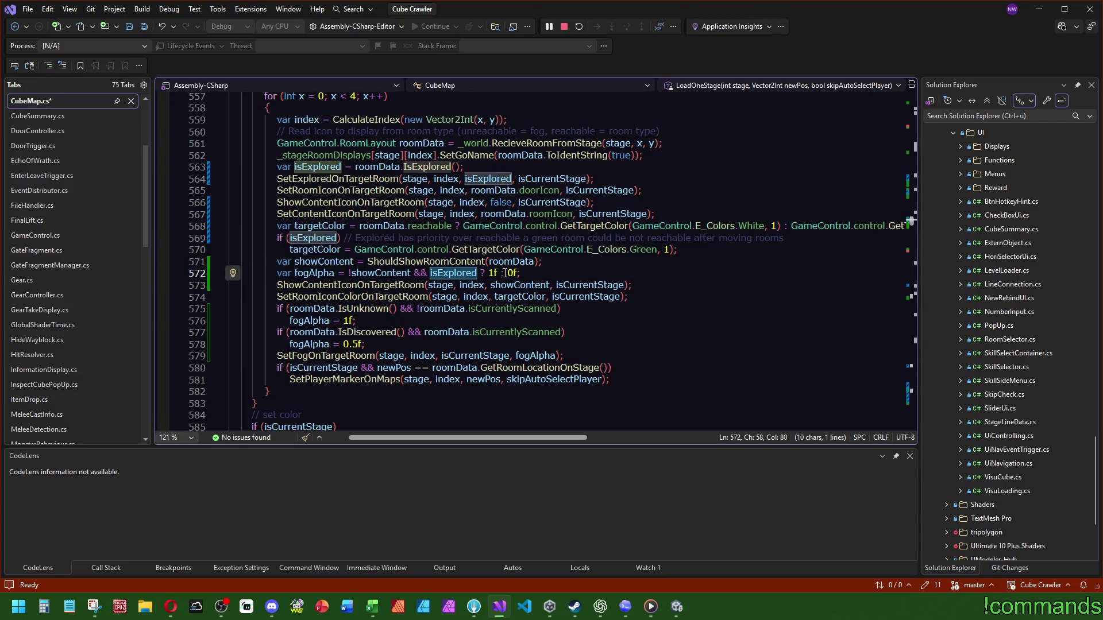
drag(507, 273, 518, 272)
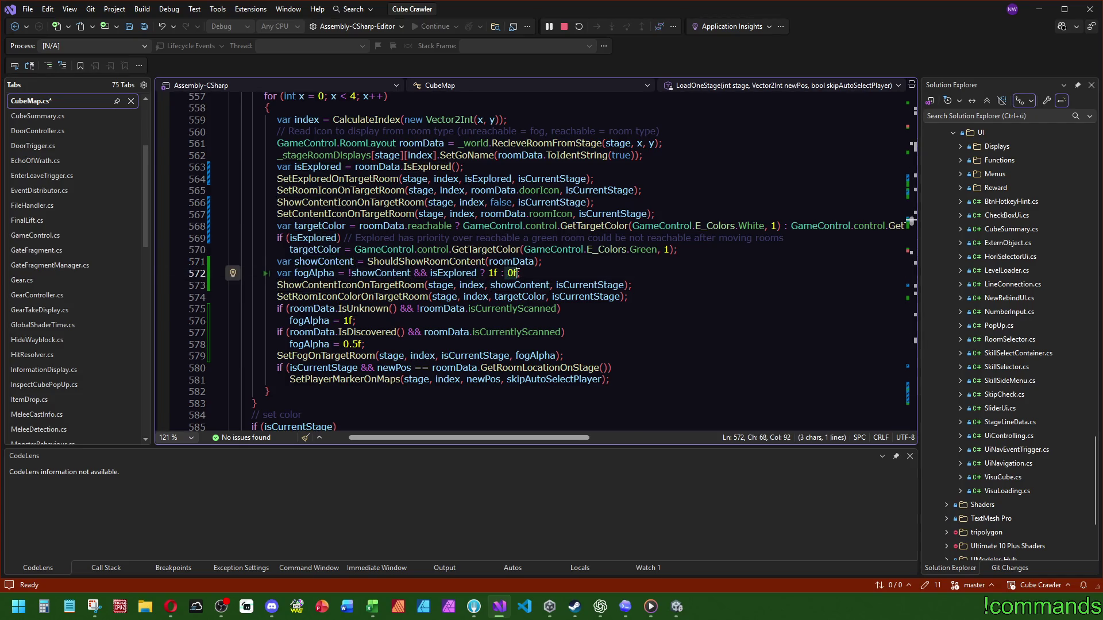
double_click(314, 273)
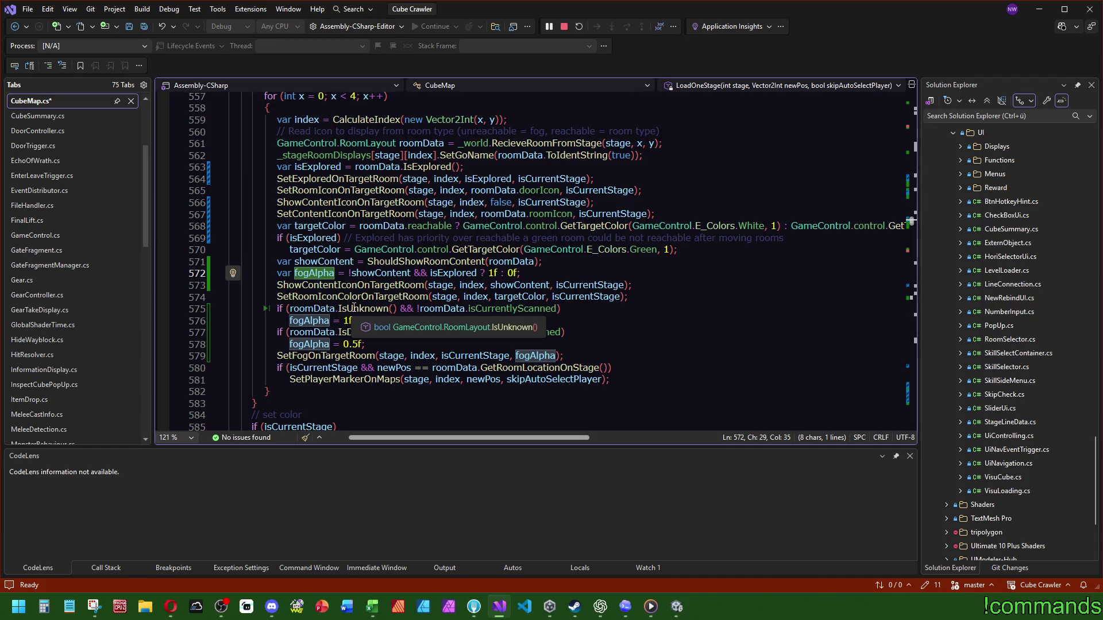
drag(557, 309, 406, 311)
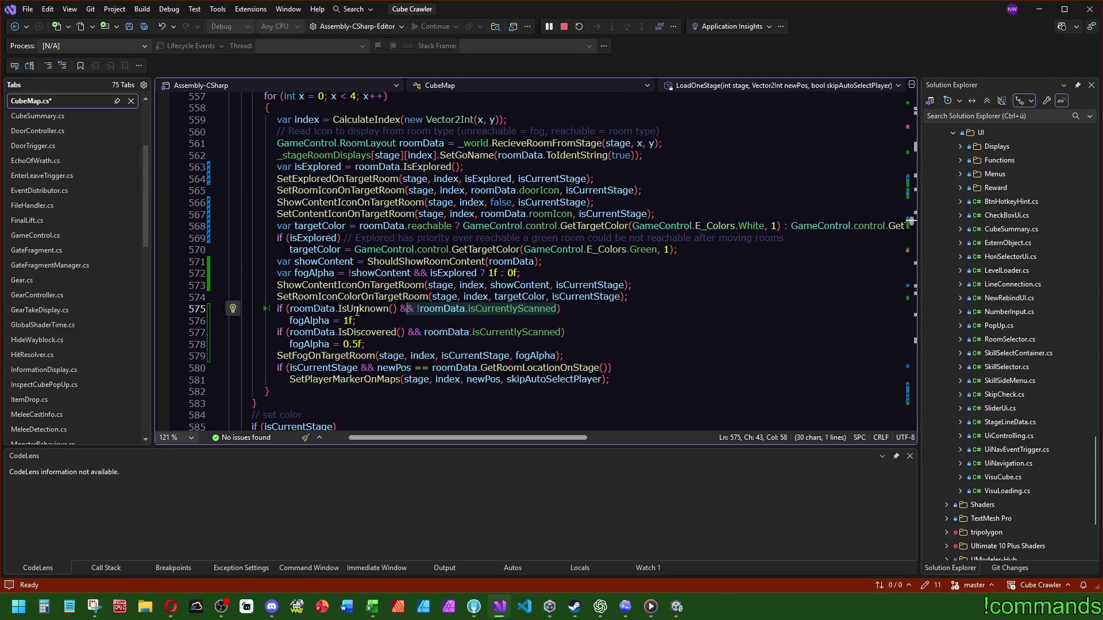
click(356, 311)
click(144, 27)
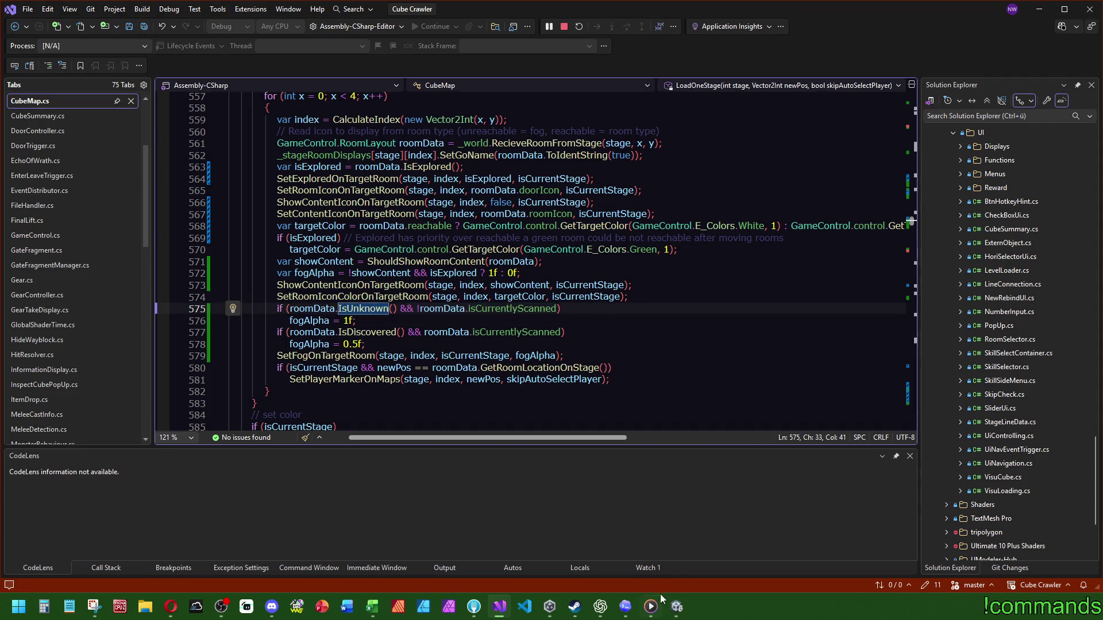
click(676, 607)
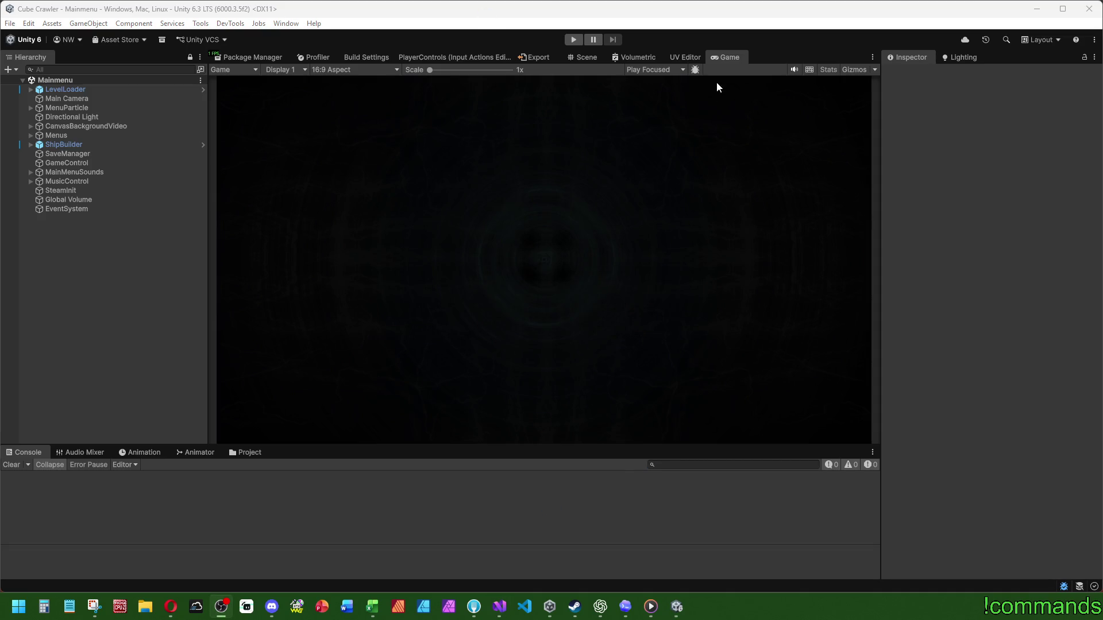
Step: Enter Play mode after the domain reload to test the revised fog code
click(573, 40)
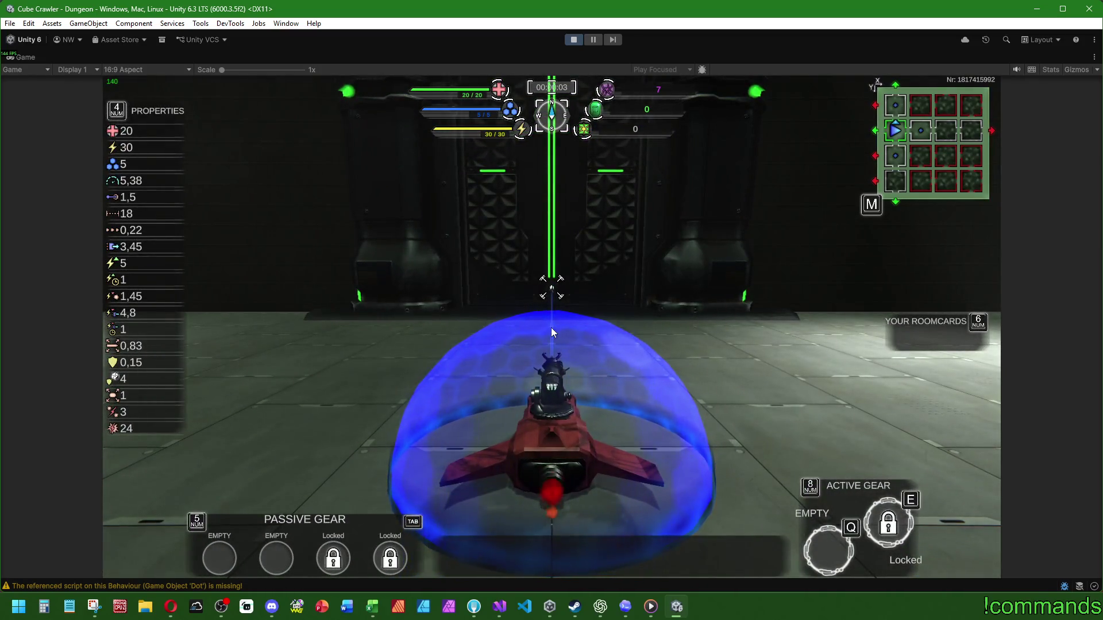
Step: Open the dungeon map and move the selector to room X:3, Y:3 to check its fog
key(m)
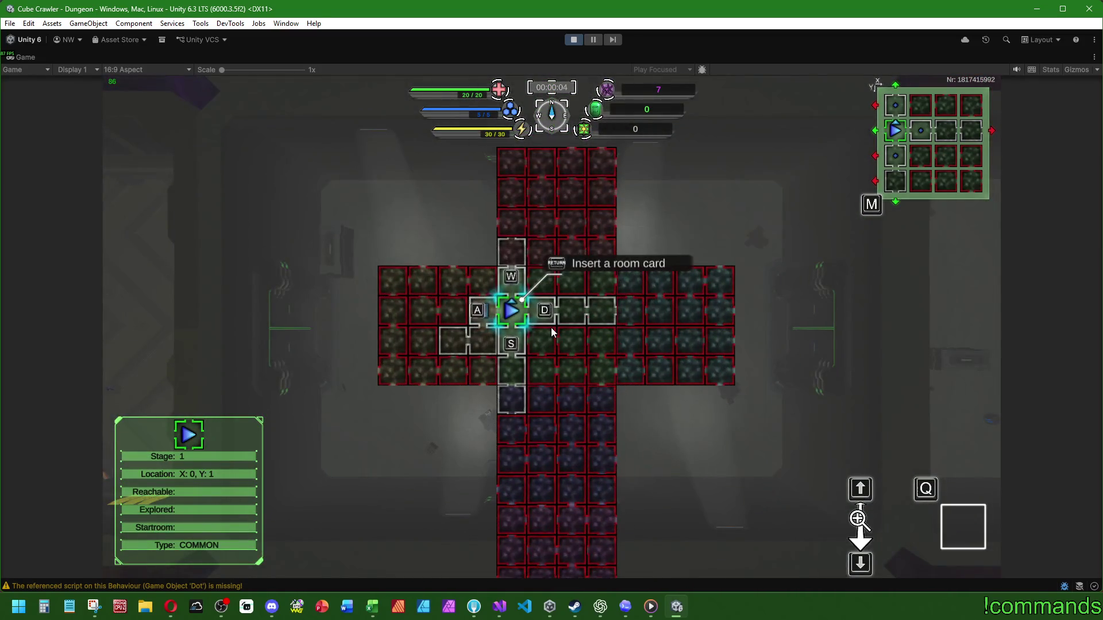
scroll(550, 327, up, 2)
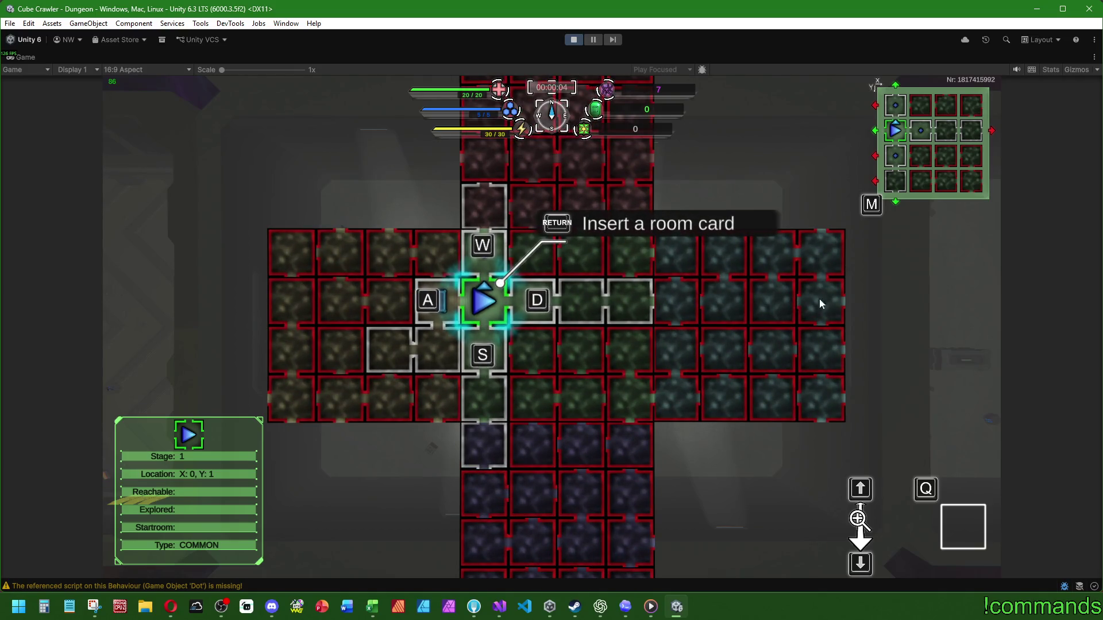
key(w)
key(d)
key(d)
key(d)
key(s)
key(s)
key(s)
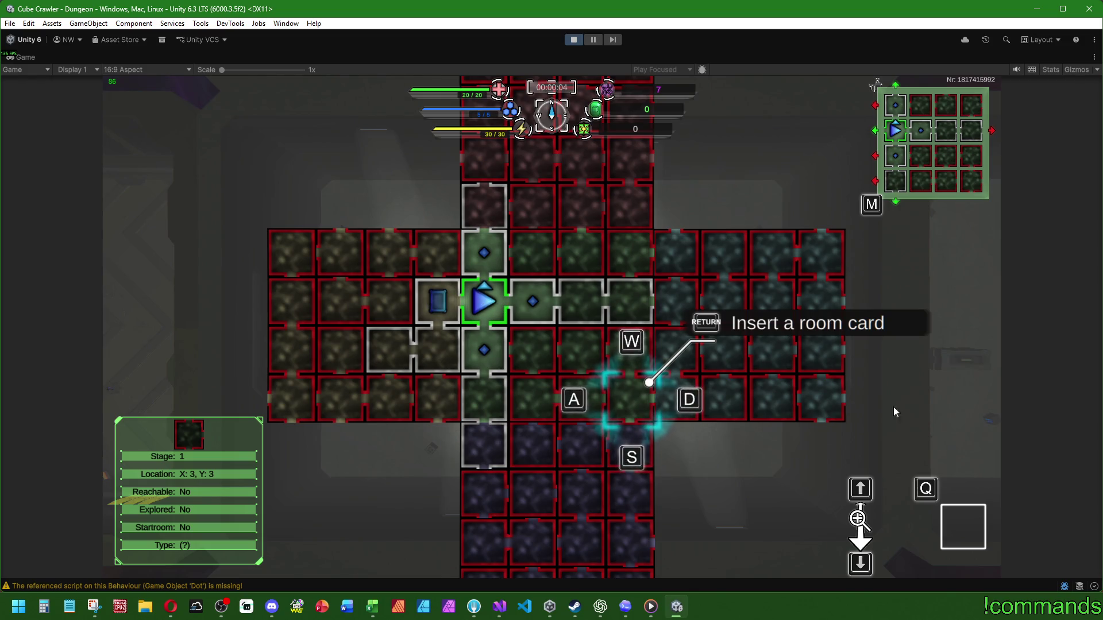
key(m)
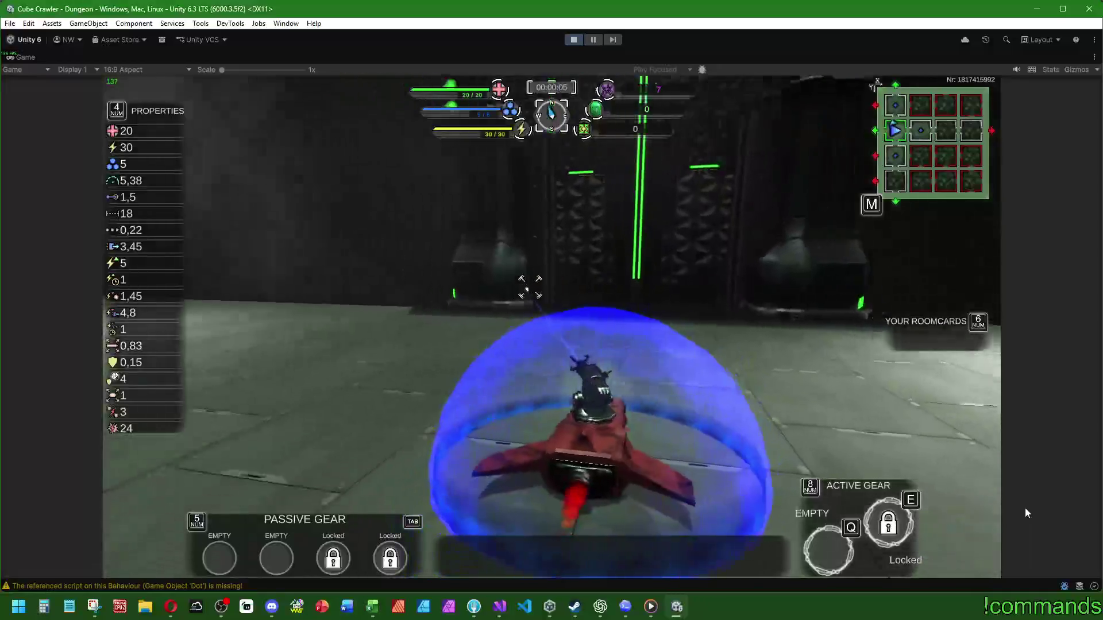
Step: Fly the ship toward the green light column and through the portal to CrossOver
key(w)
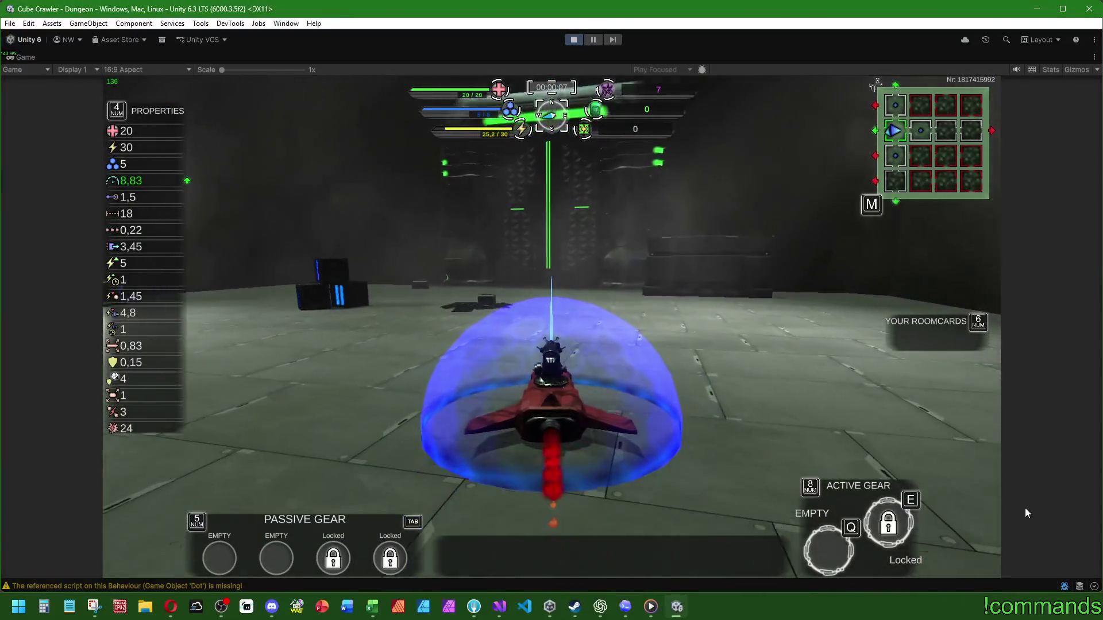
key(w)
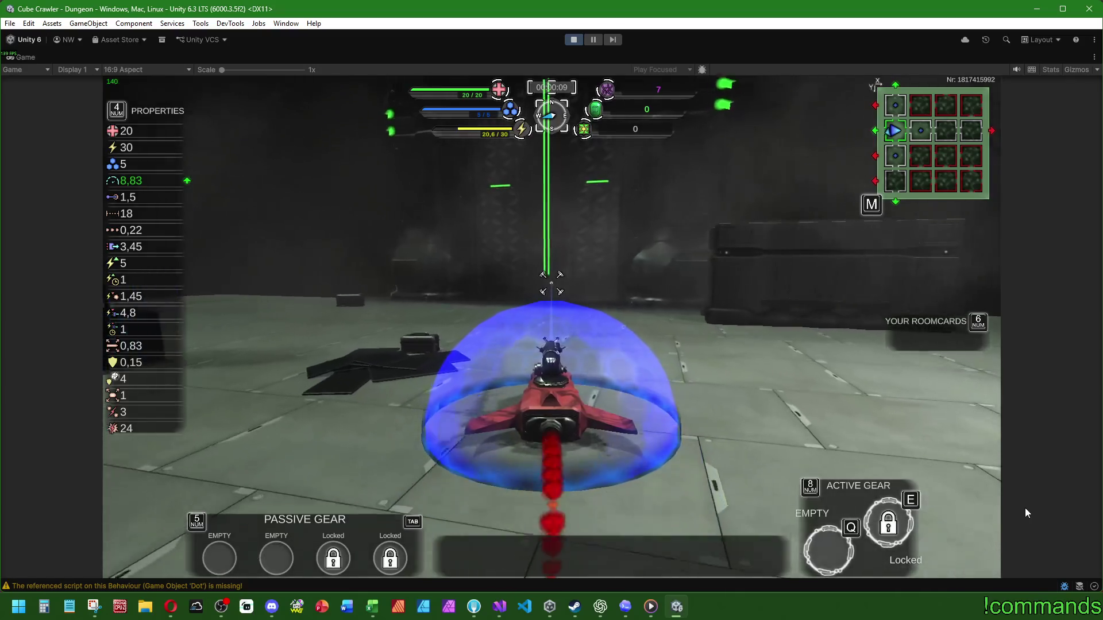
key(w)
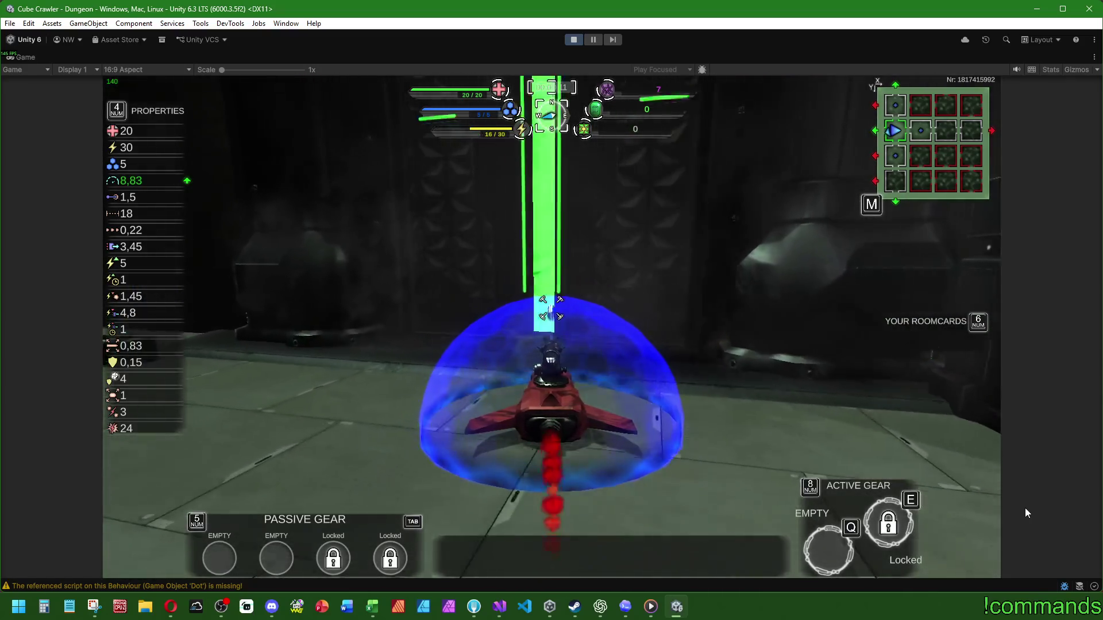
key(w)
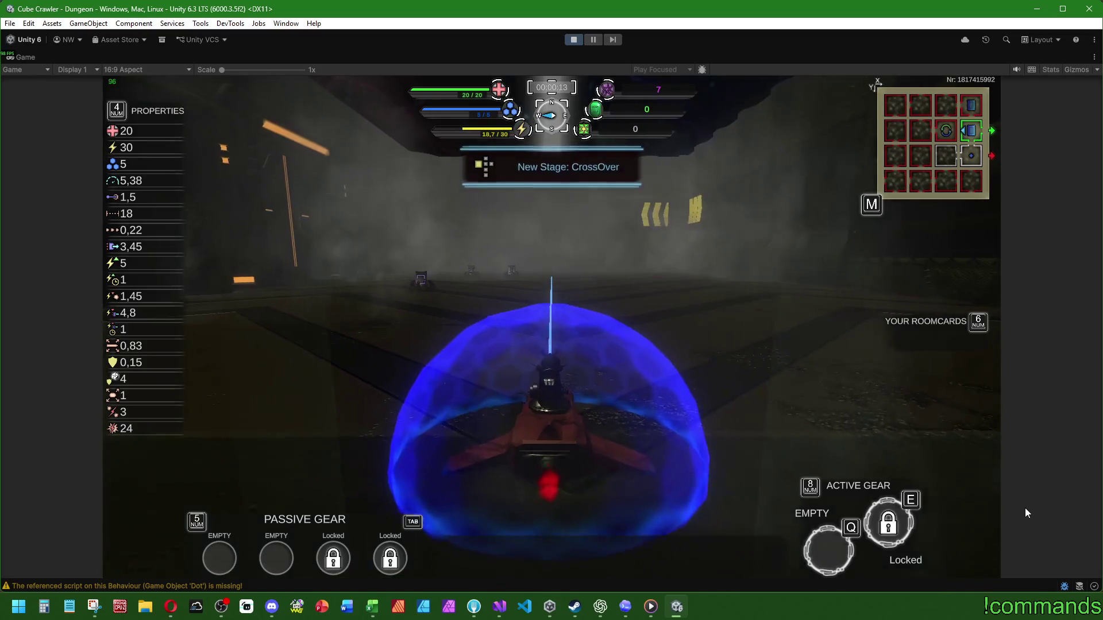
Step: Recheck room X:3, Y:3 on the CrossOver map, then highlight fogAlpha on line 572 in Visual Studio
key(m)
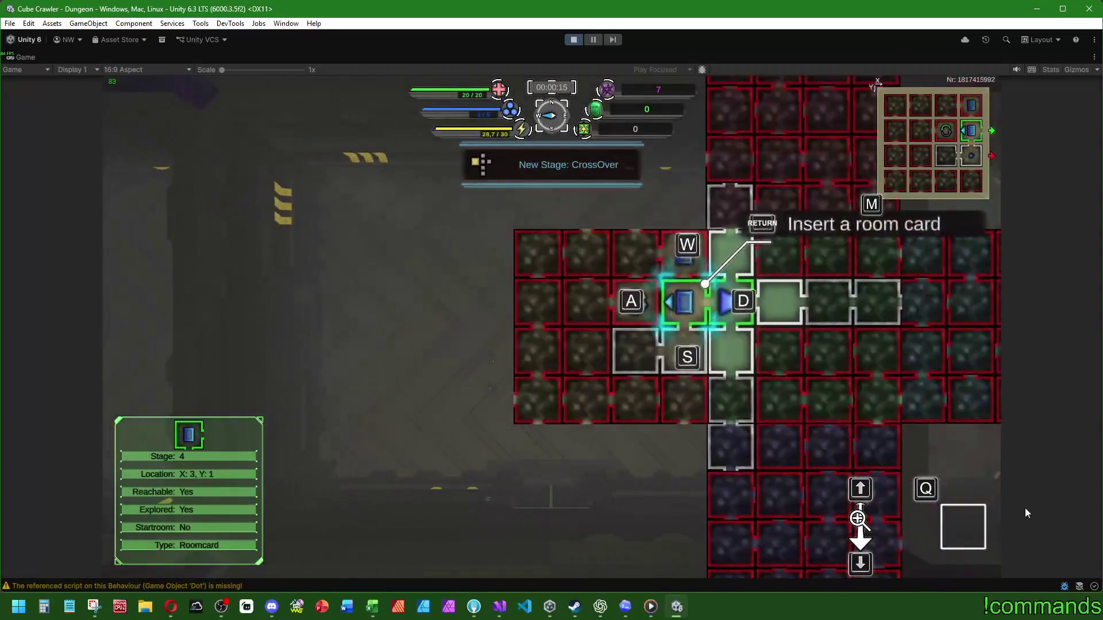
key(d)
key(s)
key(s)
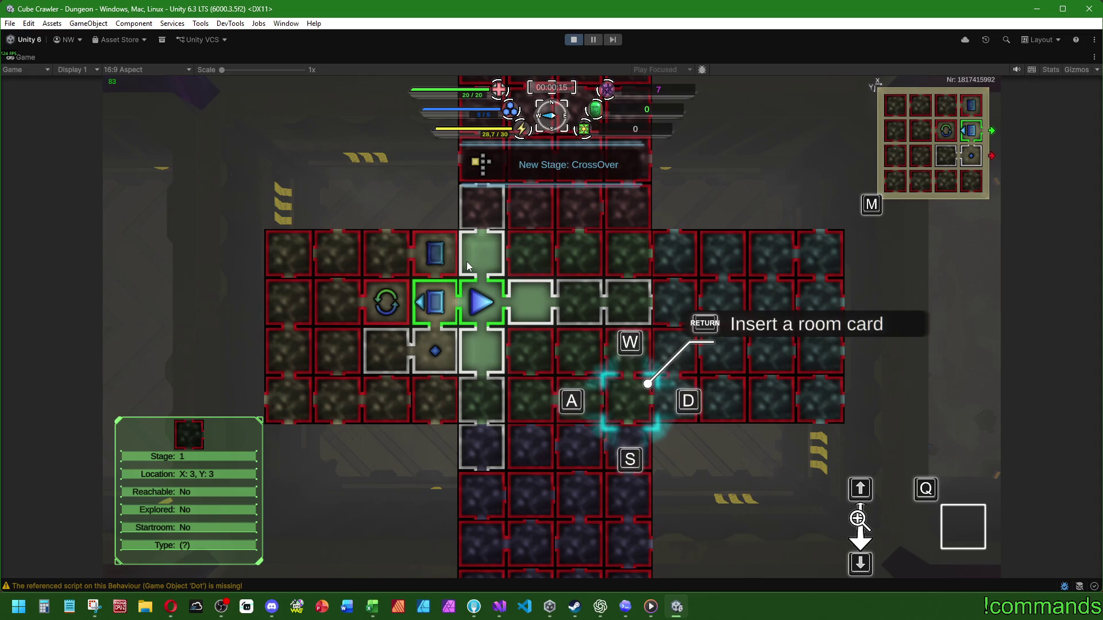
click(497, 610)
double_click(314, 273)
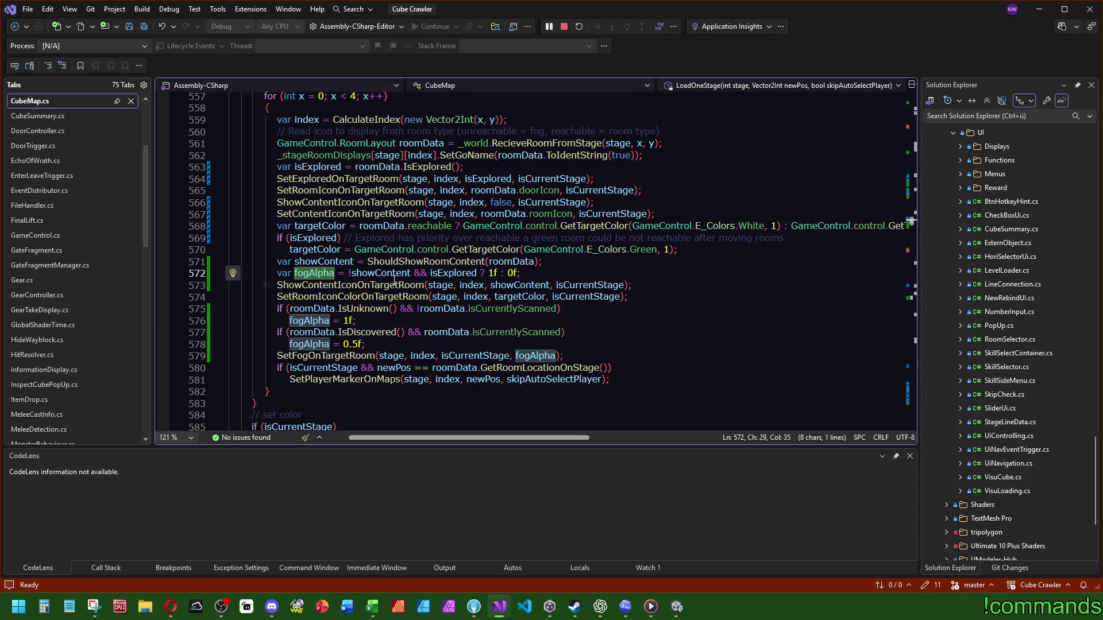
Step: Re-maximize Visual Studio and jump from line 571's ShouldShowRoomContent call to its definition
mouse_move(451, 12)
mouse_down()
mouse_move(885, 278)
mouse_move(1054, 440)
mouse_up()
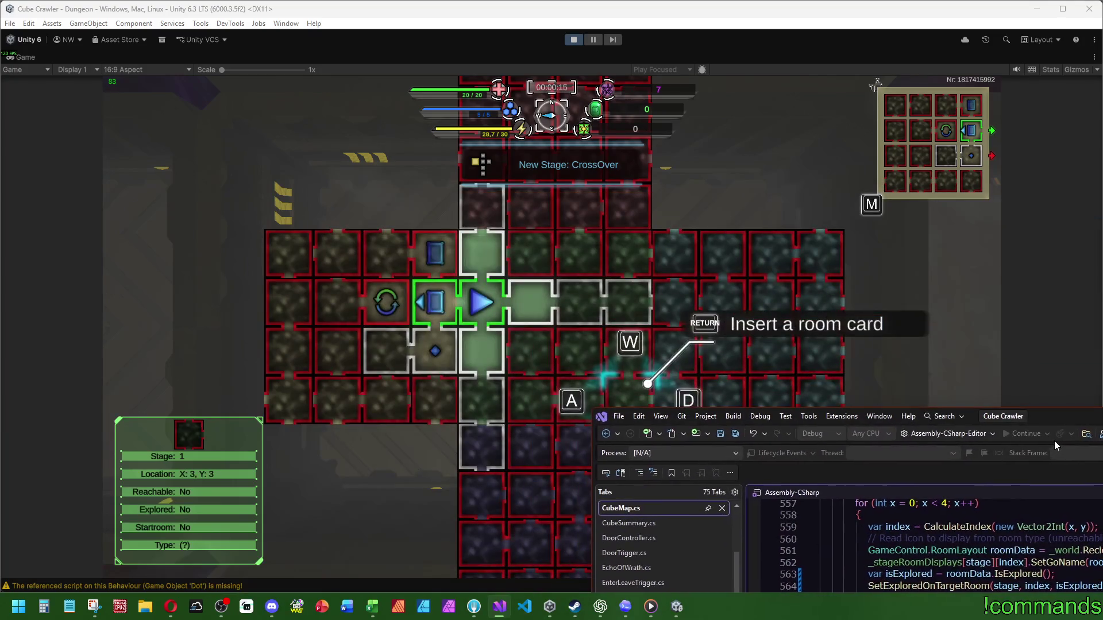
key(super+Up)
click(409, 261)
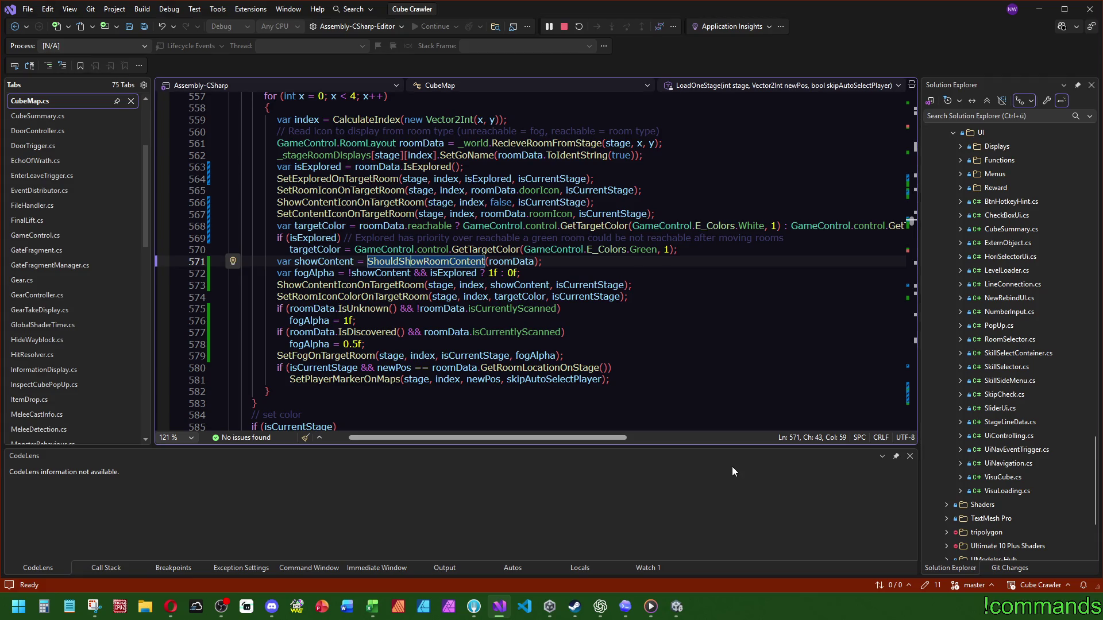
key(F12)
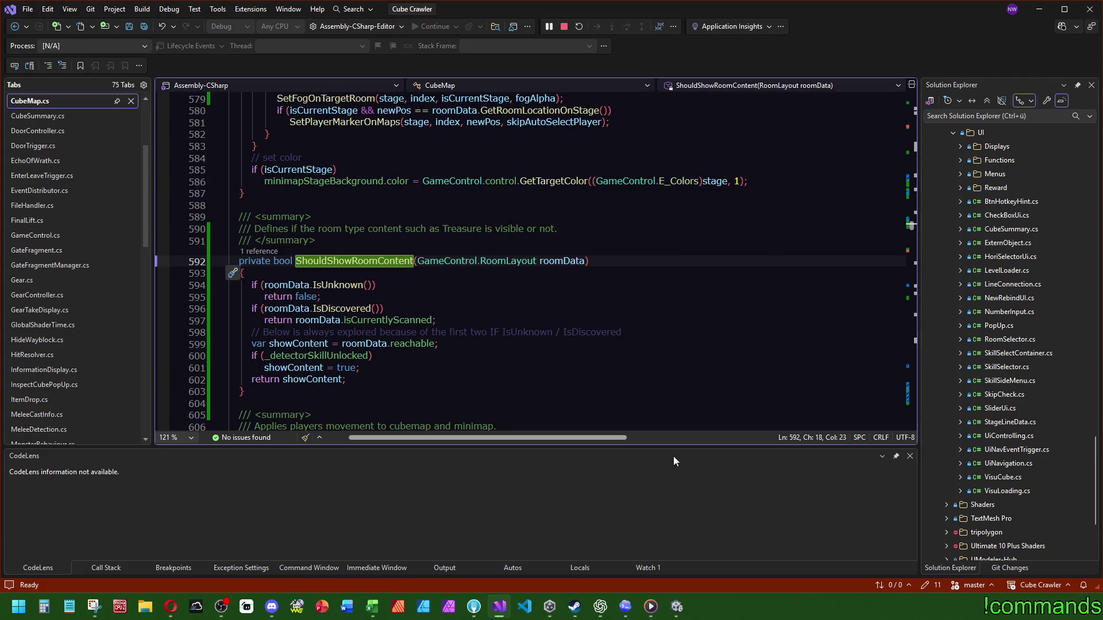
Step: Inspect IsDiscovered and isCurrentlyScanned (lines 596–597), then showContent and isExplored (lines 571–572)
key(super+Down)
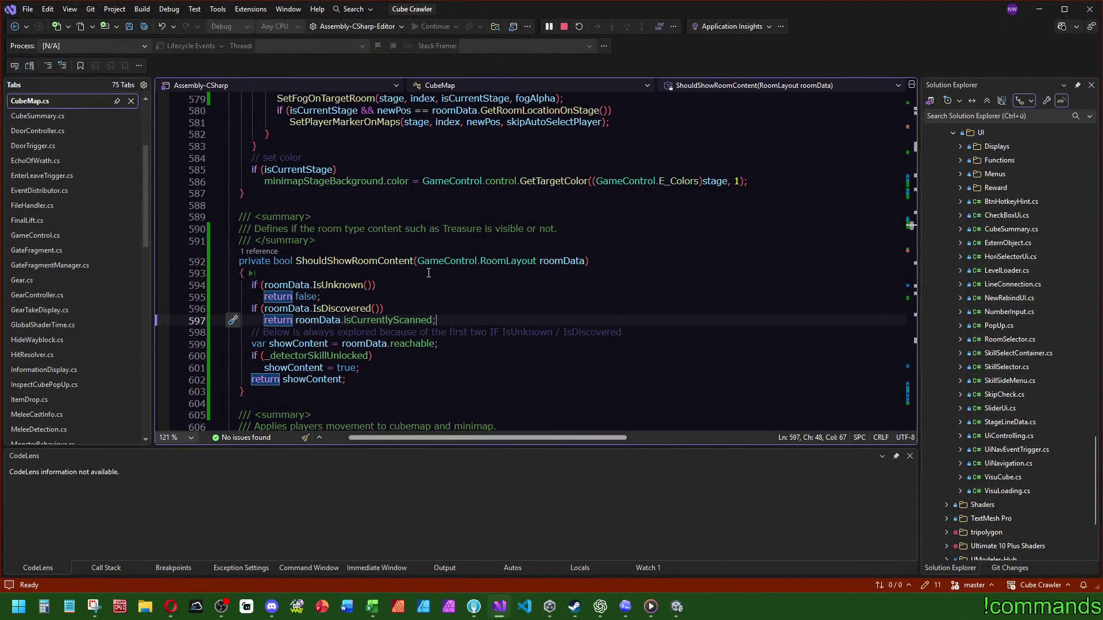
double_click(340, 308)
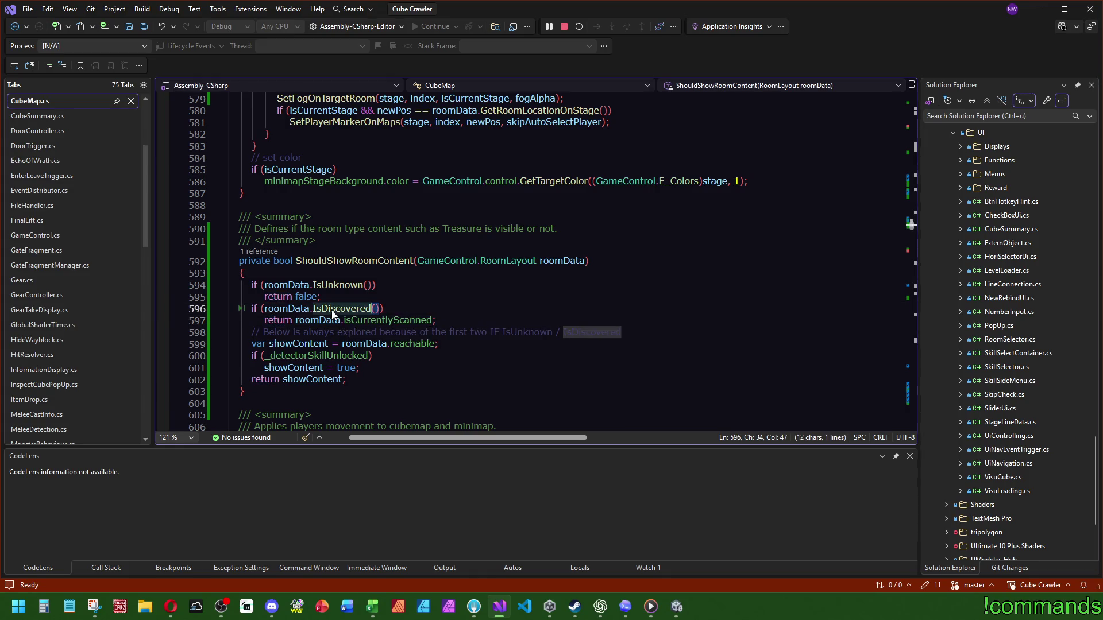
double_click(384, 319)
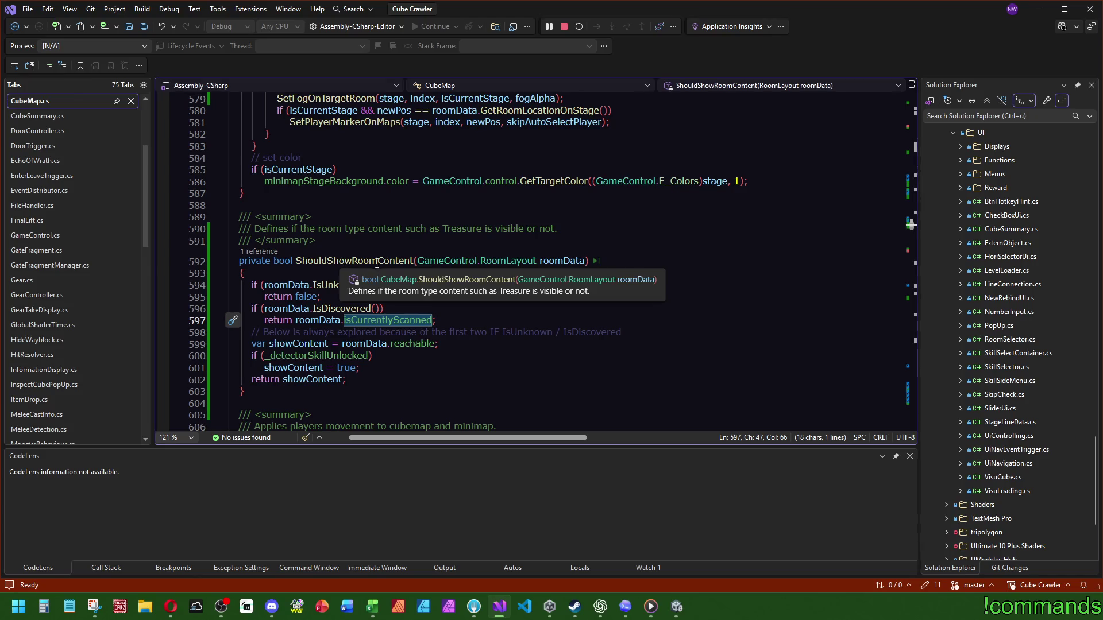
scroll(327, 260, up, 7)
double_click(320, 261)
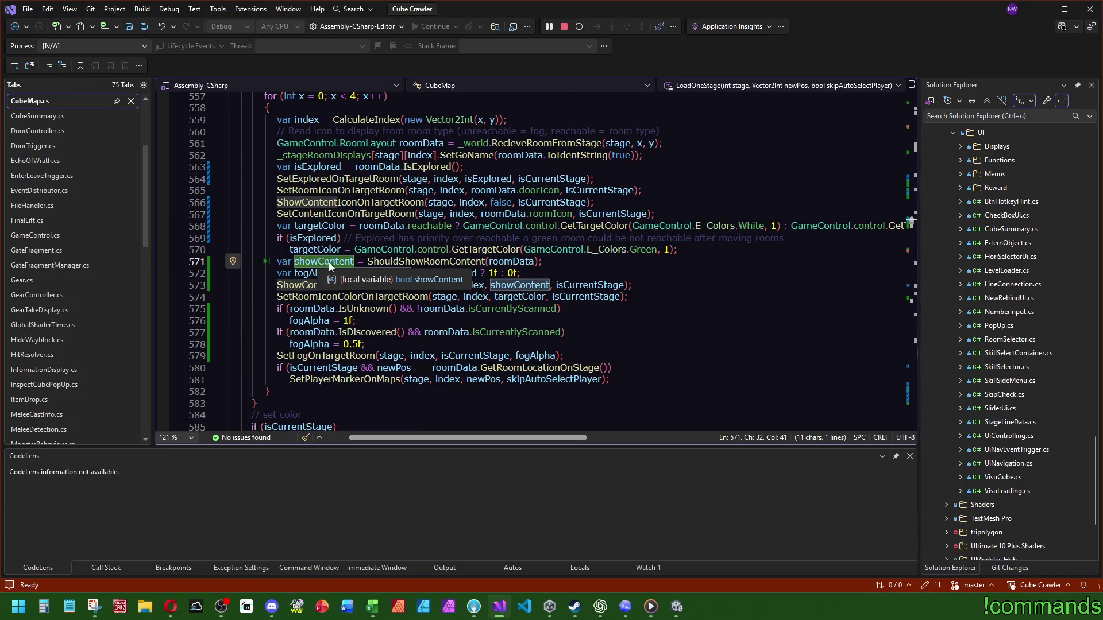
double_click(442, 273)
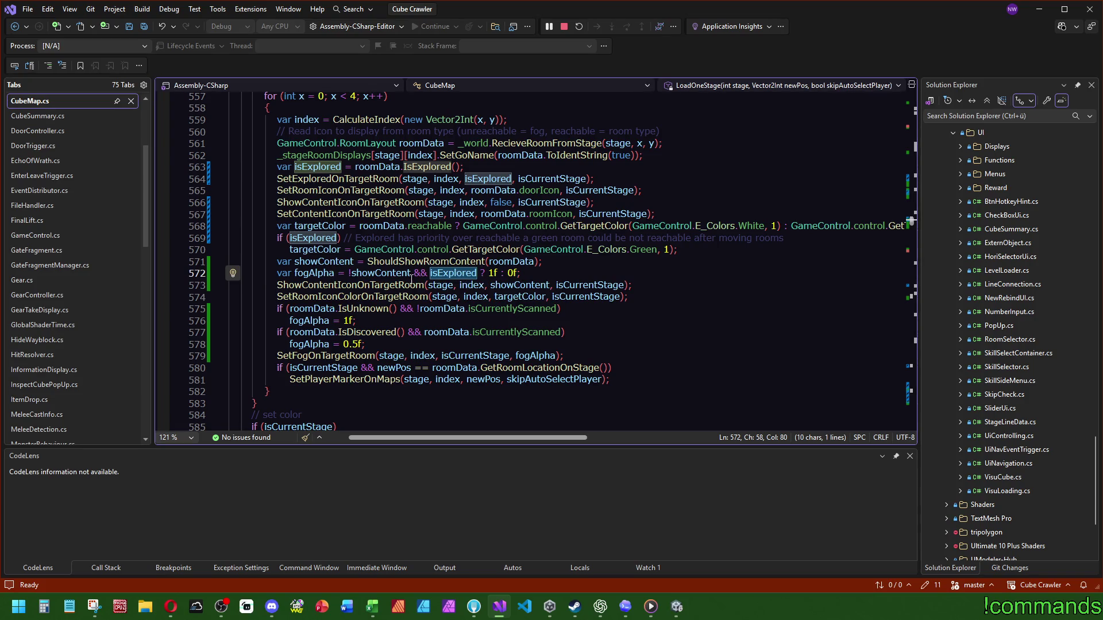
Step: Trace how fogAlpha uses !showContent, isExplored and the 0f fallback, glancing briefly at Unity
mouse_move(428, 265)
mouse_move(454, 274)
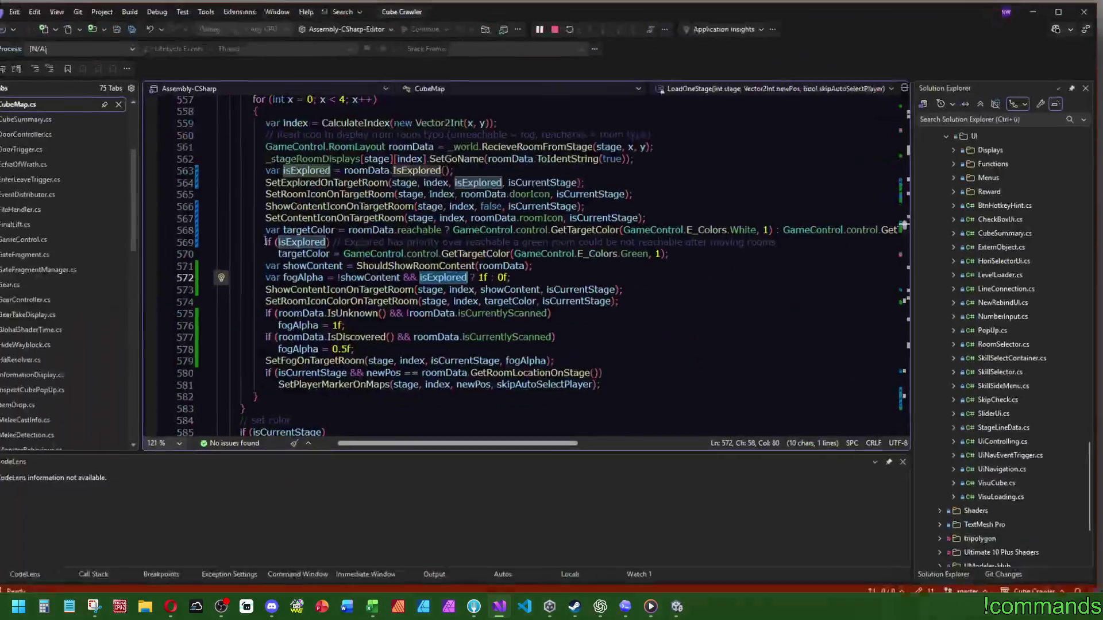
click(637, 285)
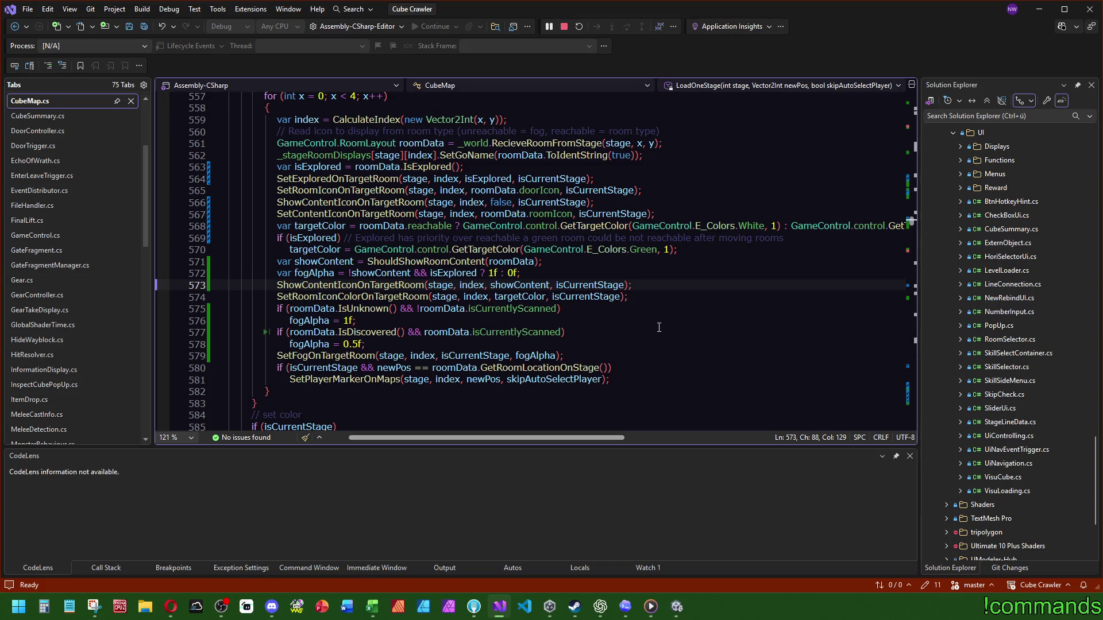
drag(347, 273, 412, 273)
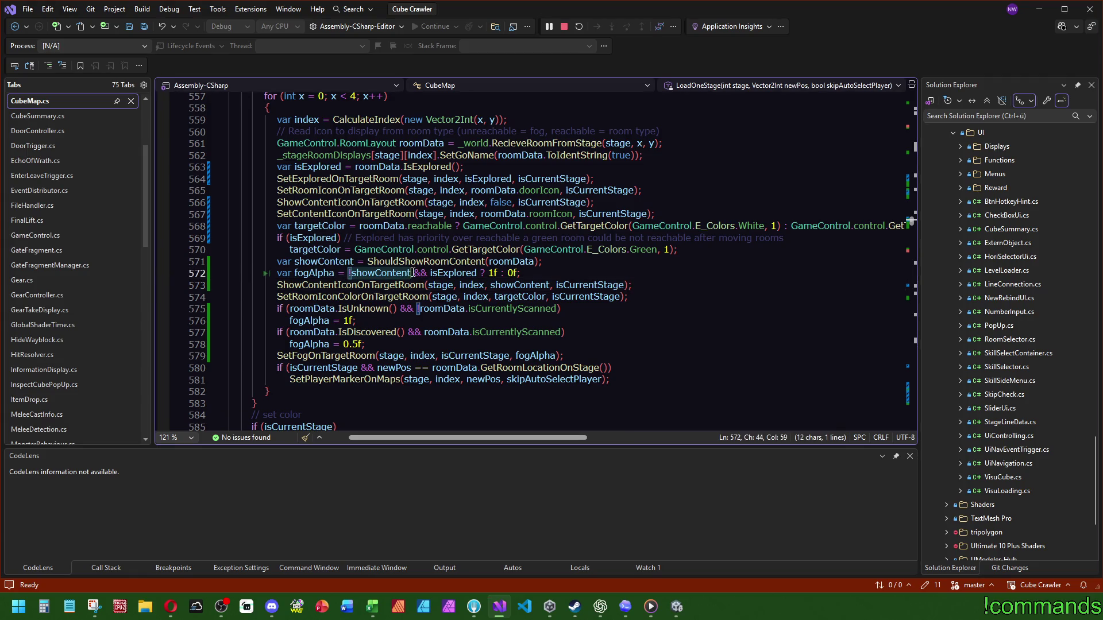
double_click(451, 273)
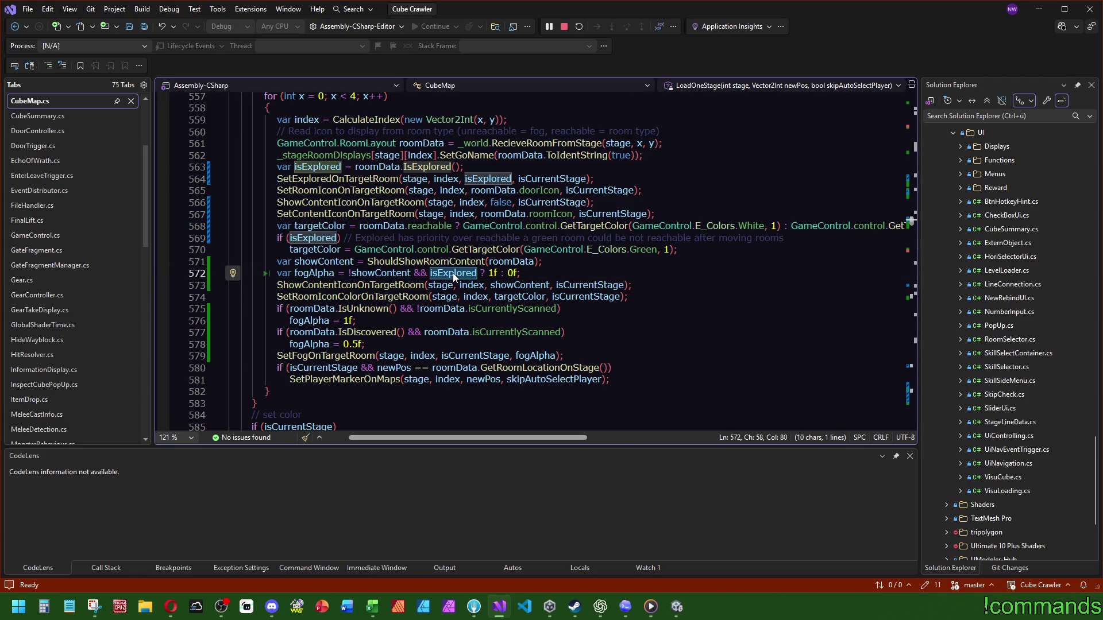
double_click(510, 274)
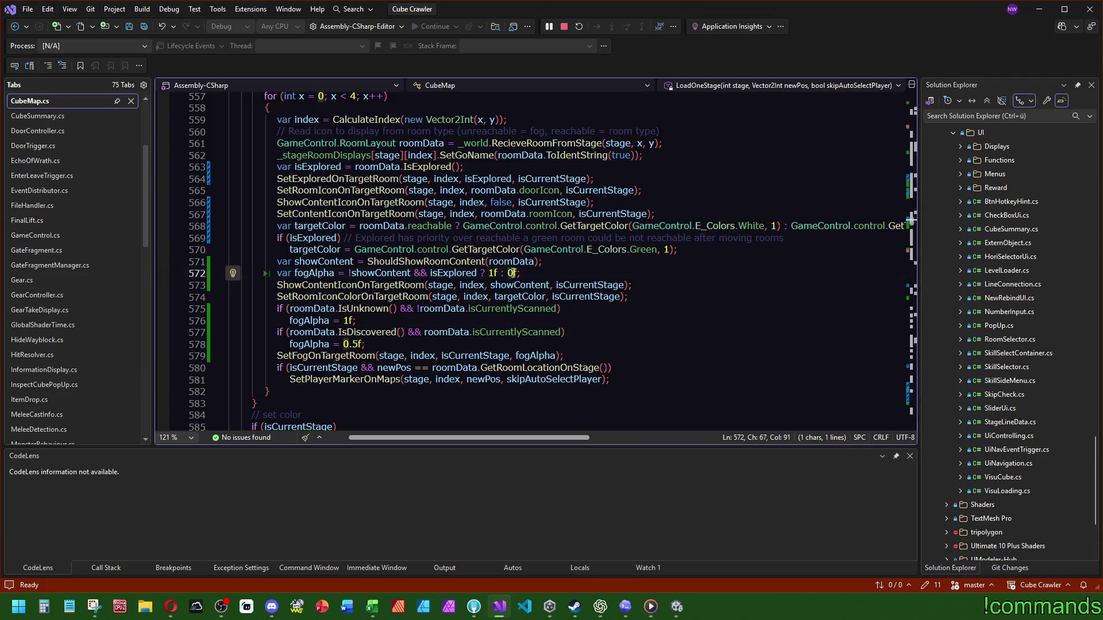
double_click(320, 273)
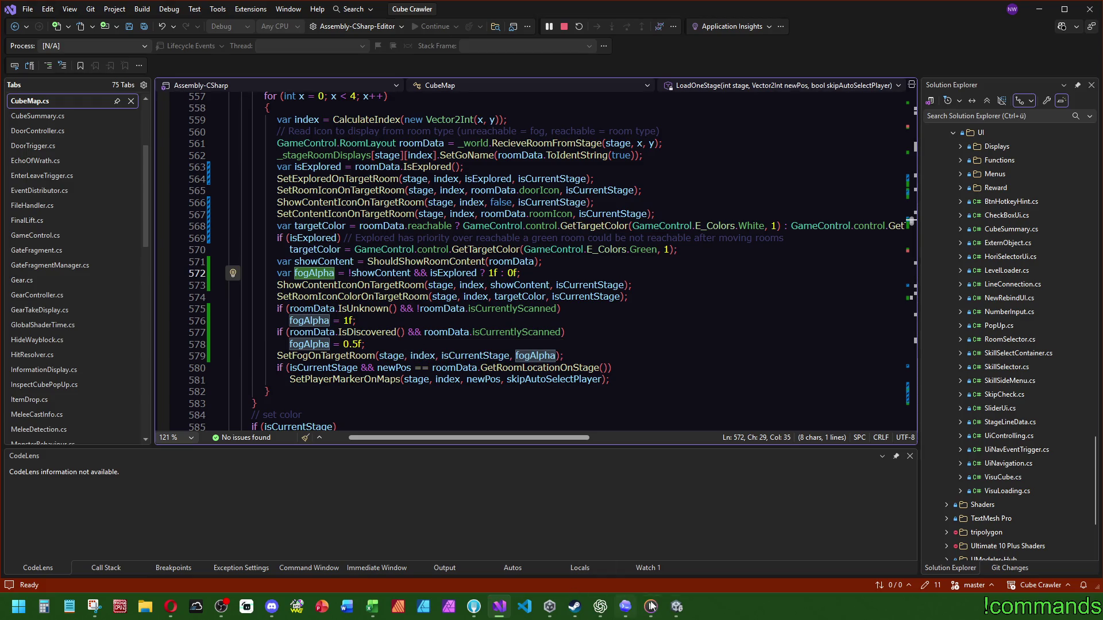
click(676, 606)
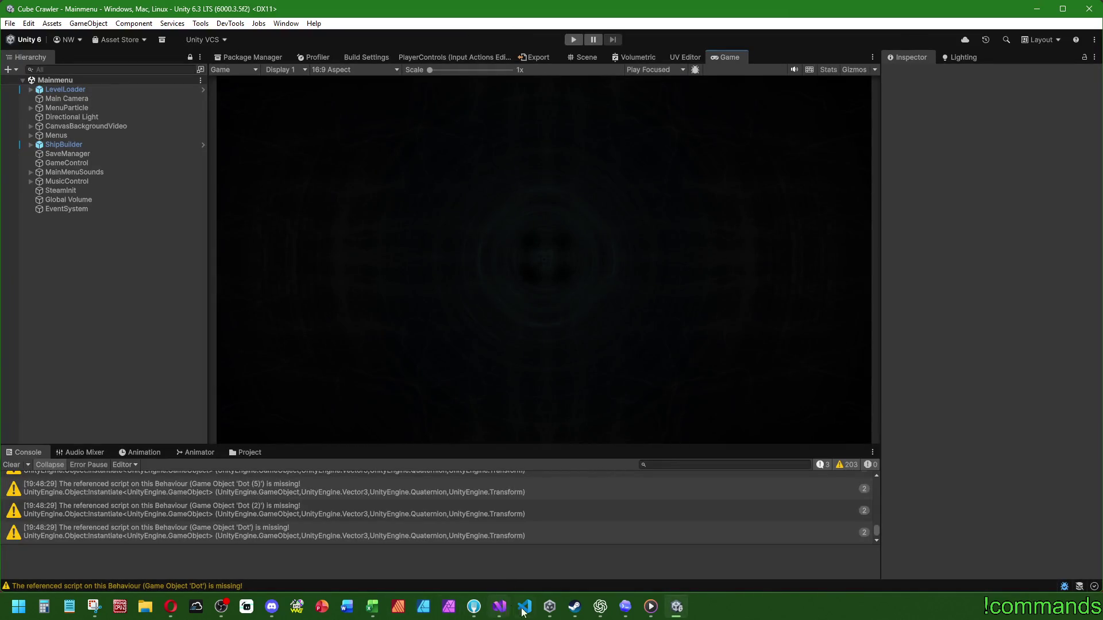
click(499, 607)
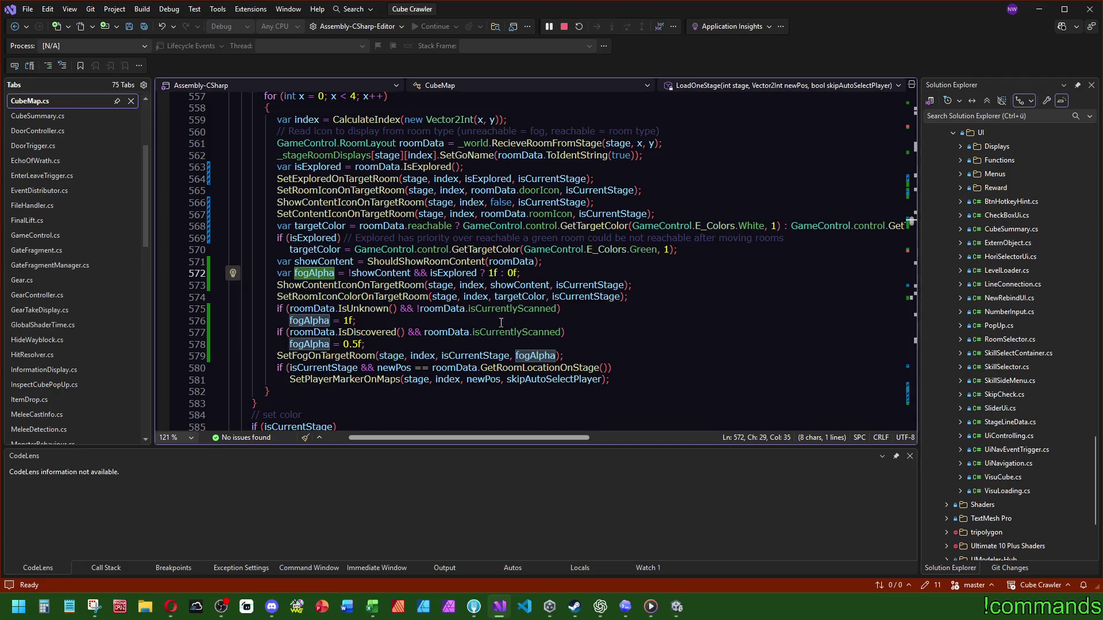
Step: Remove '&& roomData.isCurrentlyScanned' on line 577 and make line 578 'fogAlpha = roomData.isCurrentlyScanned ? 0.5f : 1f;'
drag(561, 332, 424, 335)
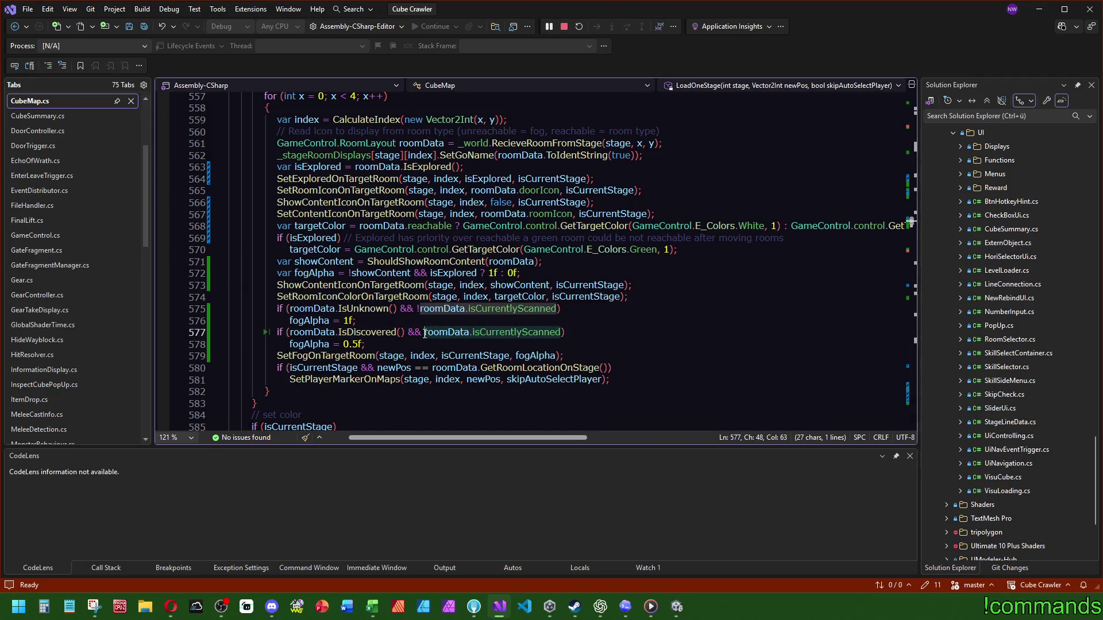
key(BackSpace)
key(BackSpace)
key(BackSpace)
key(BackSpace)
key(BackSpace)
double_click(359, 333)
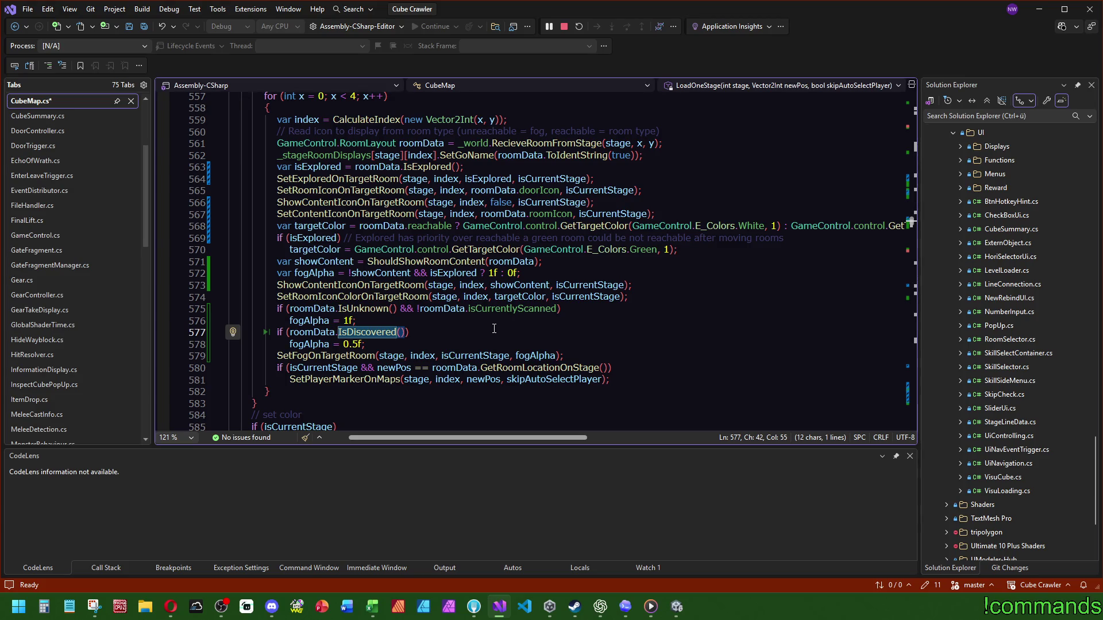
click(344, 344)
text(roomData.isCurrentlyScanned ?)
key(Right)
key(Right)
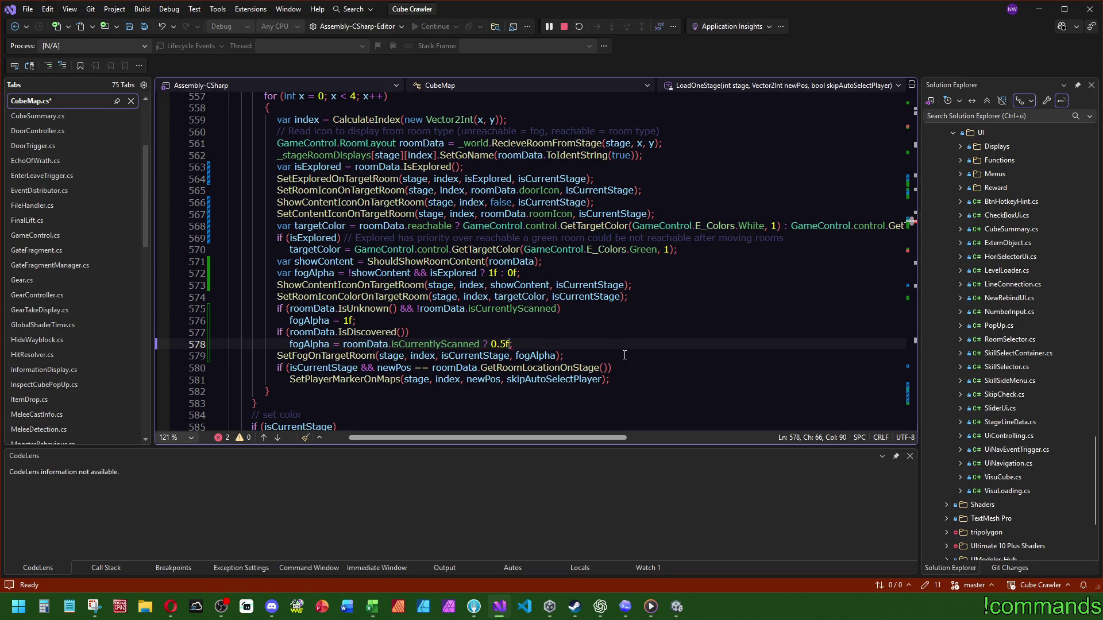
text(: 1f)
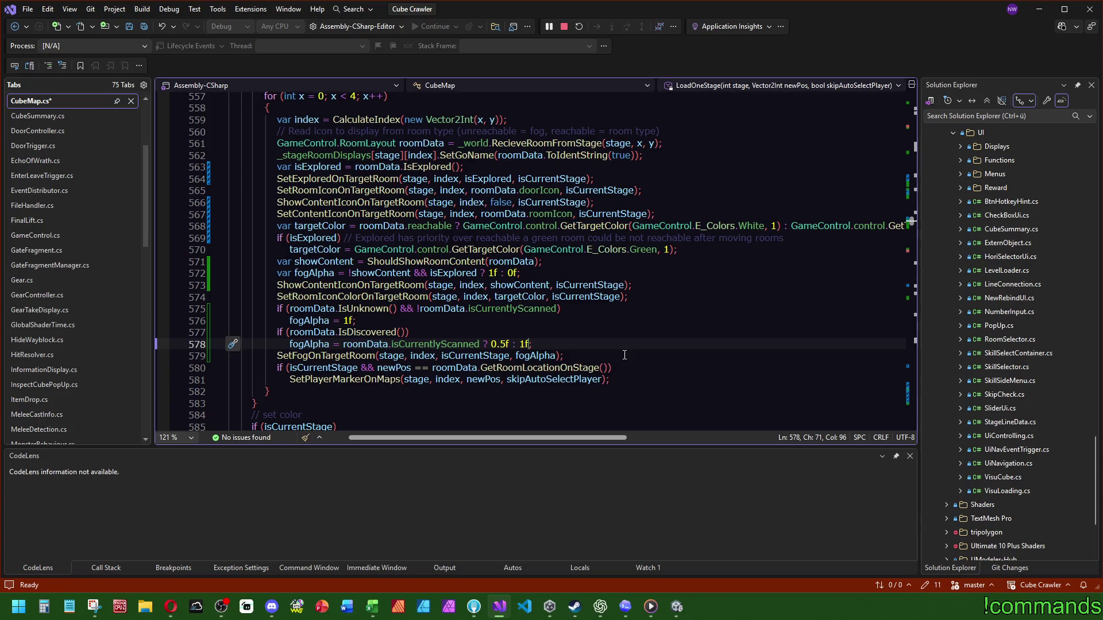
Step: Review the IsDiscovered, isCurrentlyScanned, isExplored and 1f values, then switch to Unity to recompile
double_click(368, 334)
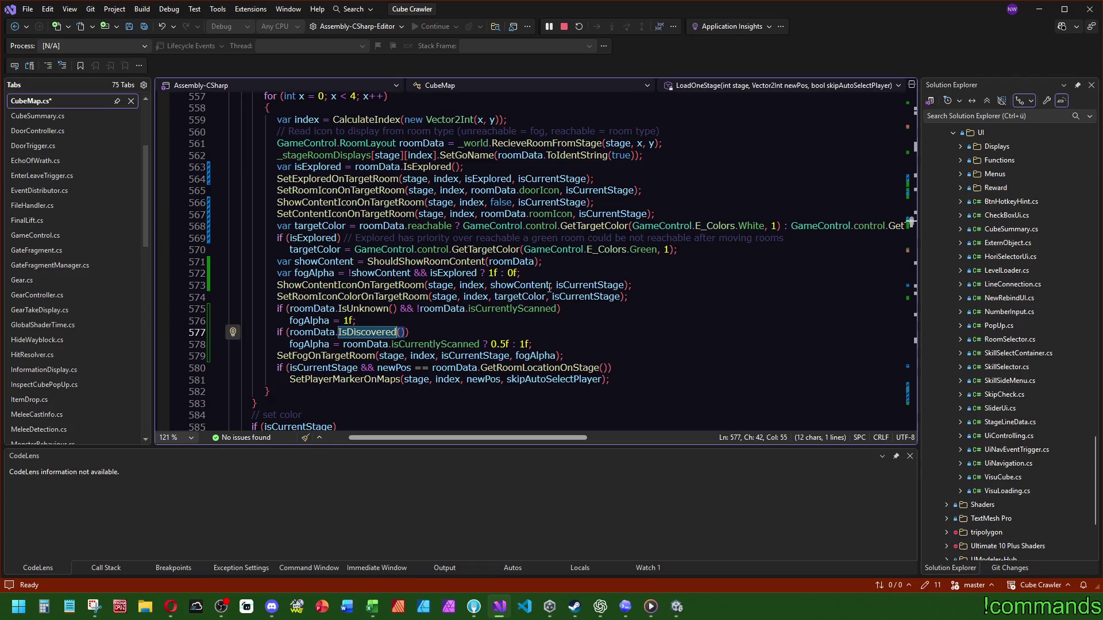
double_click(446, 344)
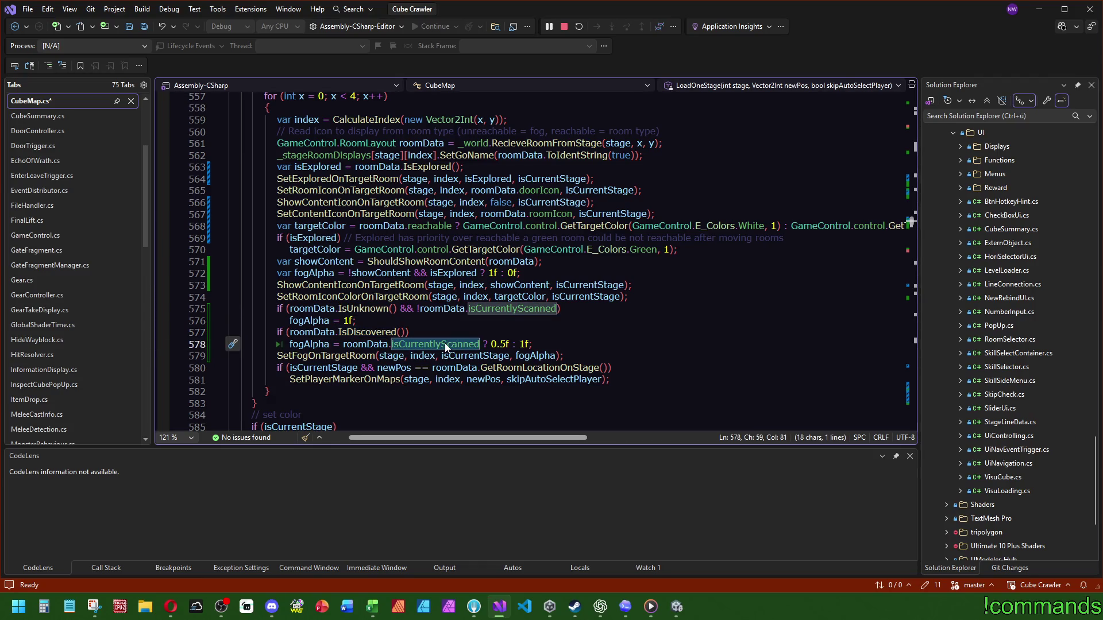
double_click(453, 274)
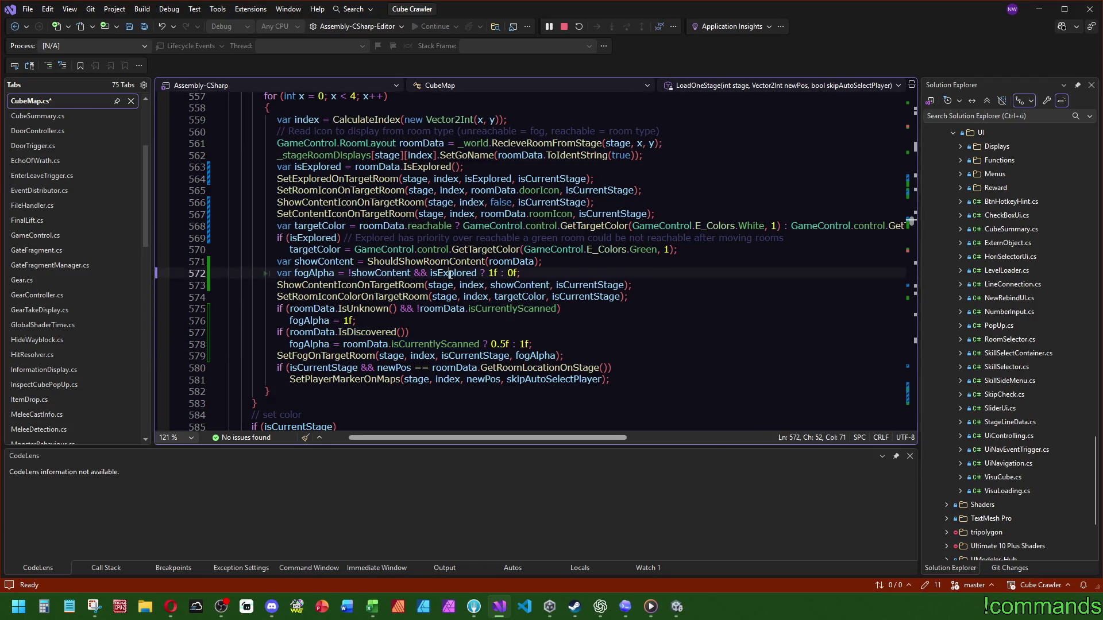
double_click(524, 344)
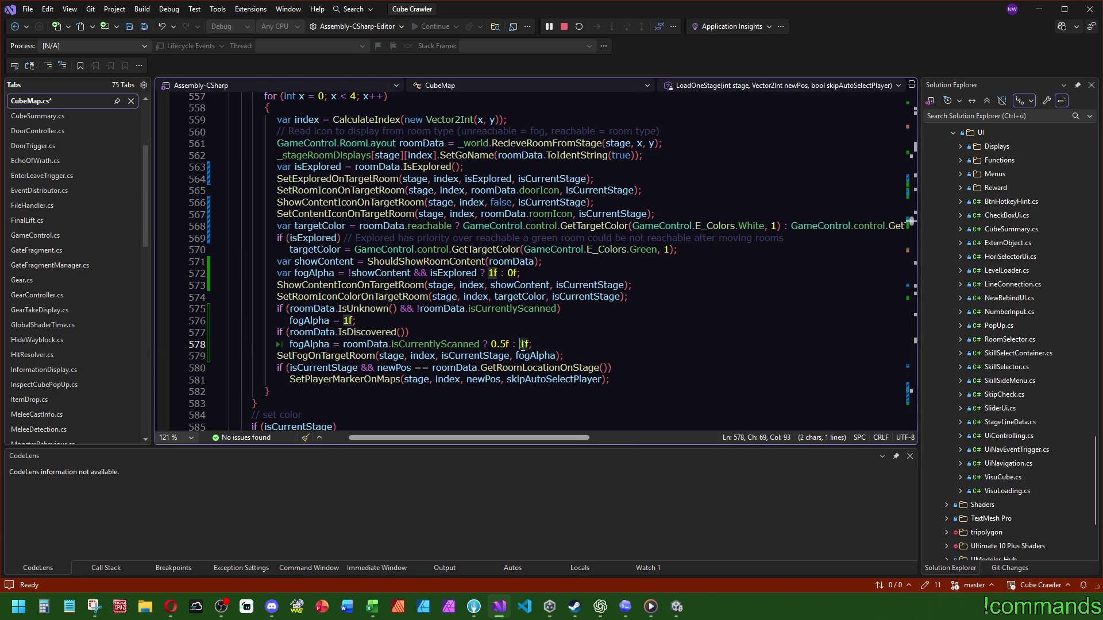
mouse_move(554, 312)
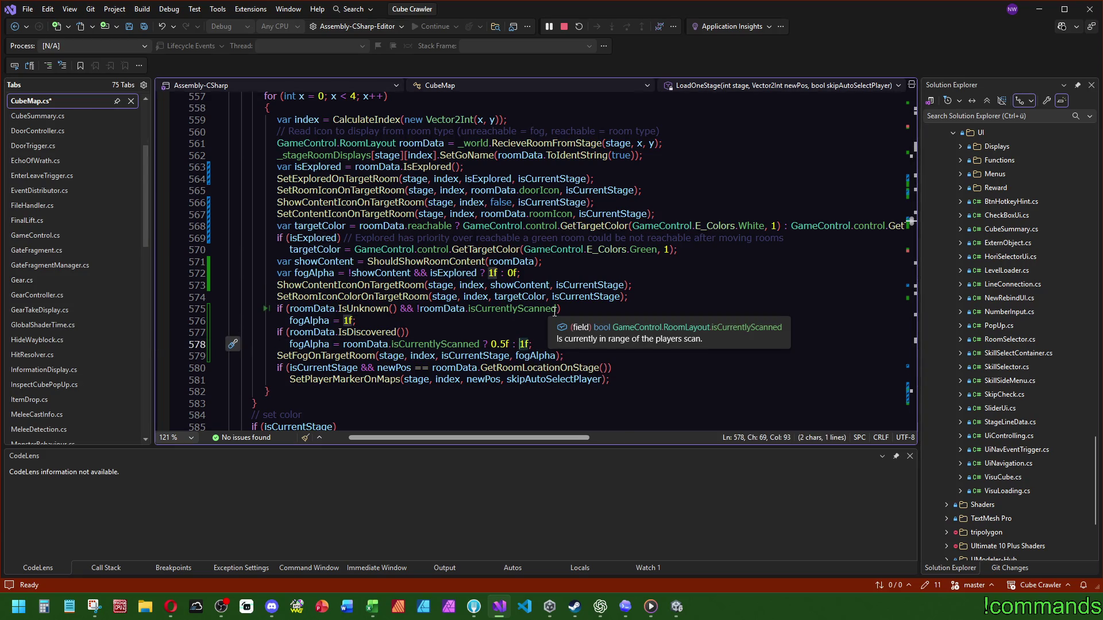
text(!)
click(676, 606)
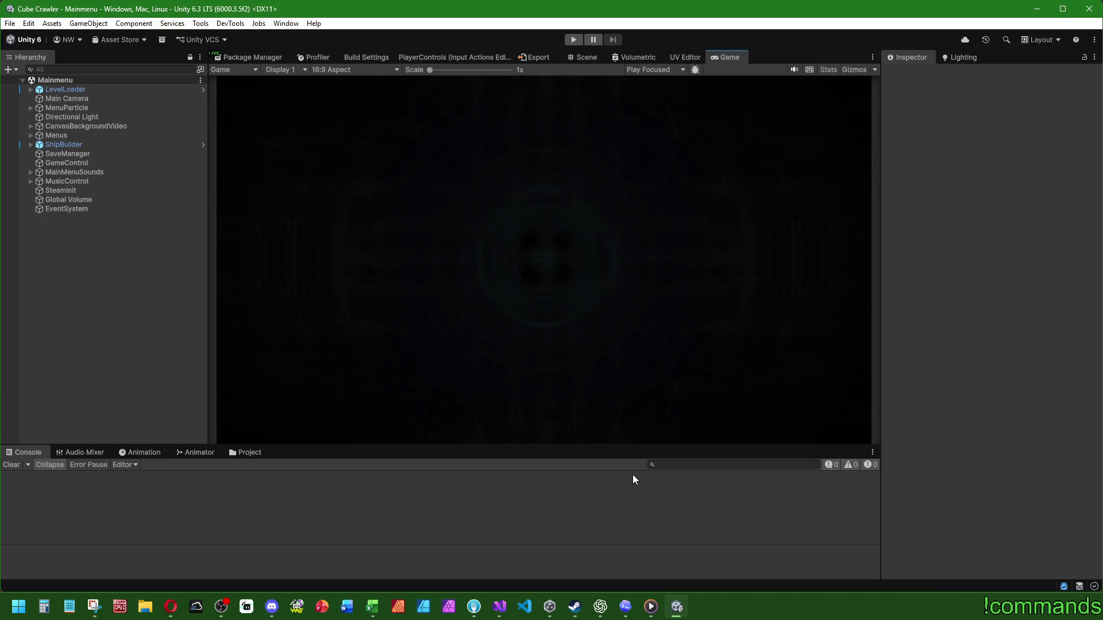
Step: Start Play mode, clear the Console, maximize the Game view, and enter the cube from the main menu
click(573, 39)
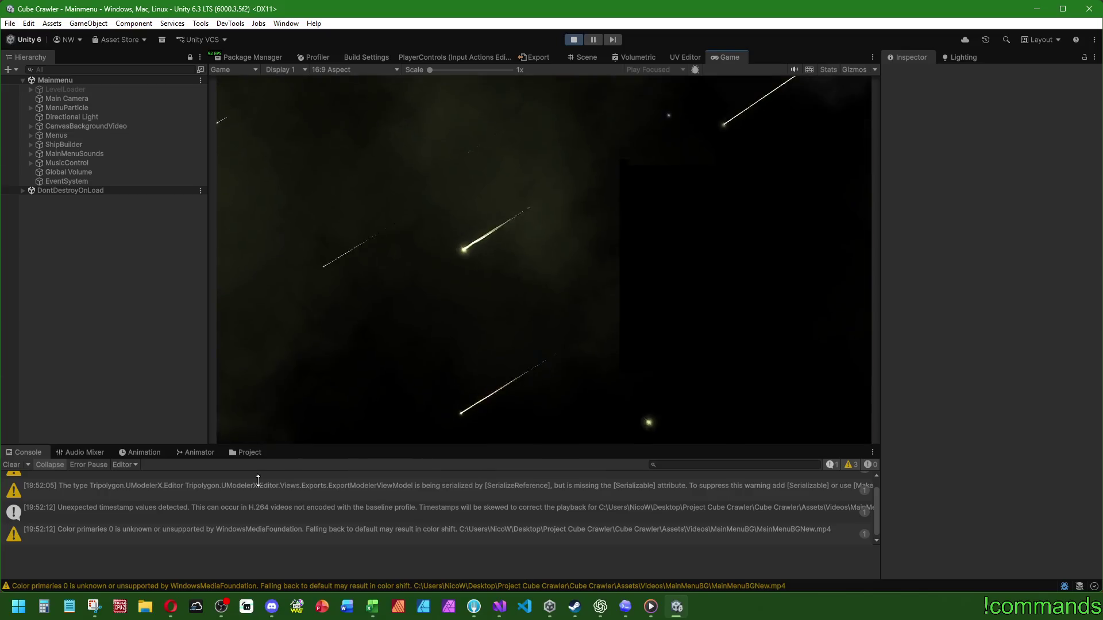
click(11, 465)
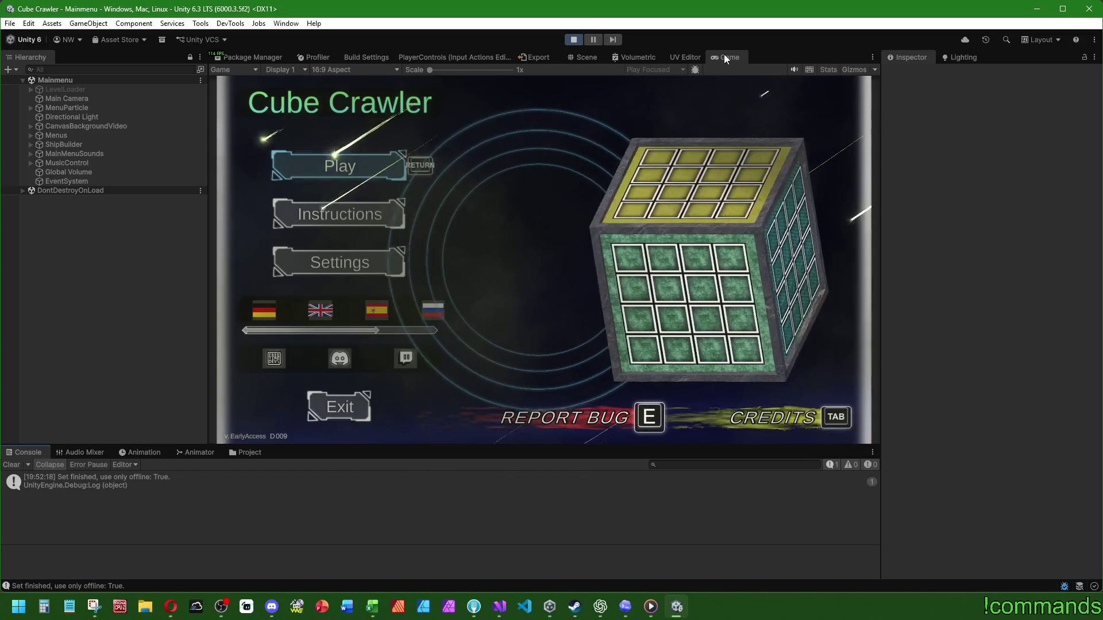
double_click(725, 57)
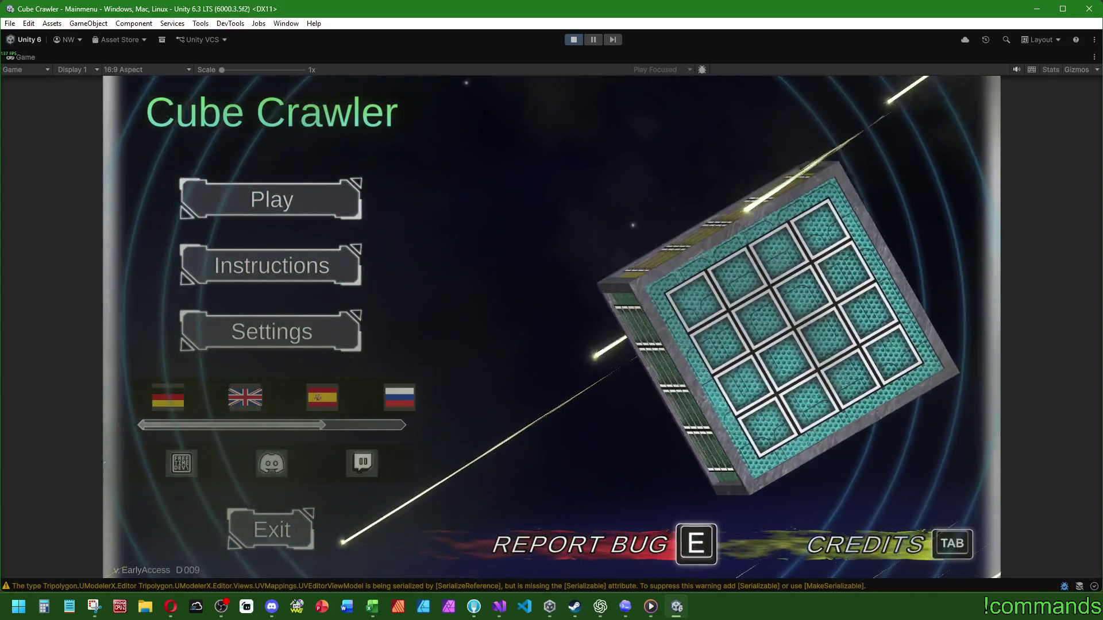
key(Return)
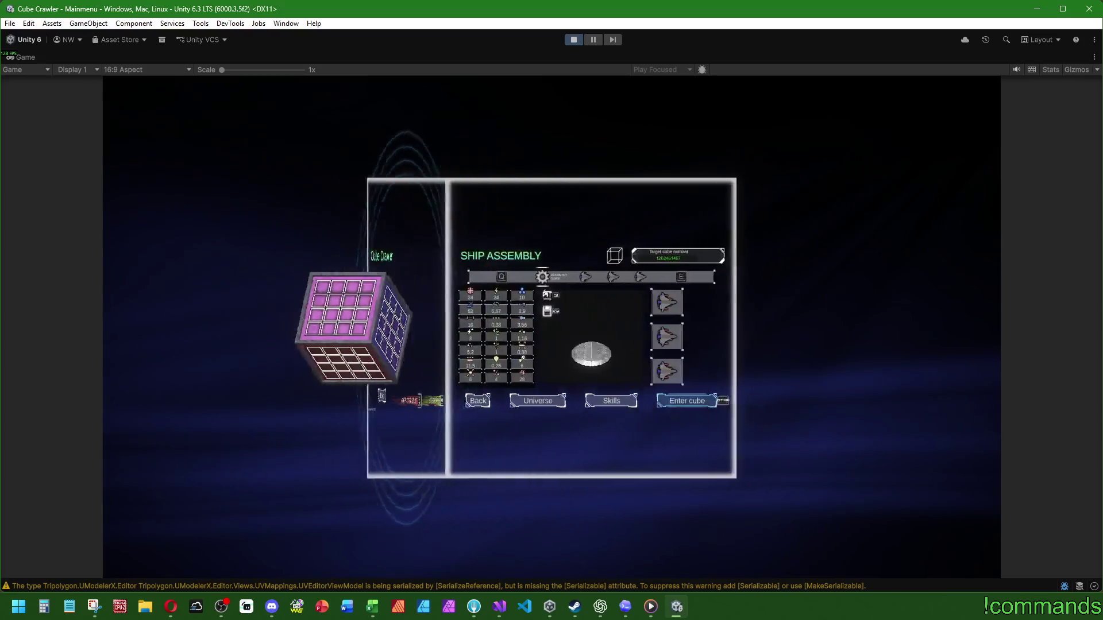
key(Return)
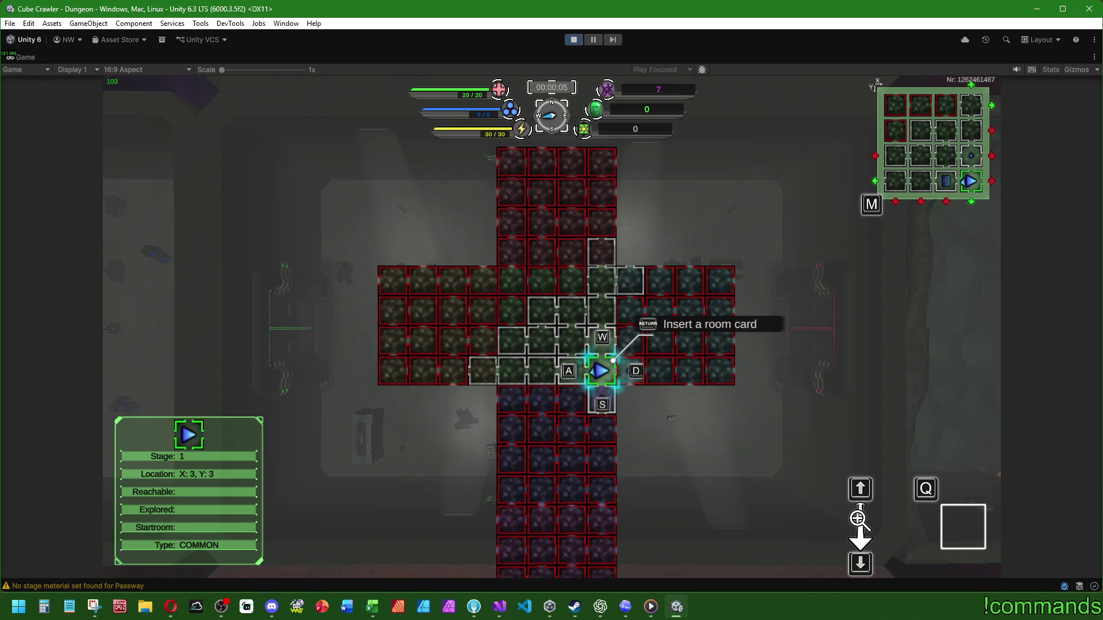
Step: Attempt to insert a room card from the dungeon map and dismiss the stray Windows Start menu
key(Return)
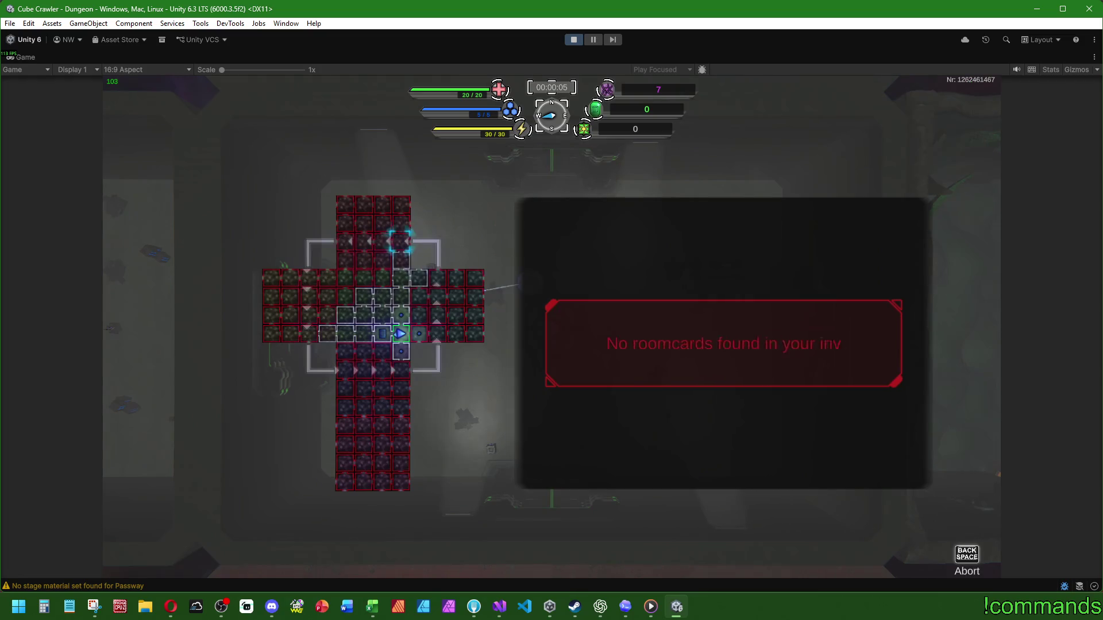
key(super)
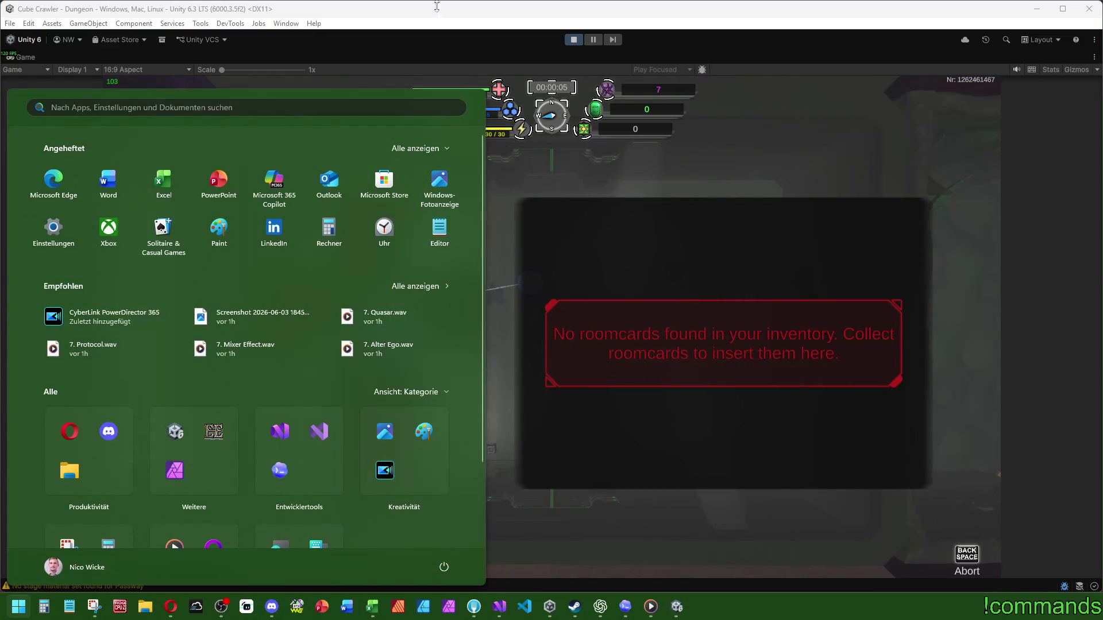
key(super)
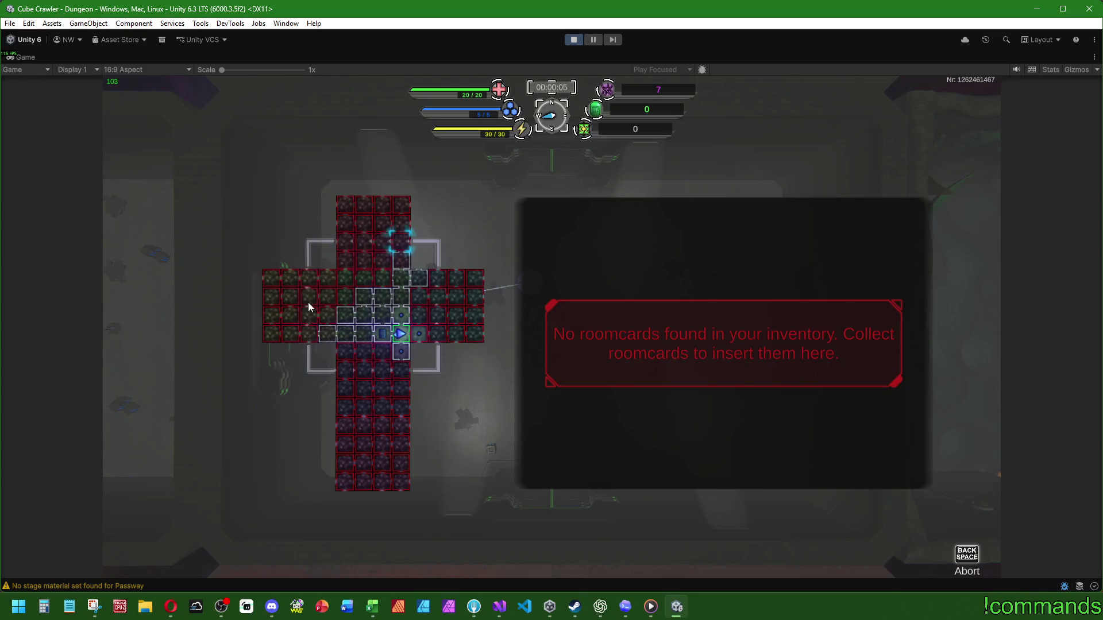
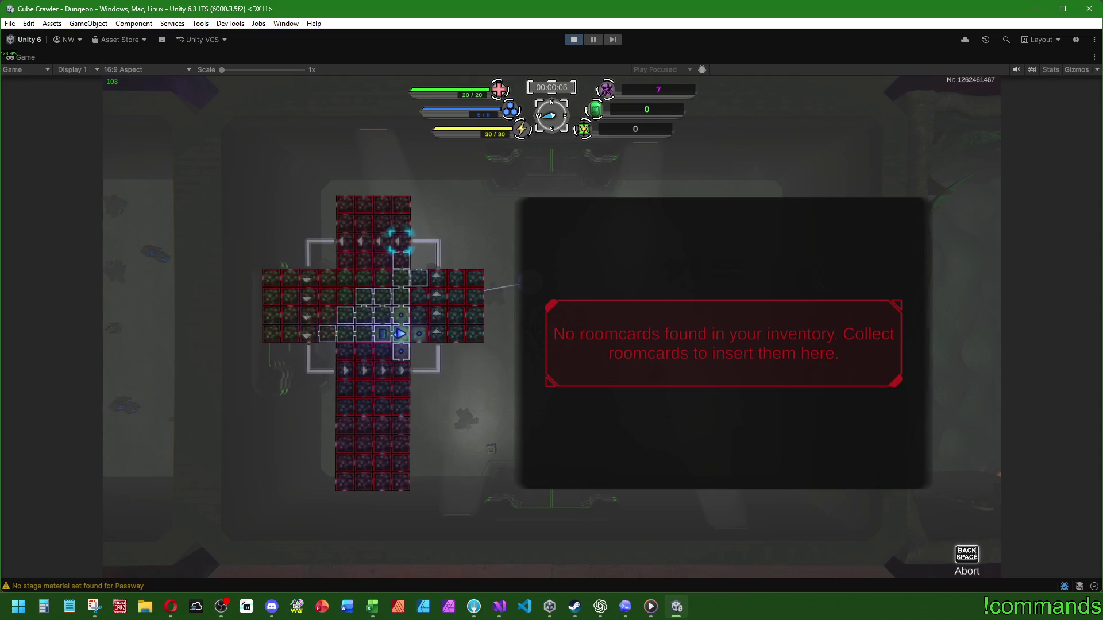
Step: Close the room-card panel, select the room-card room west of the start, and fly into X:2,Y:3
key(BackSpace)
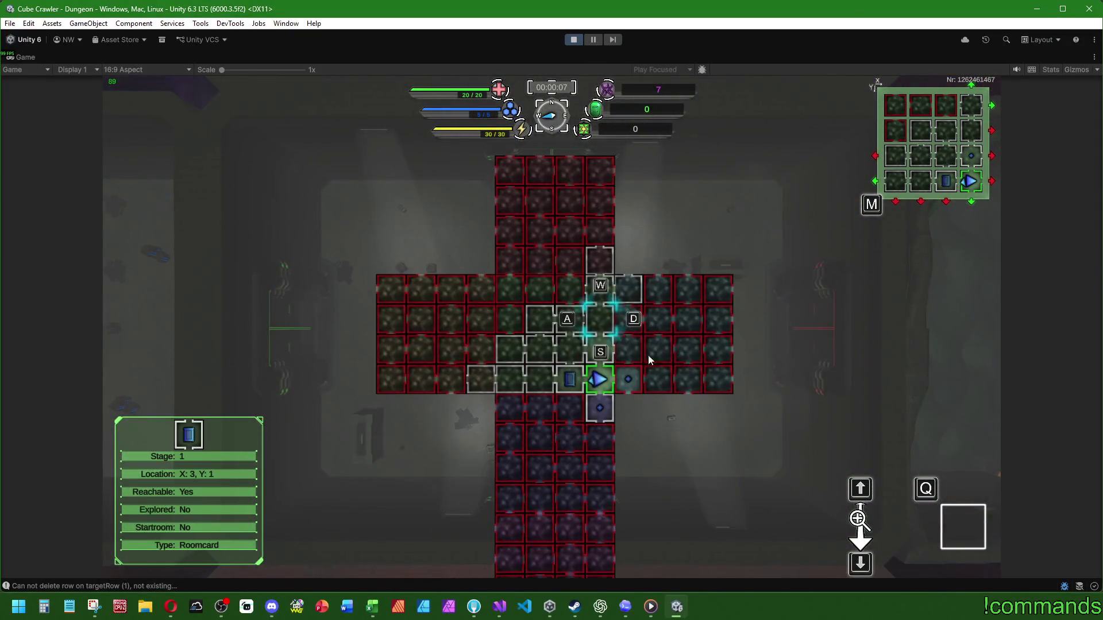
key(s)
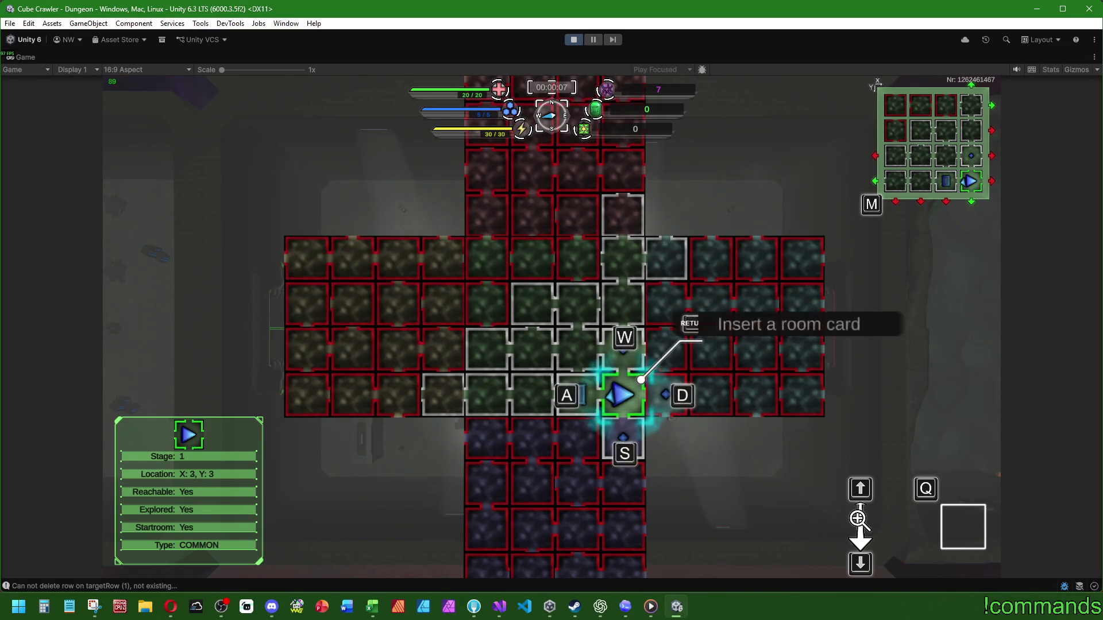
key(a)
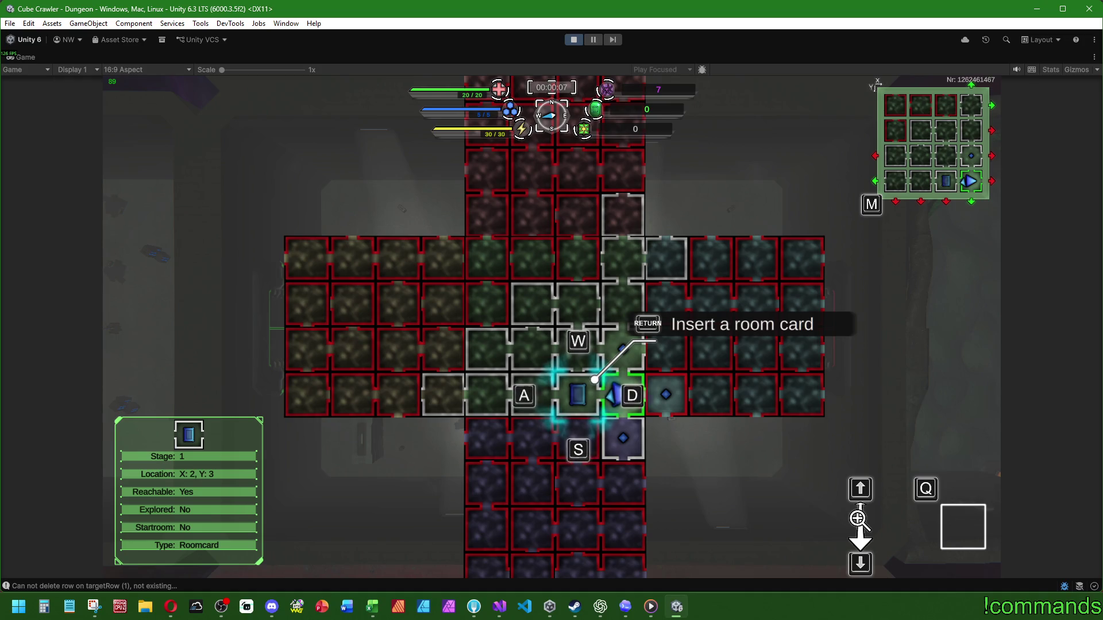
key(Return)
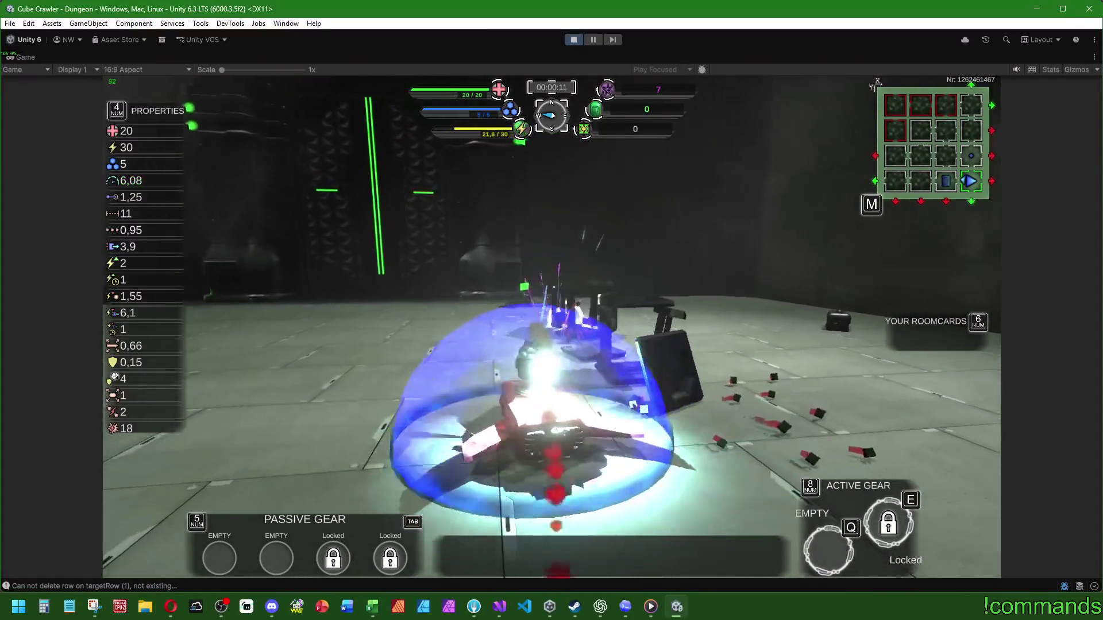
key(w)
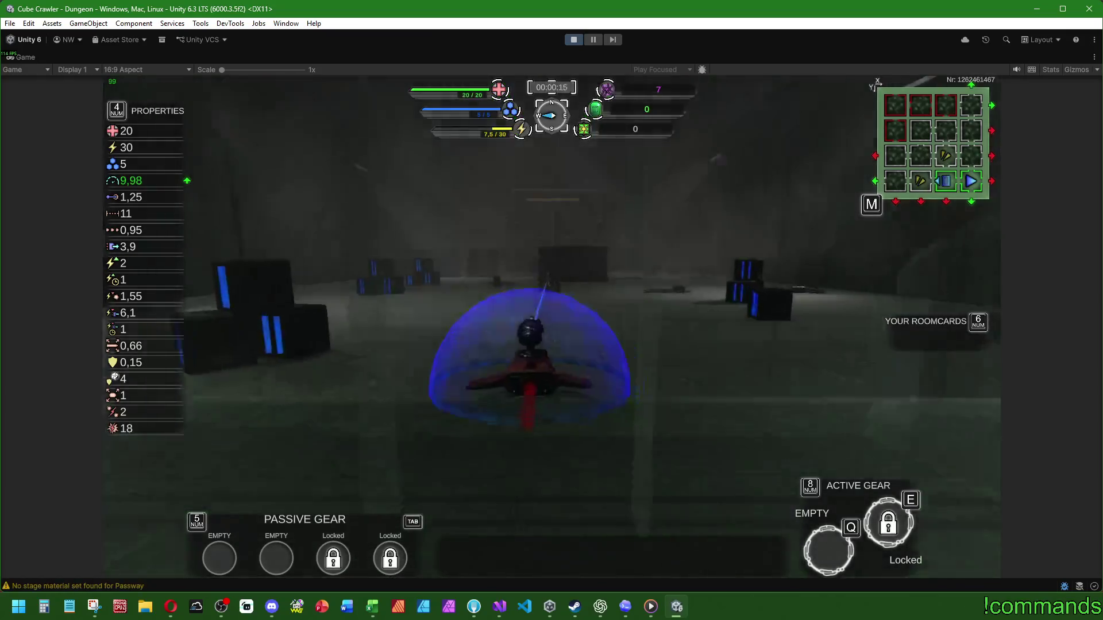
Step: On the dungeon map, inspect stage 2 and select the reachable room X:3, Y:0
key(m)
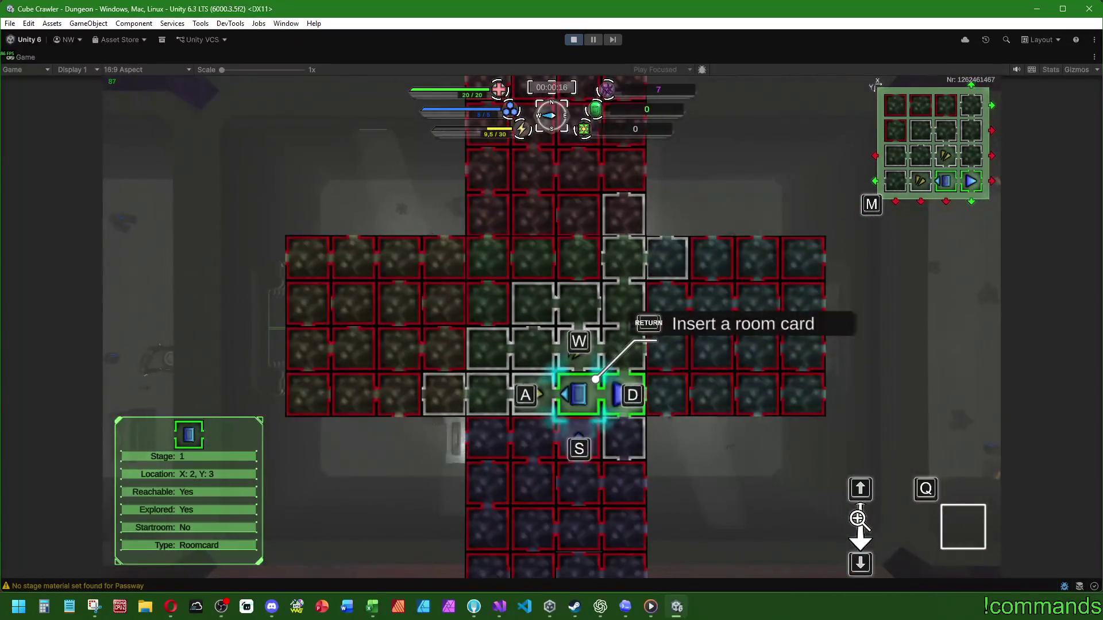
key(d)
key(s)
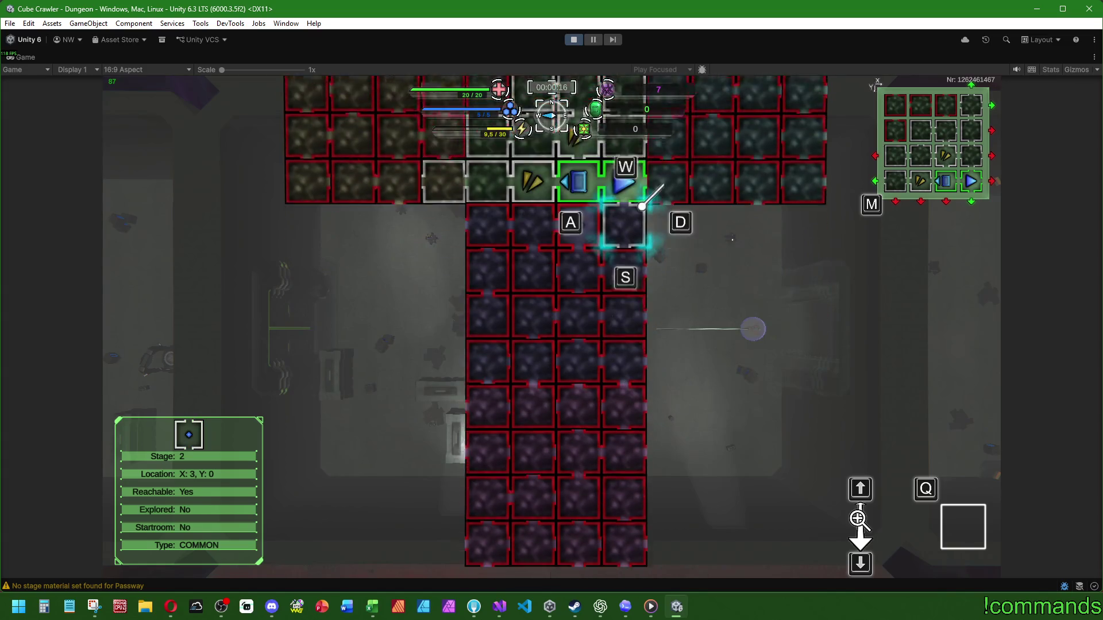
key(Up)
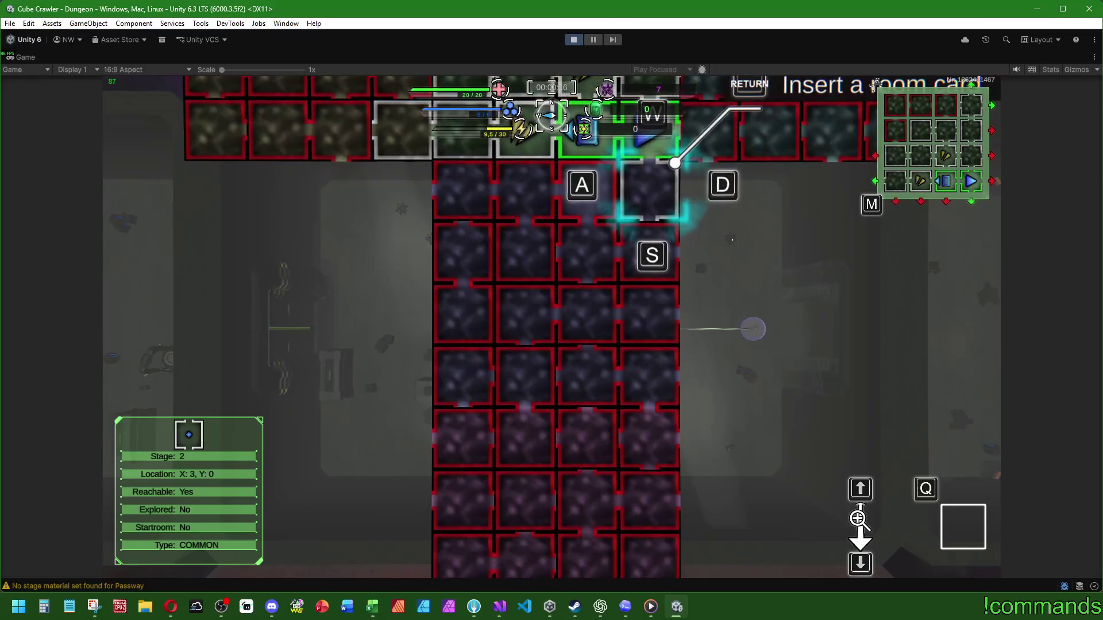
key(s)
key(s)
key(w)
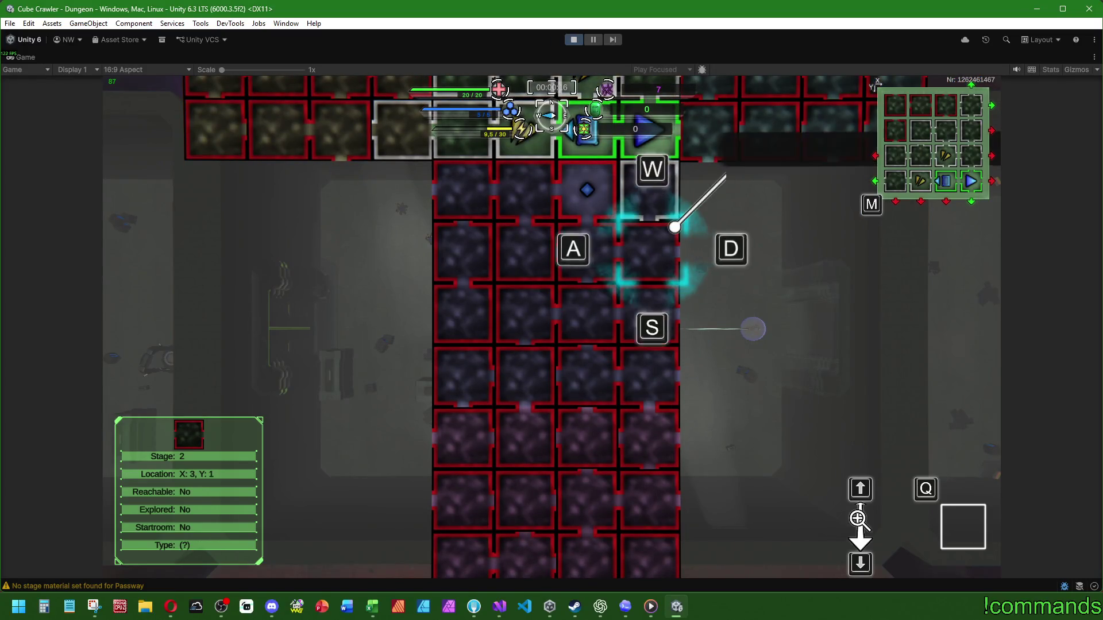
key(w)
key(w)
key(s)
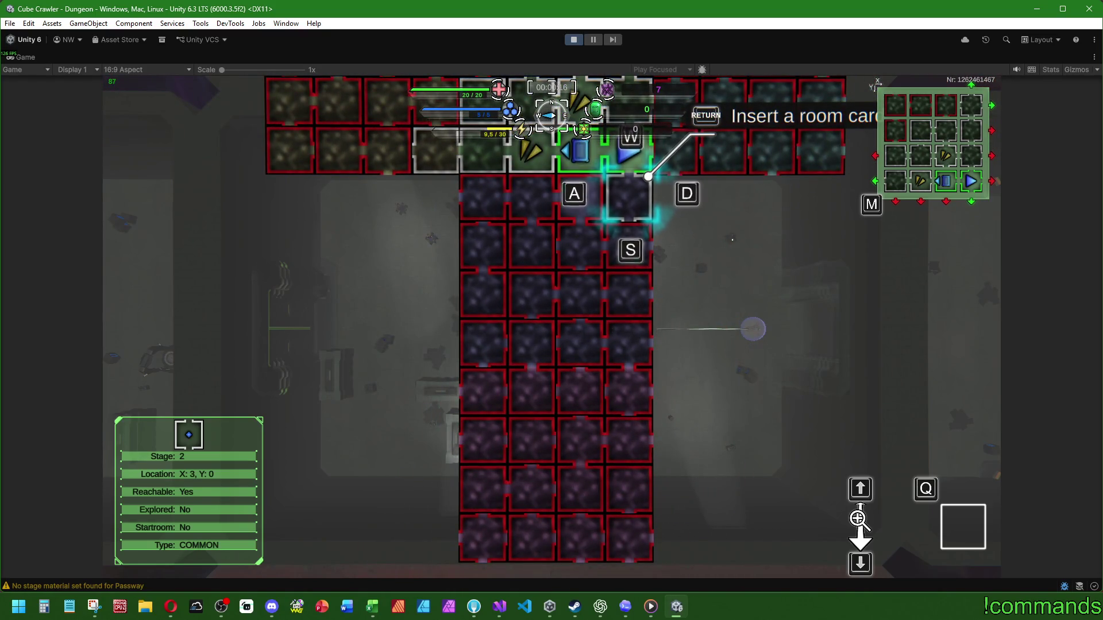
key(d)
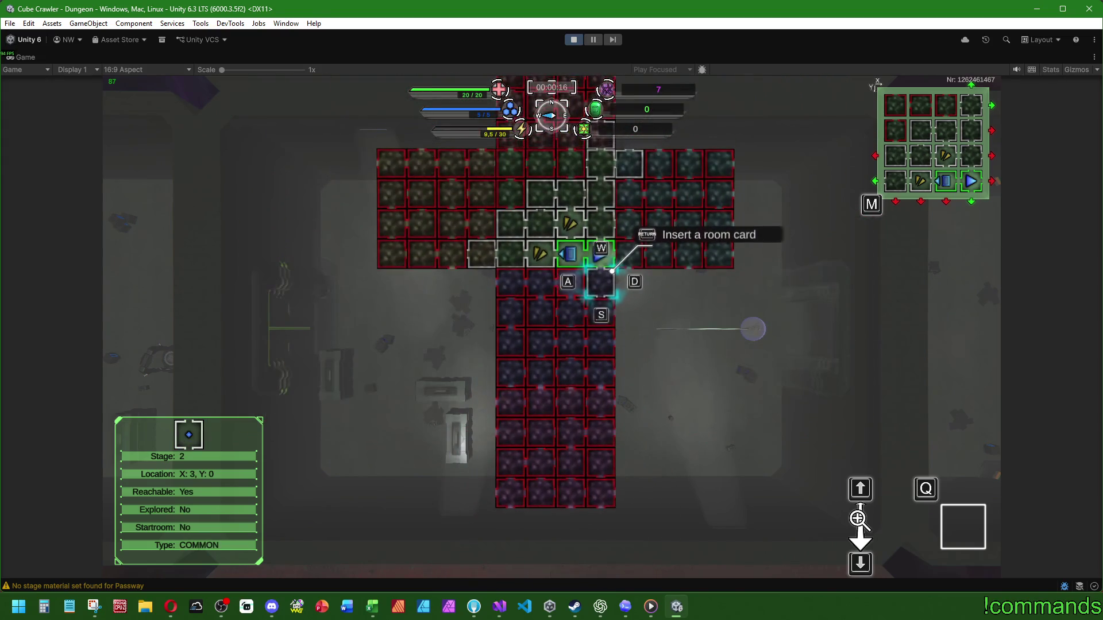
Step: Fly the ship through the green portal into the Passway stage, checking the room map on the way
key(m)
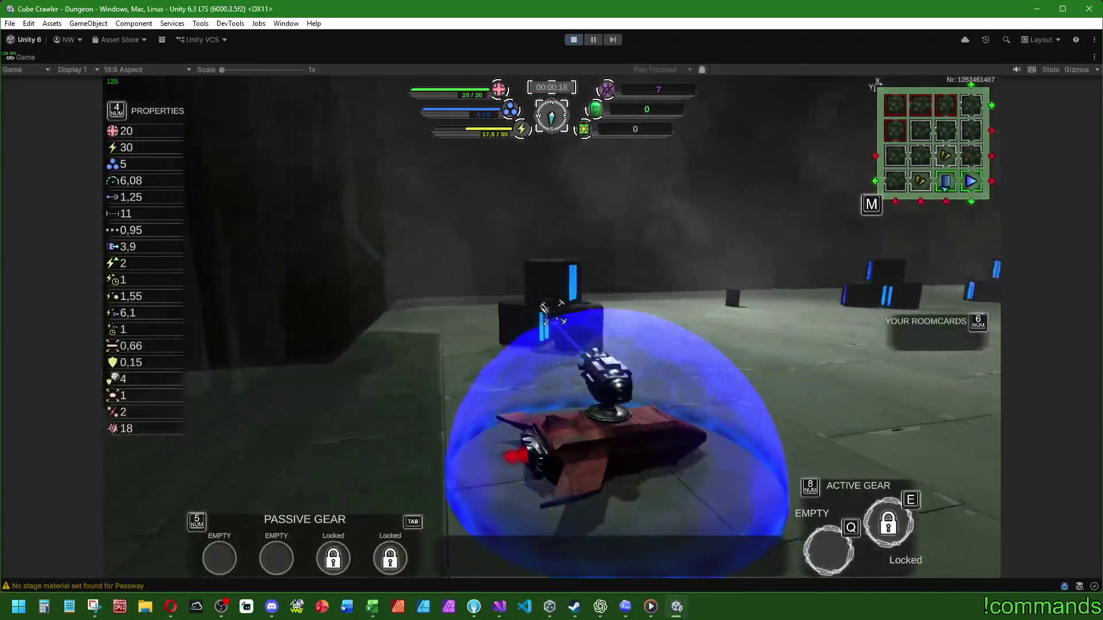
key(w)
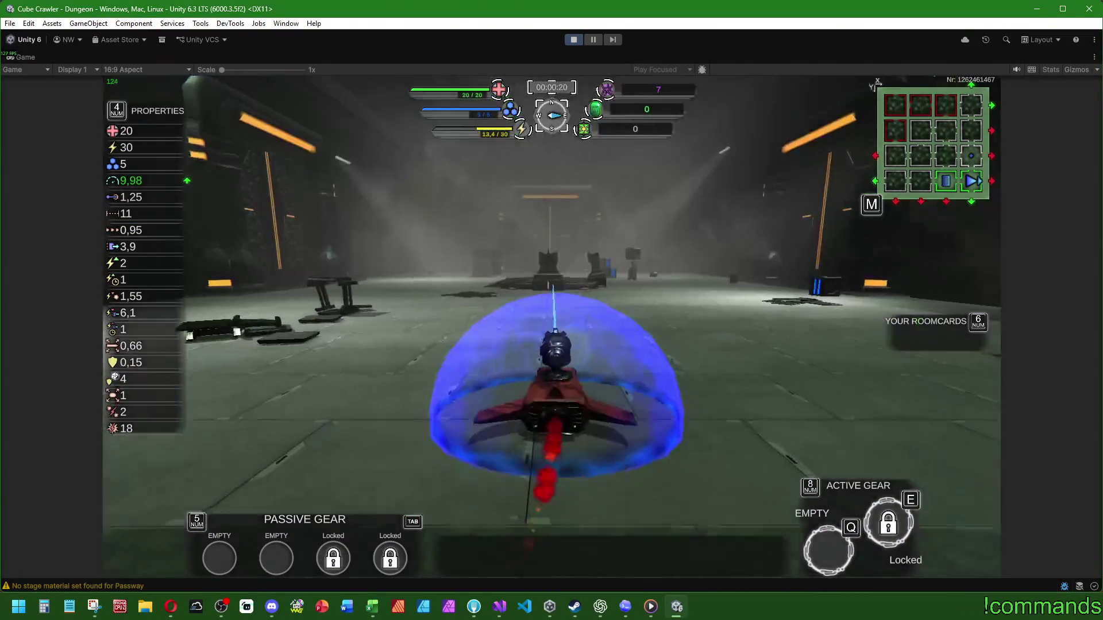
key(m)
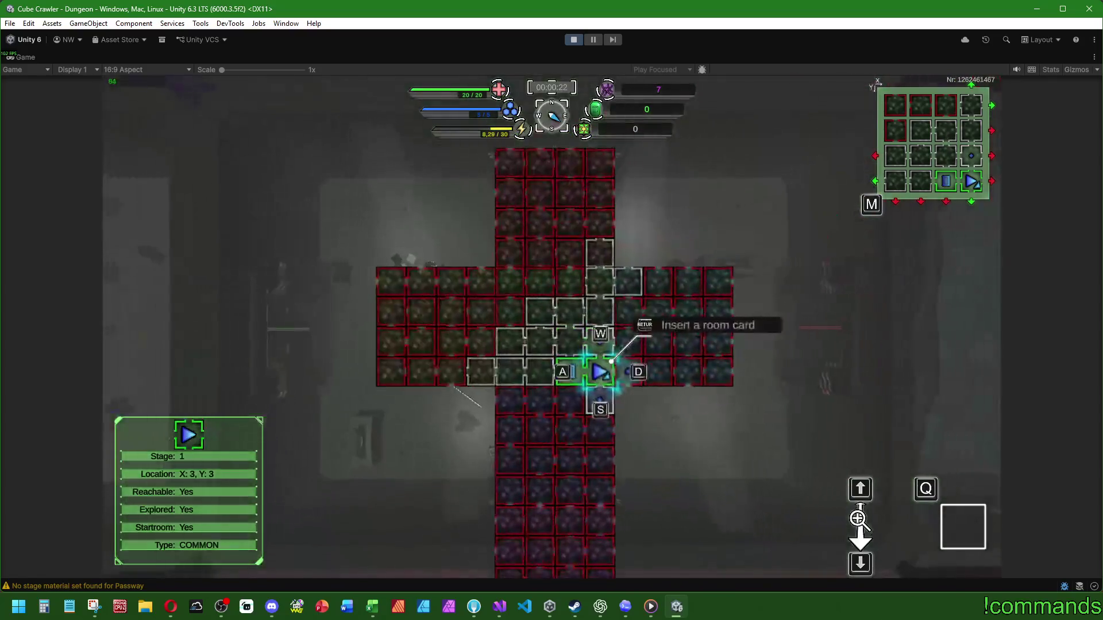
key(m)
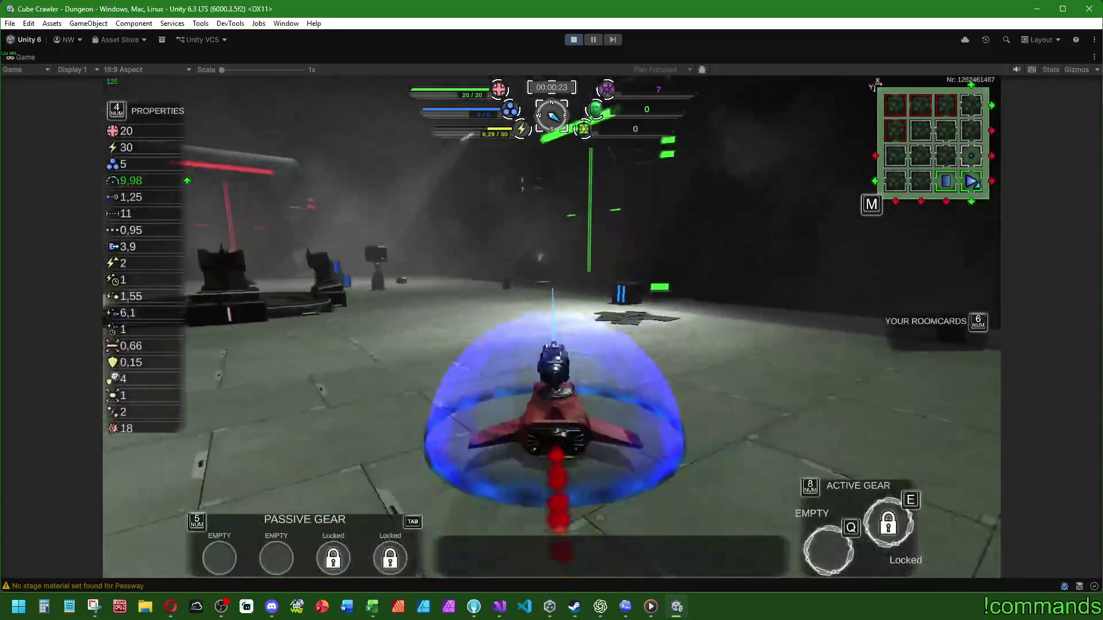
key(a)
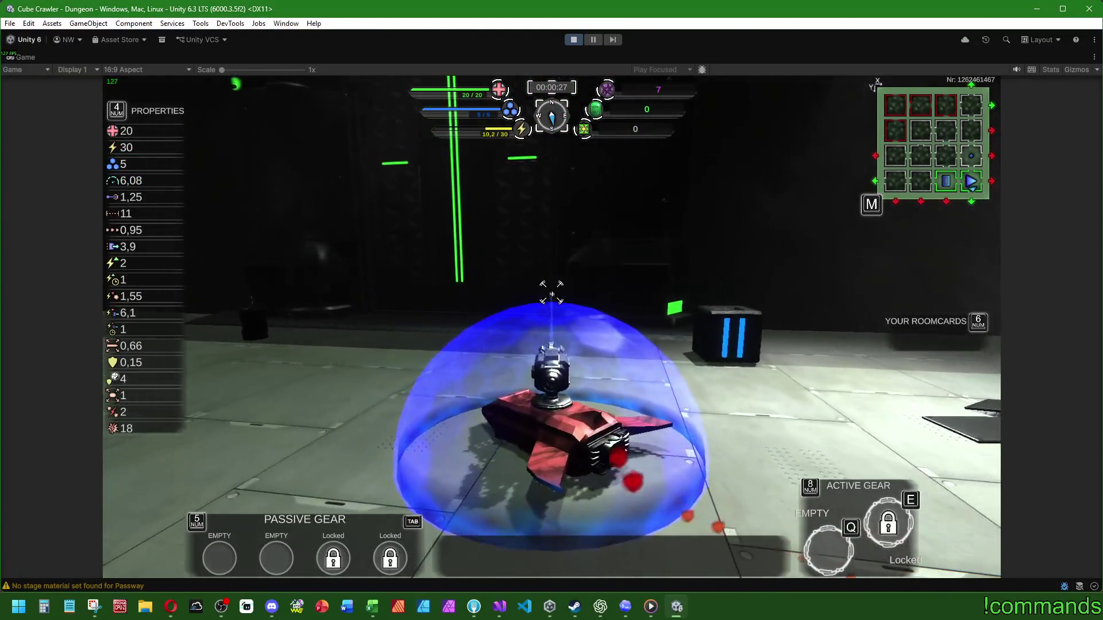
key(m)
key(m)
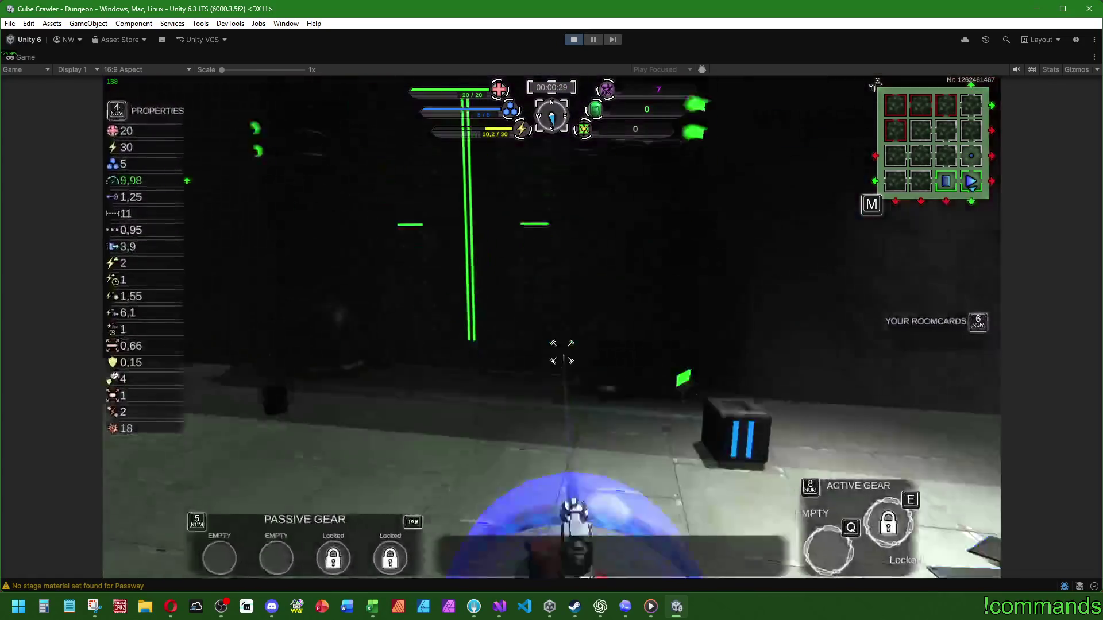
key(w)
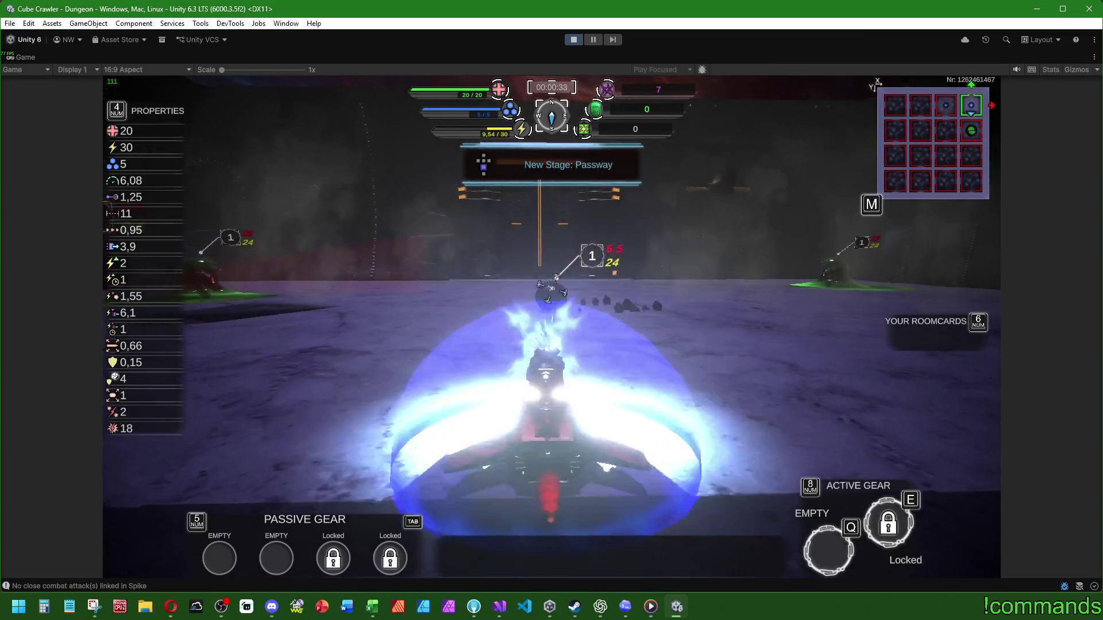
Step: Turn and advance the ship to fight the Passway enemies
key(a)
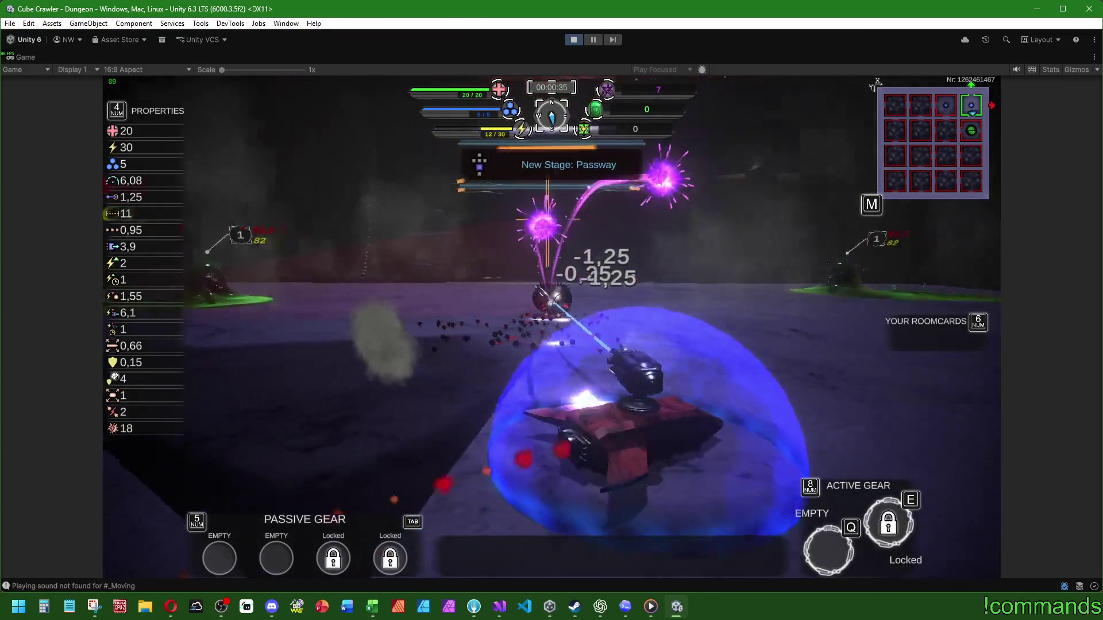
key(a)
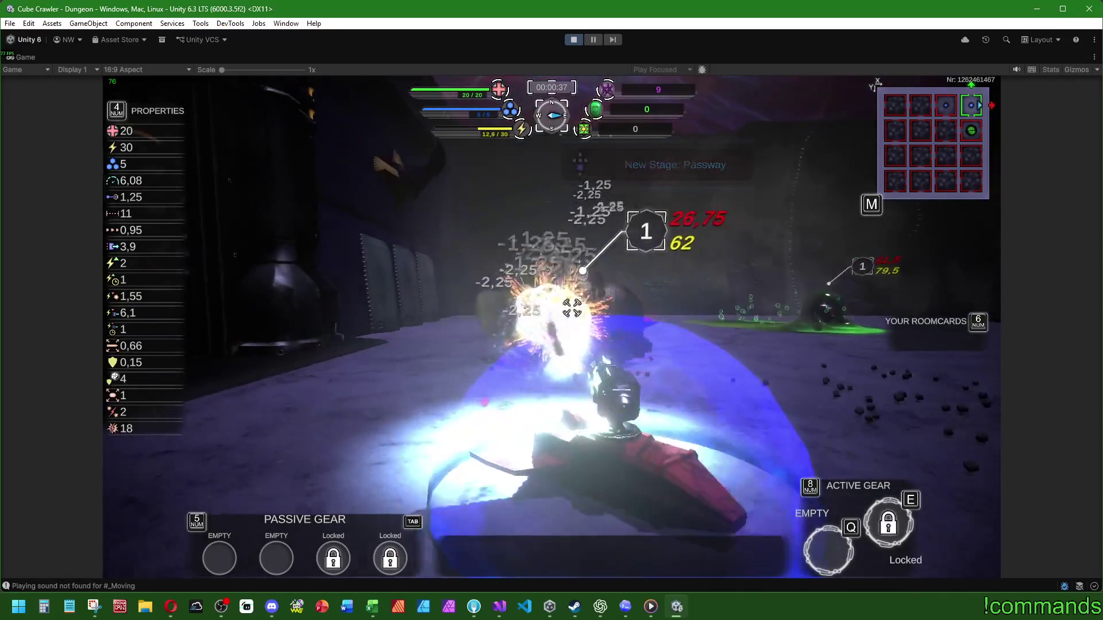
key(a)
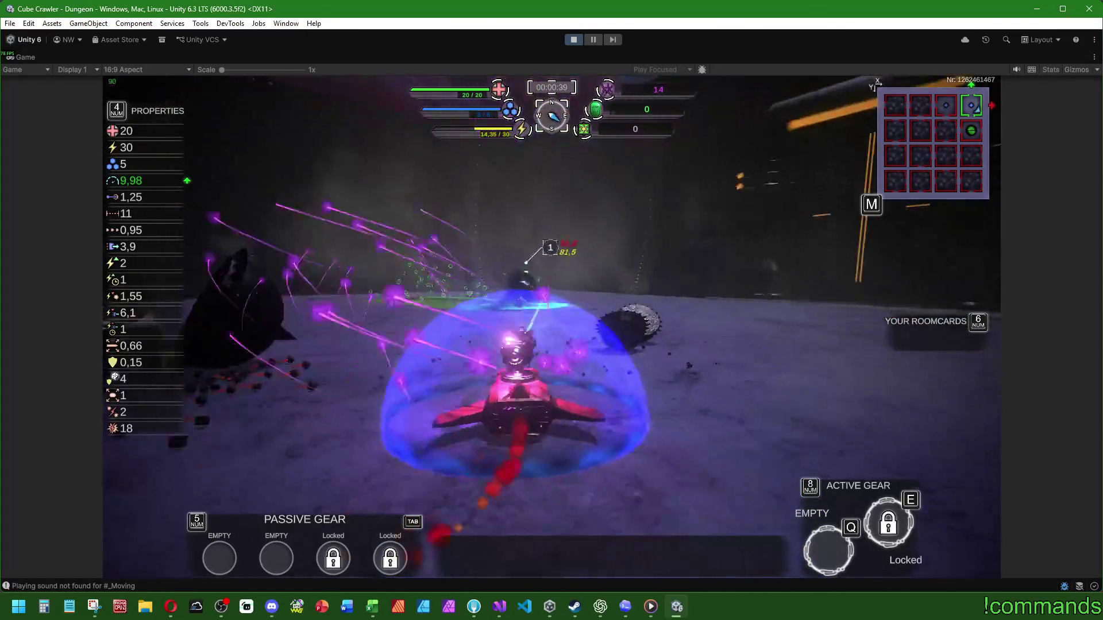
key(w)
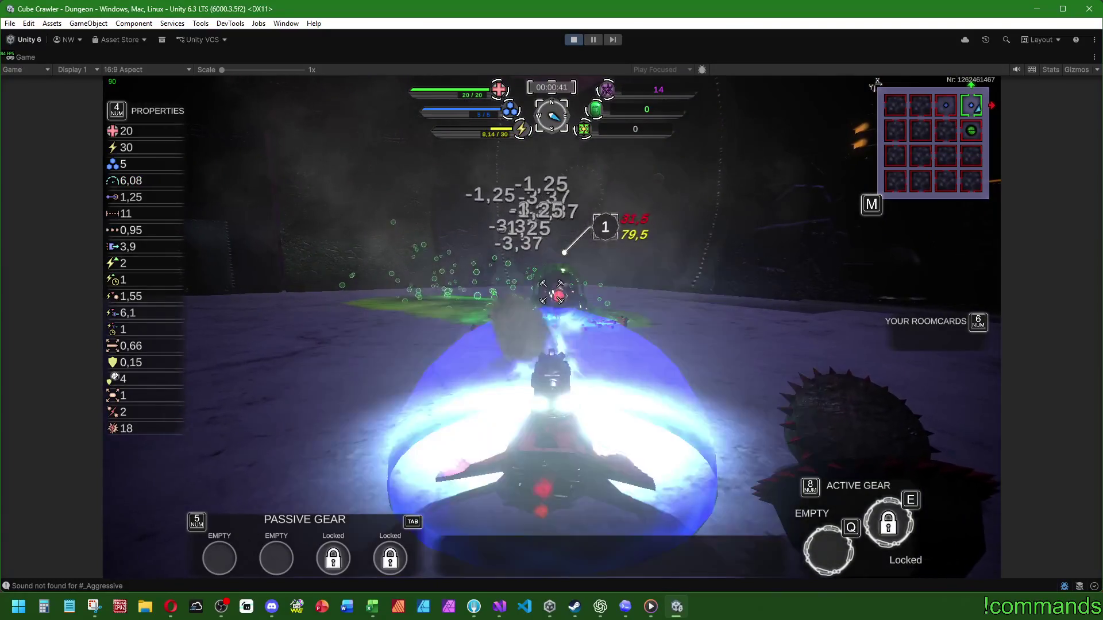
key(a)
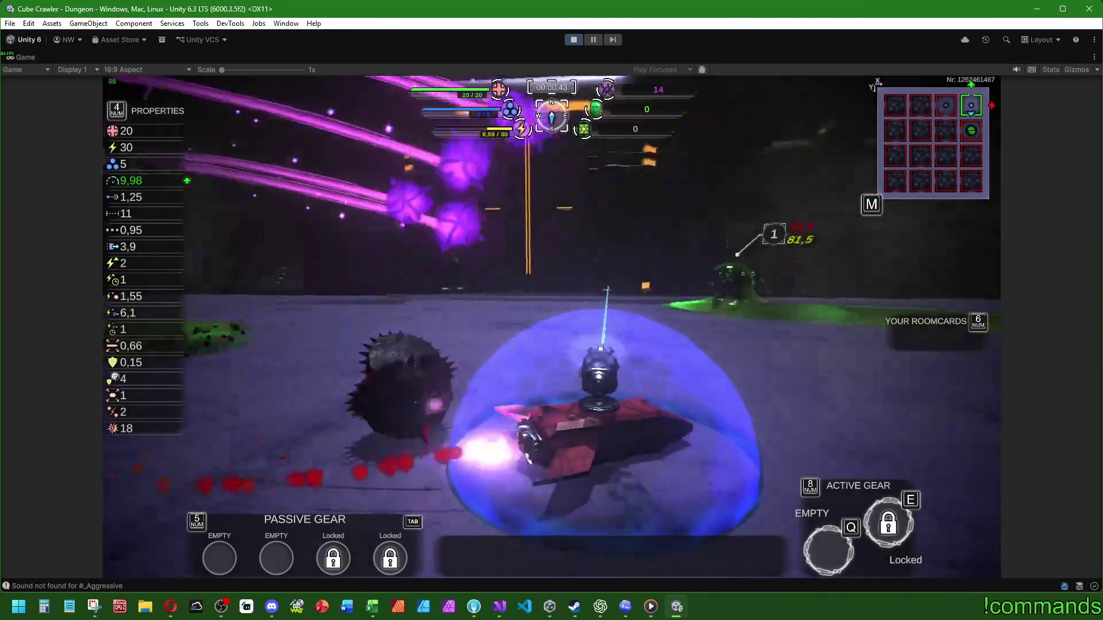
key(a)
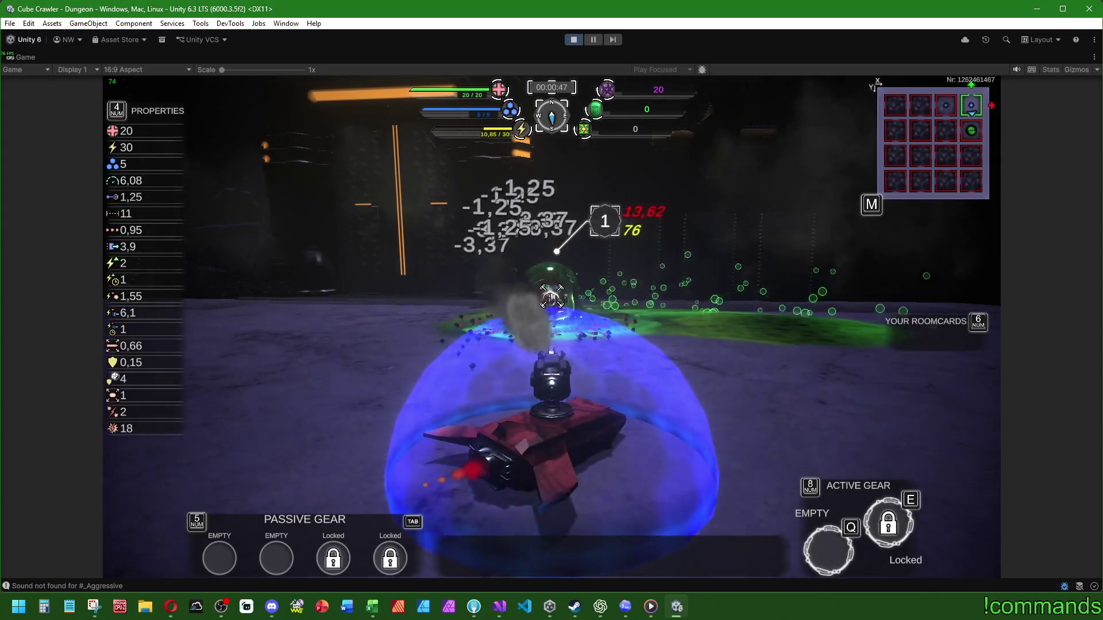
Step: Open the dungeon map, browse stage 1 and 2 rooms, then select the room-card room west of the start
key(m)
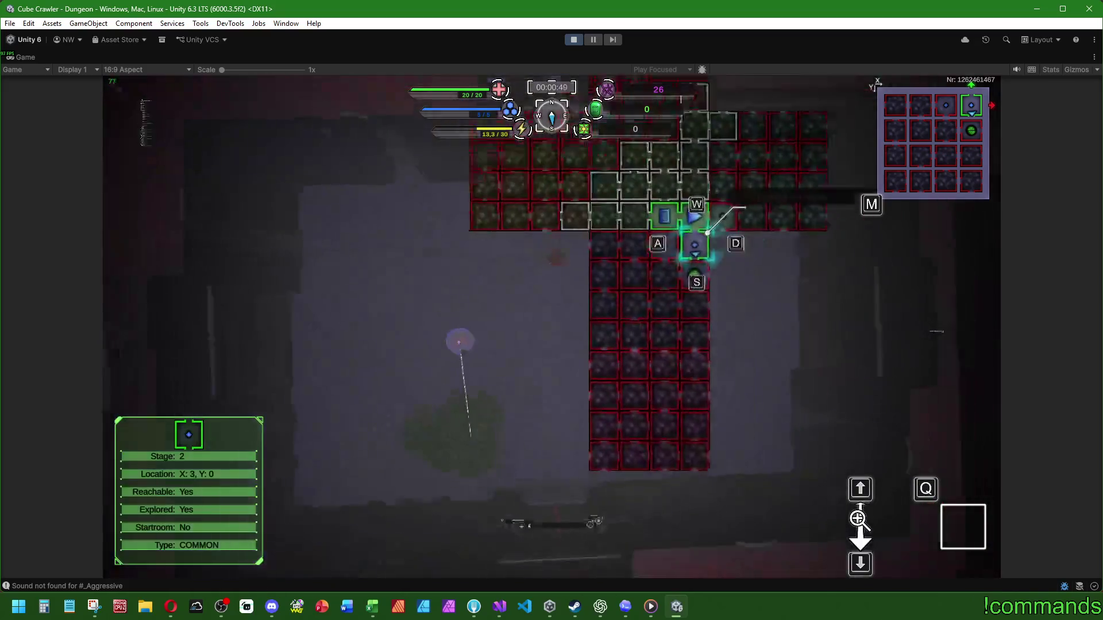
key(Up)
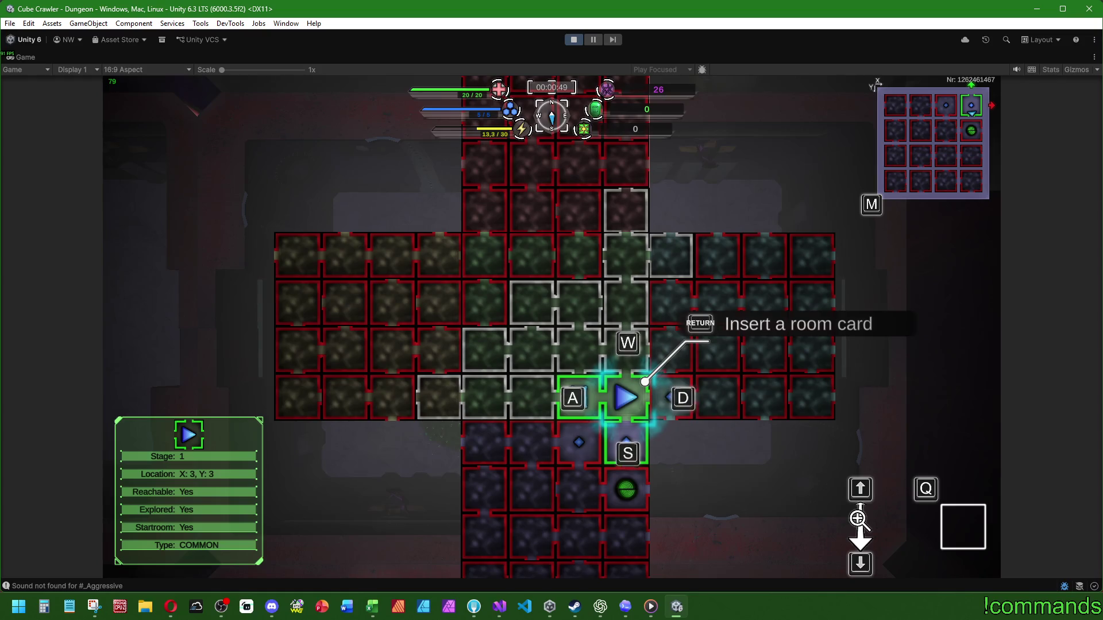
key(a)
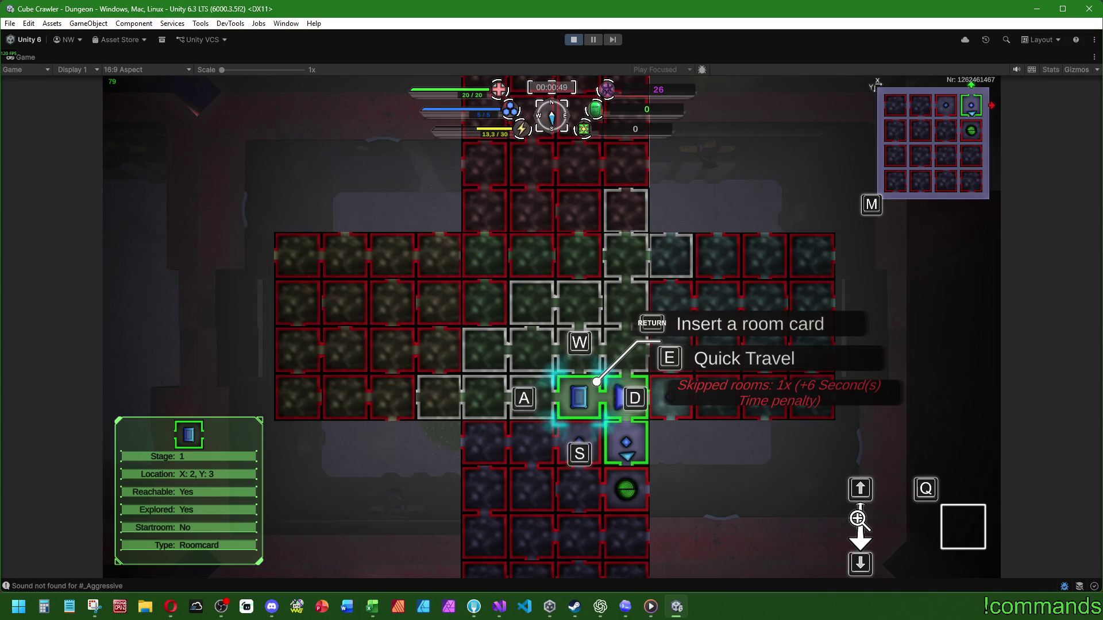
key(s)
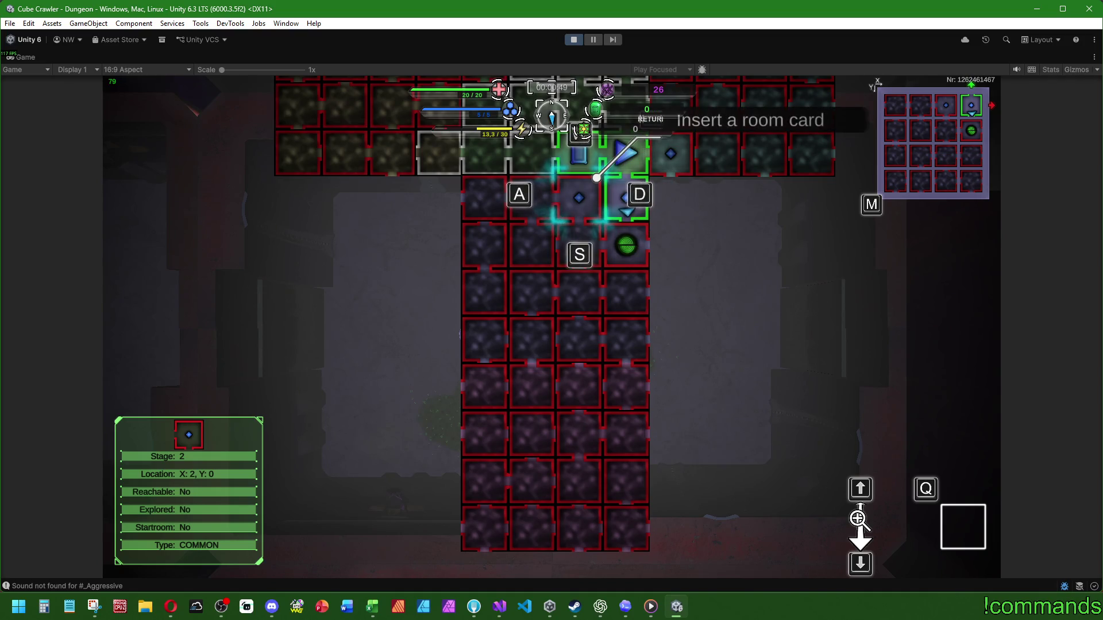
key(d)
key(s)
key(w)
key(w)
key(d)
key(a)
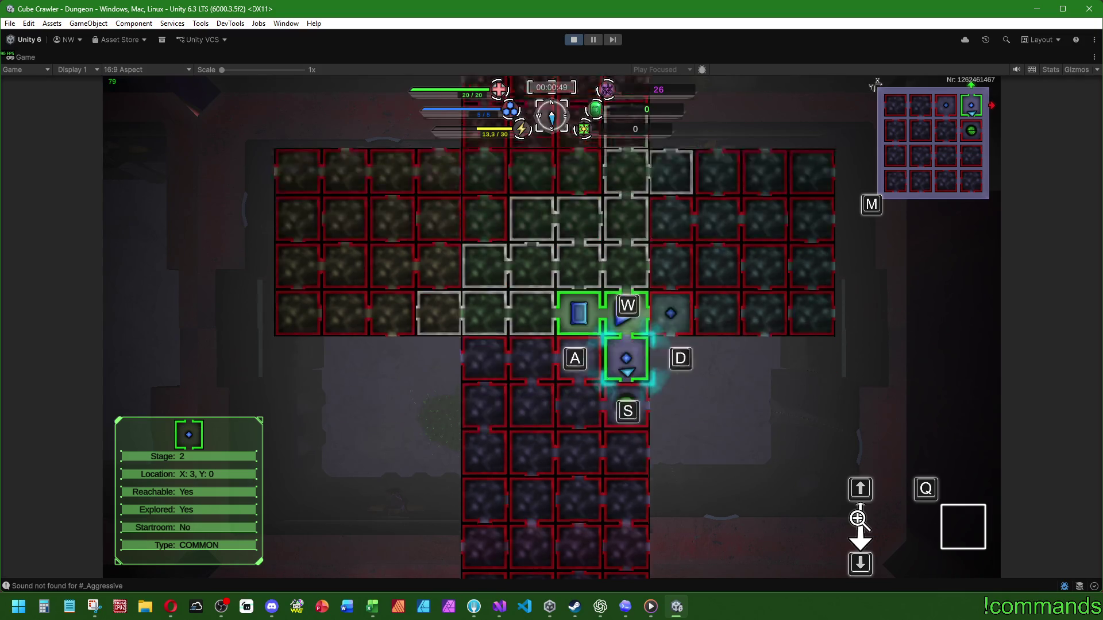
key(a)
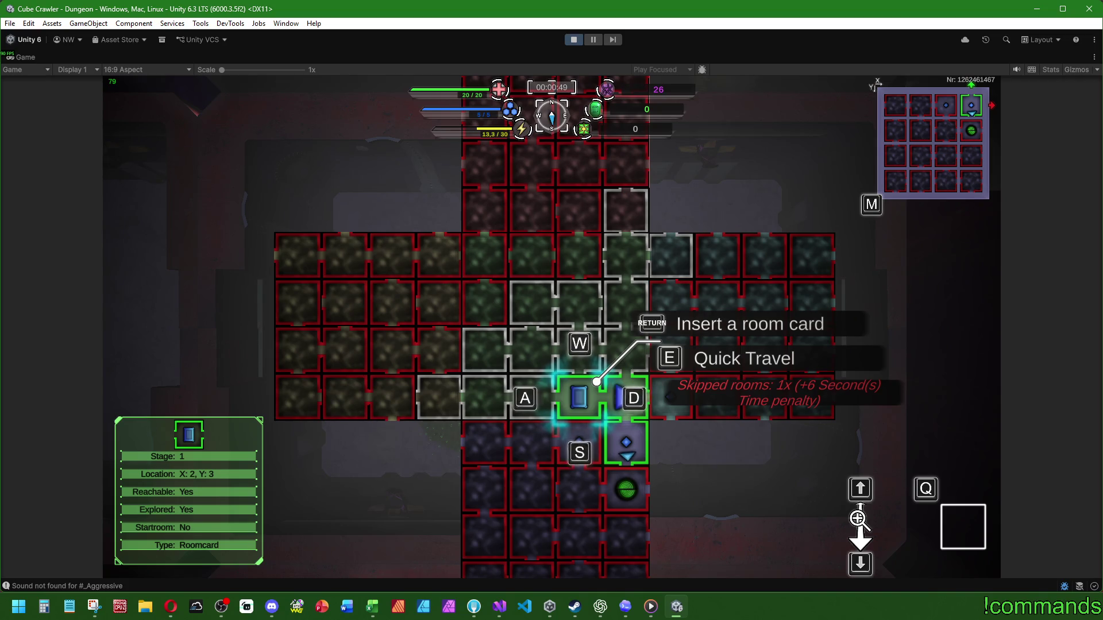
key(Down)
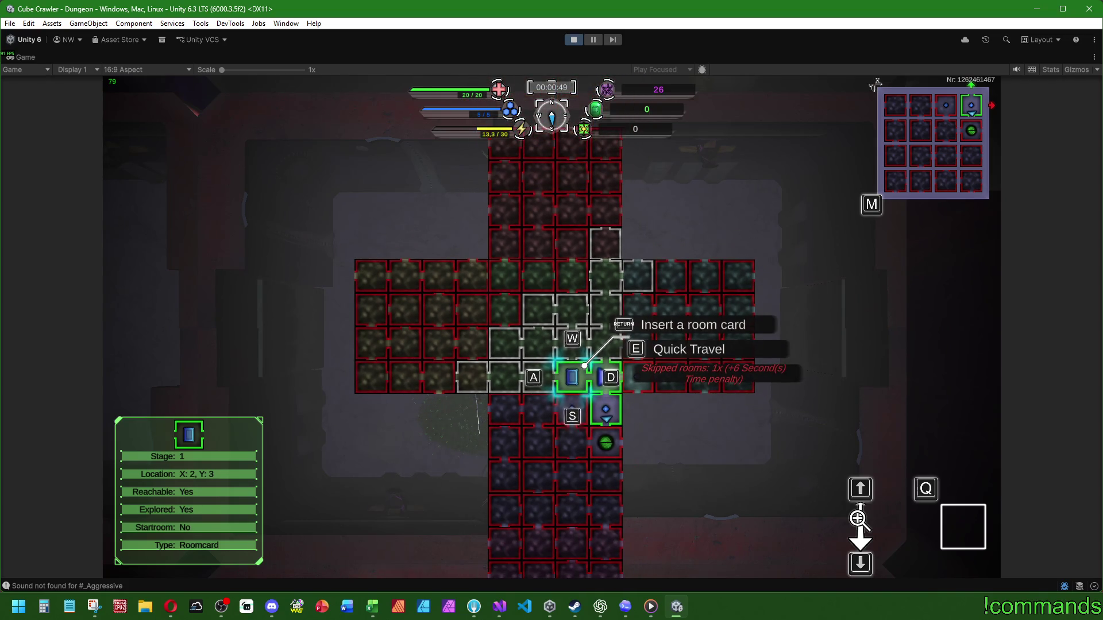
Step: Try inserting a room card one room down, dismiss 'No roomcards', and close the map
key(s)
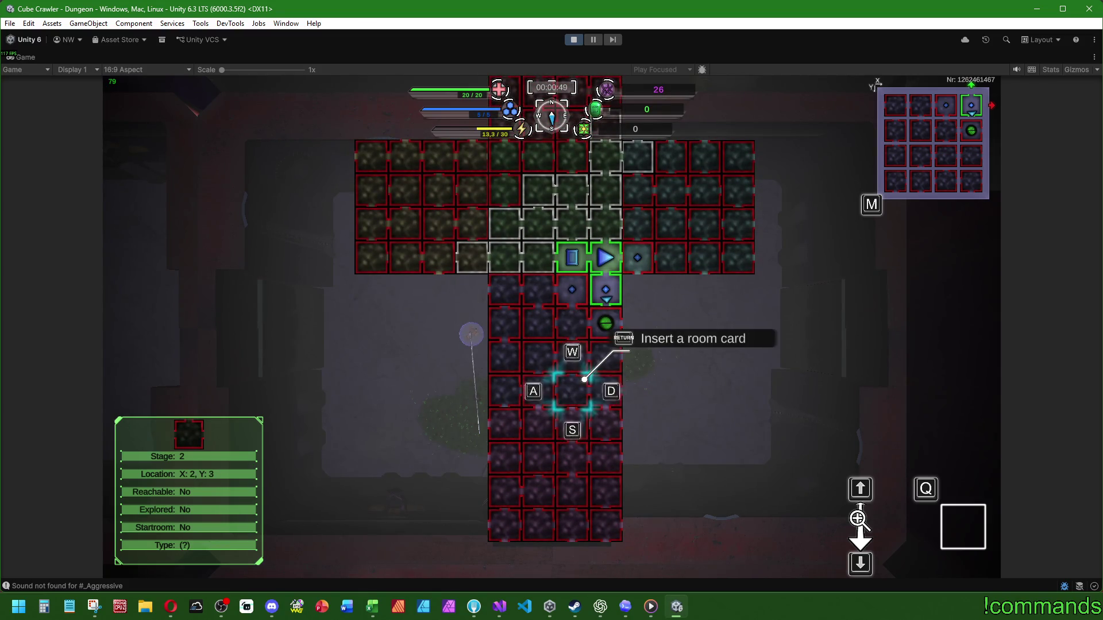
key(Return)
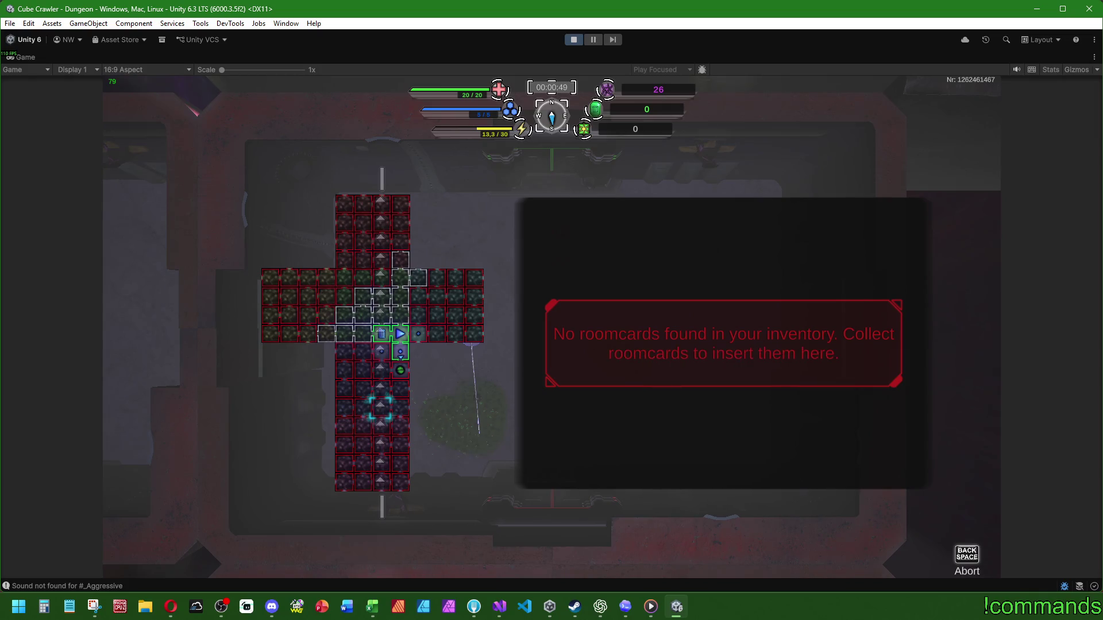
key(BackSpace)
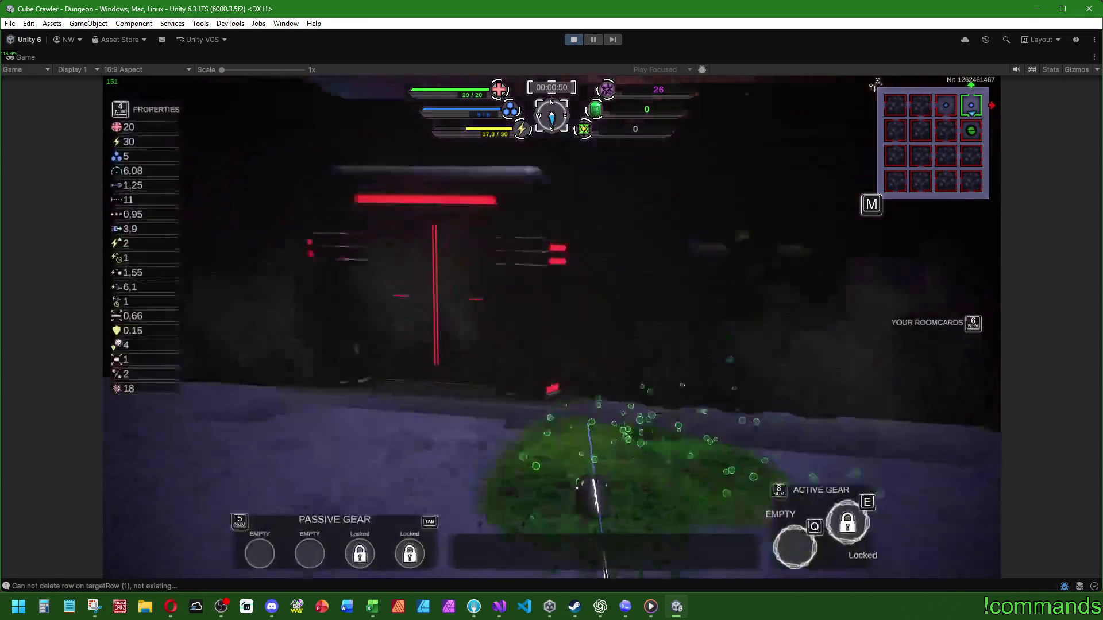
key(m)
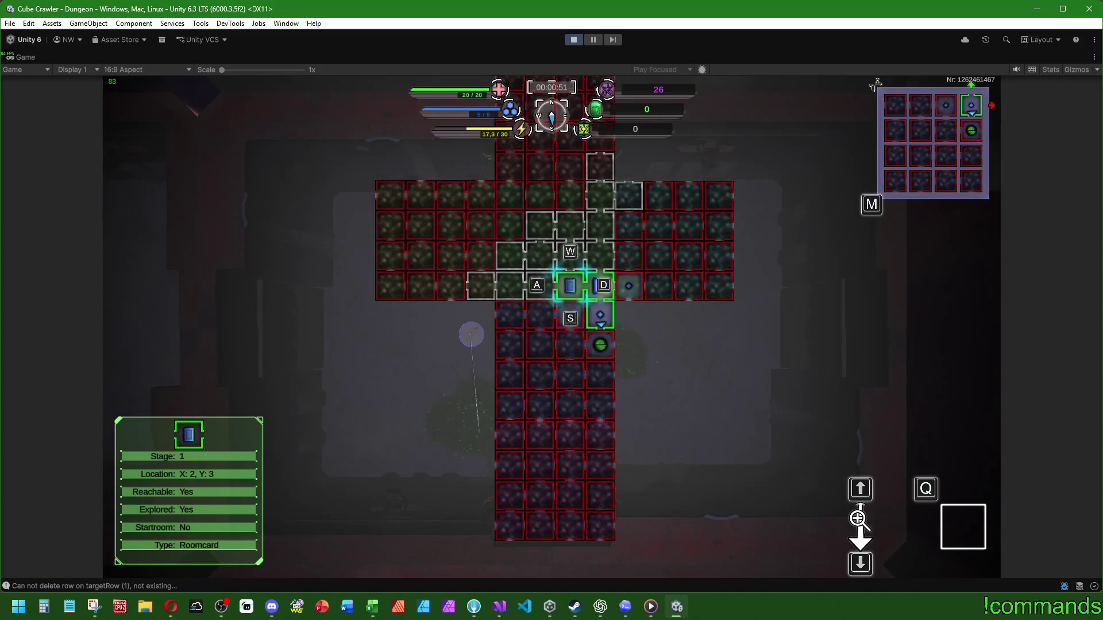
key(m)
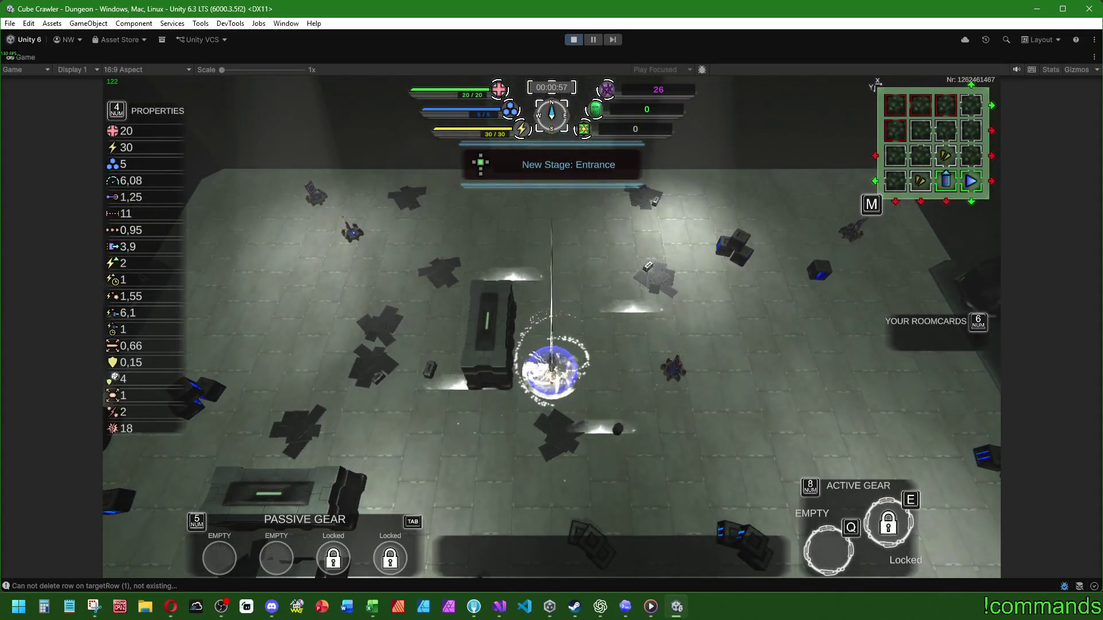
Step: Boost the tank through the Entrance room past the pedestals, collecting two room cards
key(shift)
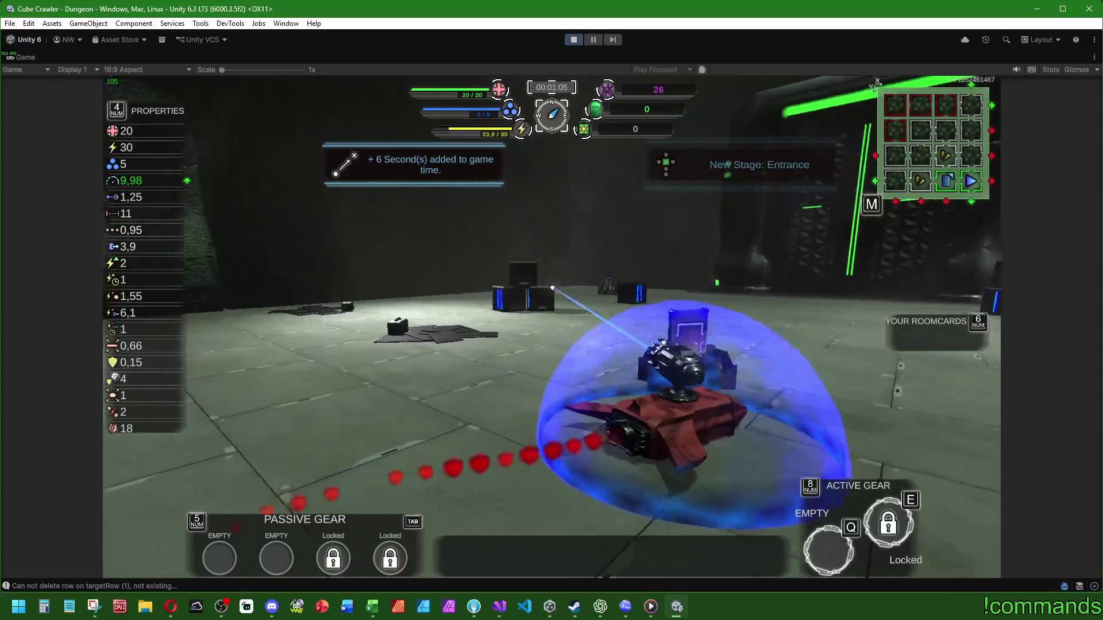
key(w)
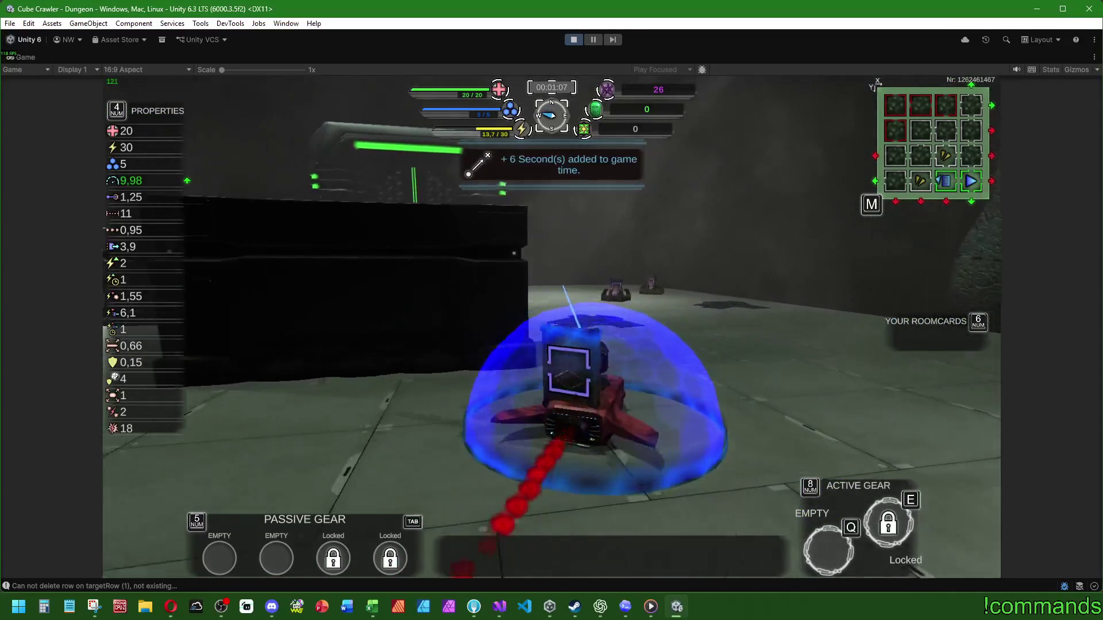
key(w)
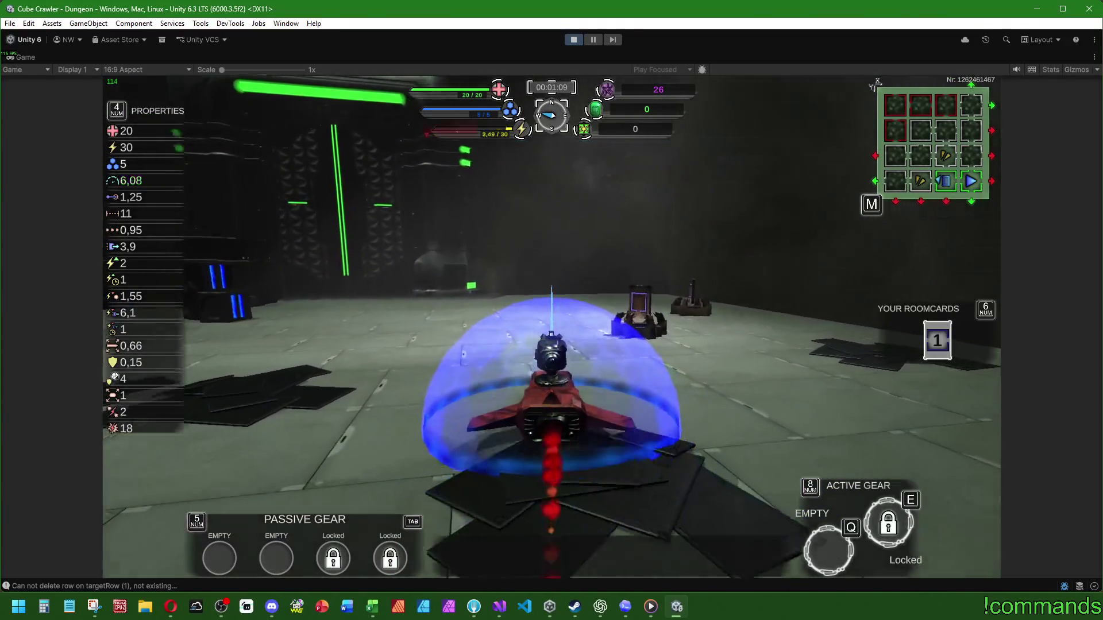
key(w)
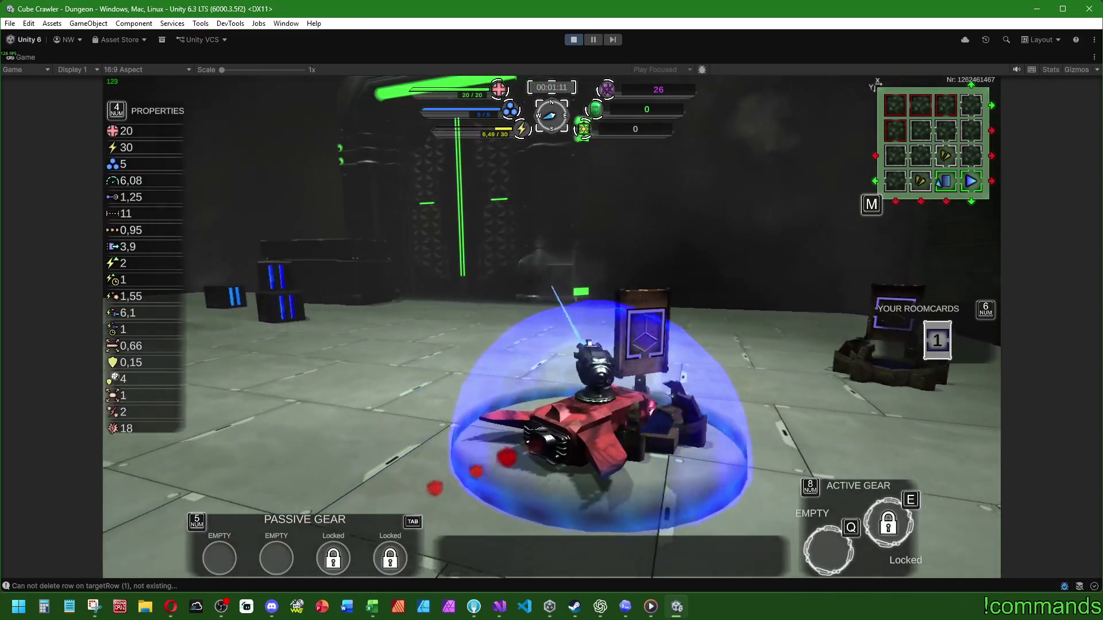
key(w)
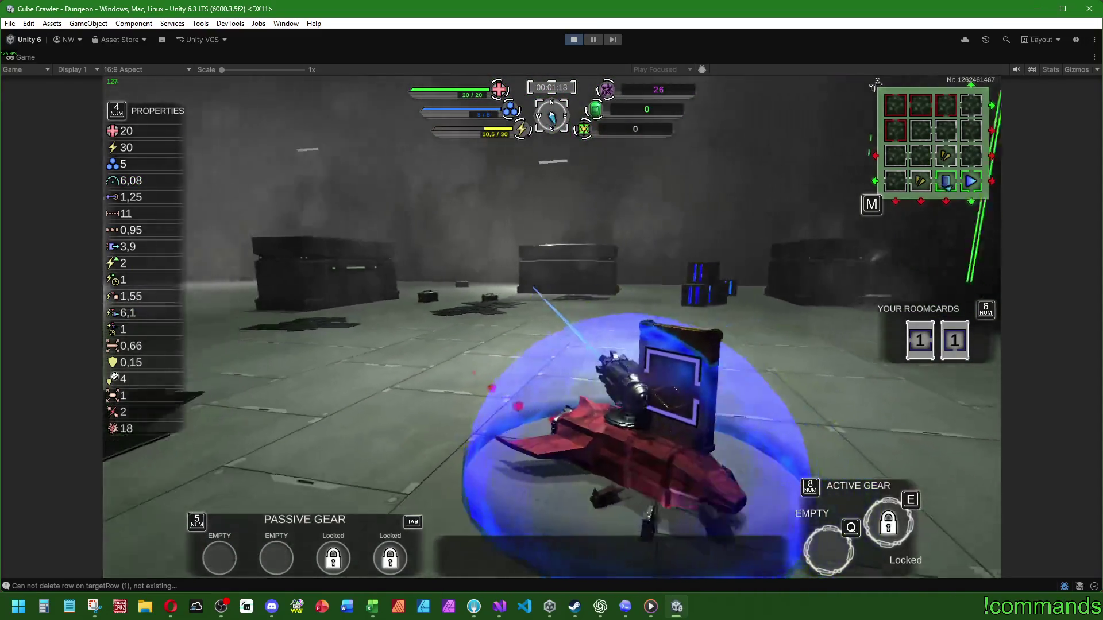
key(w)
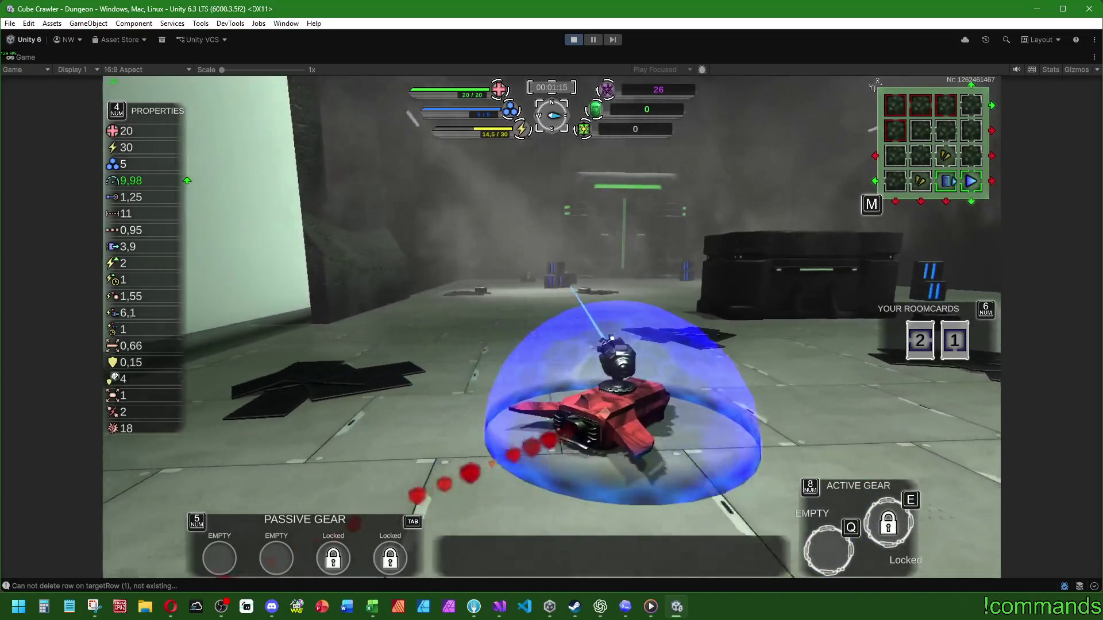
key(w)
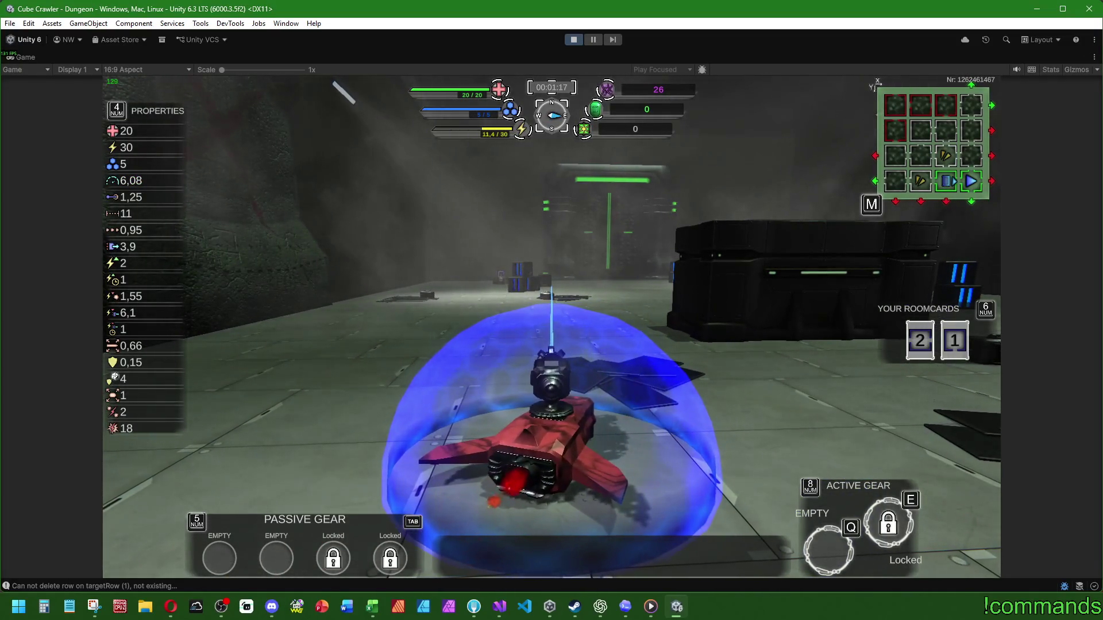
Step: Keep driving the tank around the room, briefly opening and closing the dungeon map
key(w)
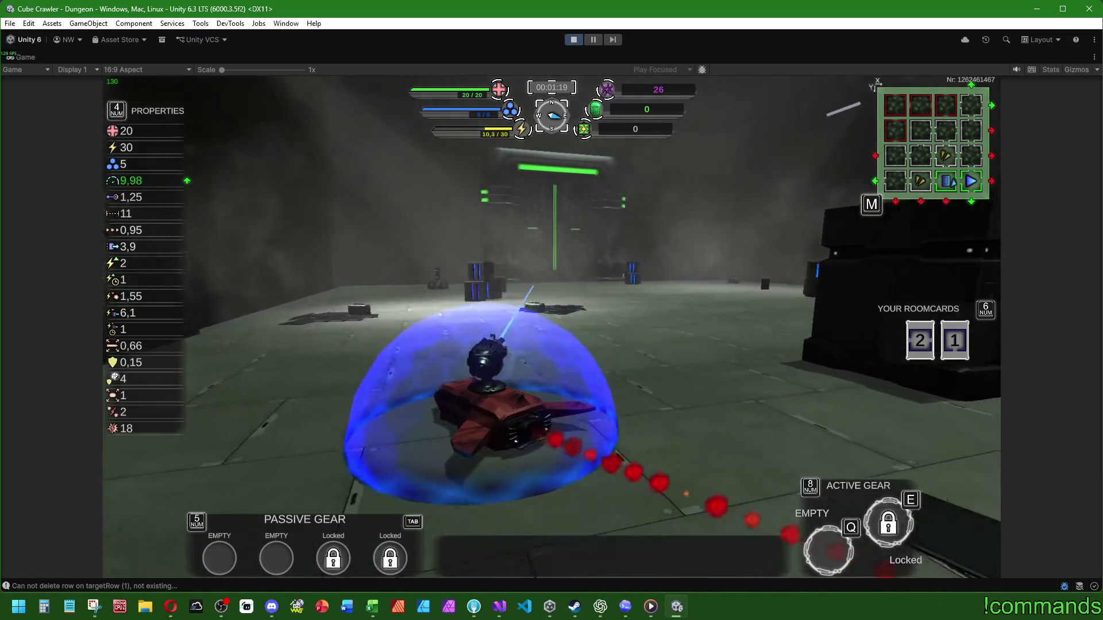
key(w)
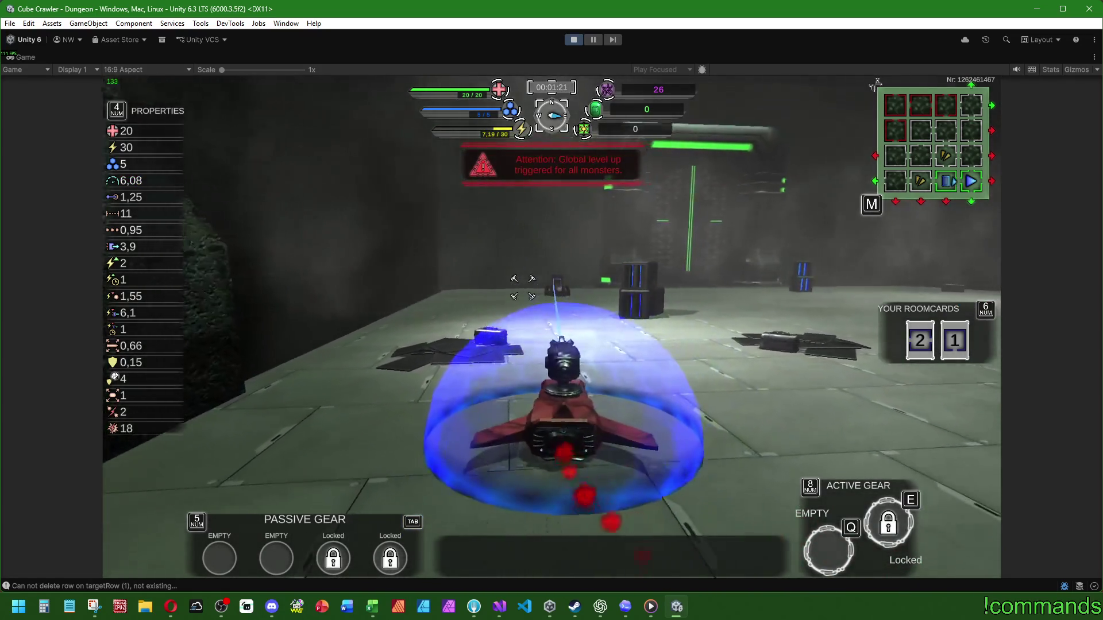
key(w)
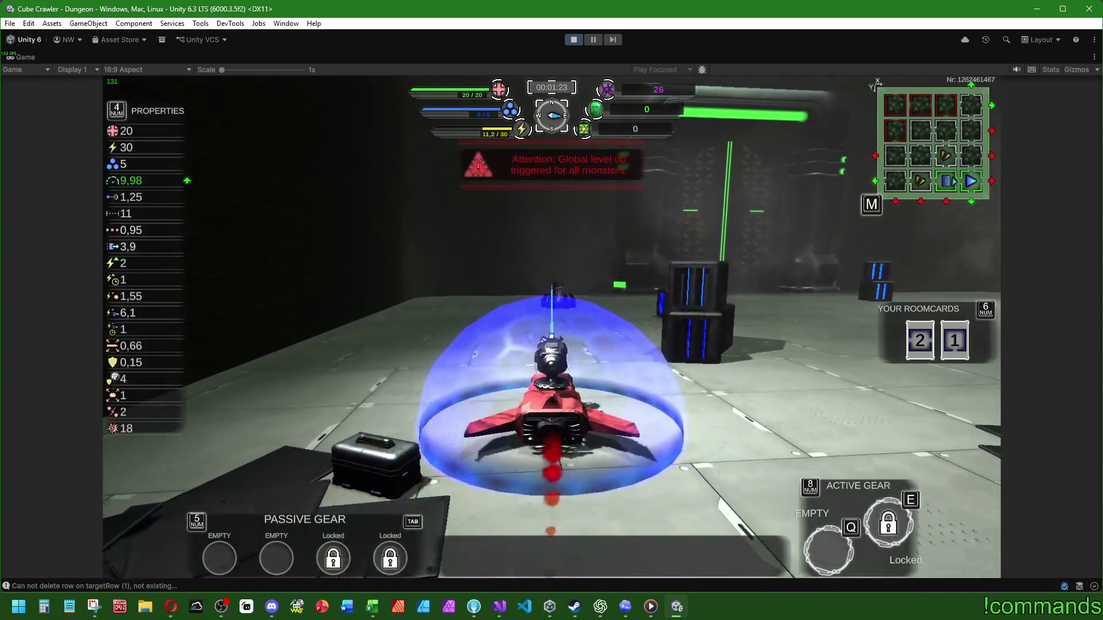
key(w)
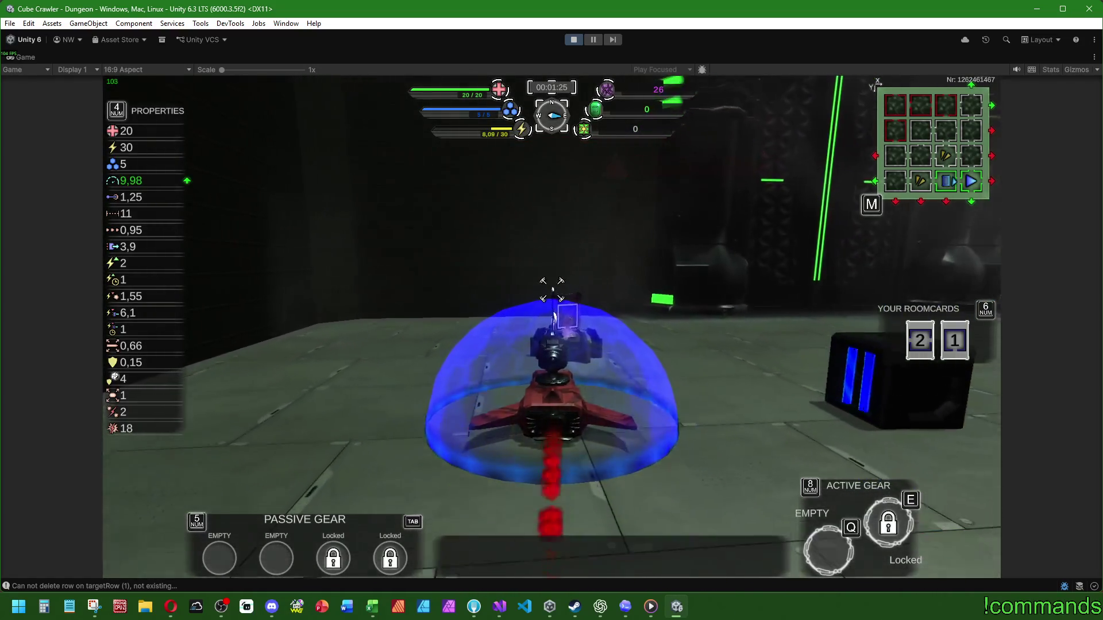
key(a)
key(m)
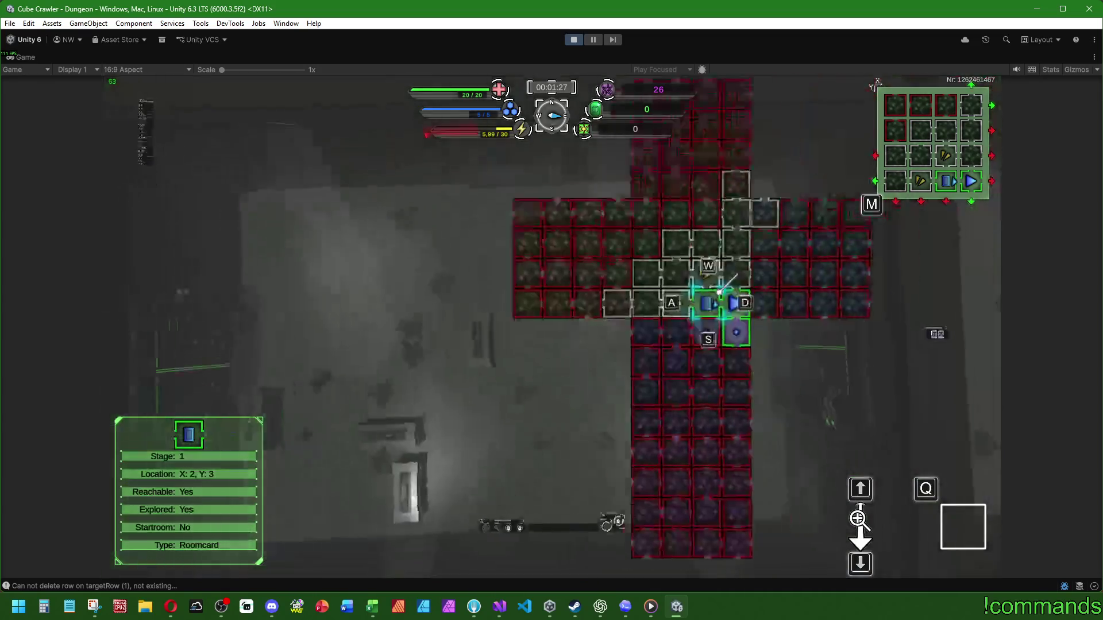
key(m)
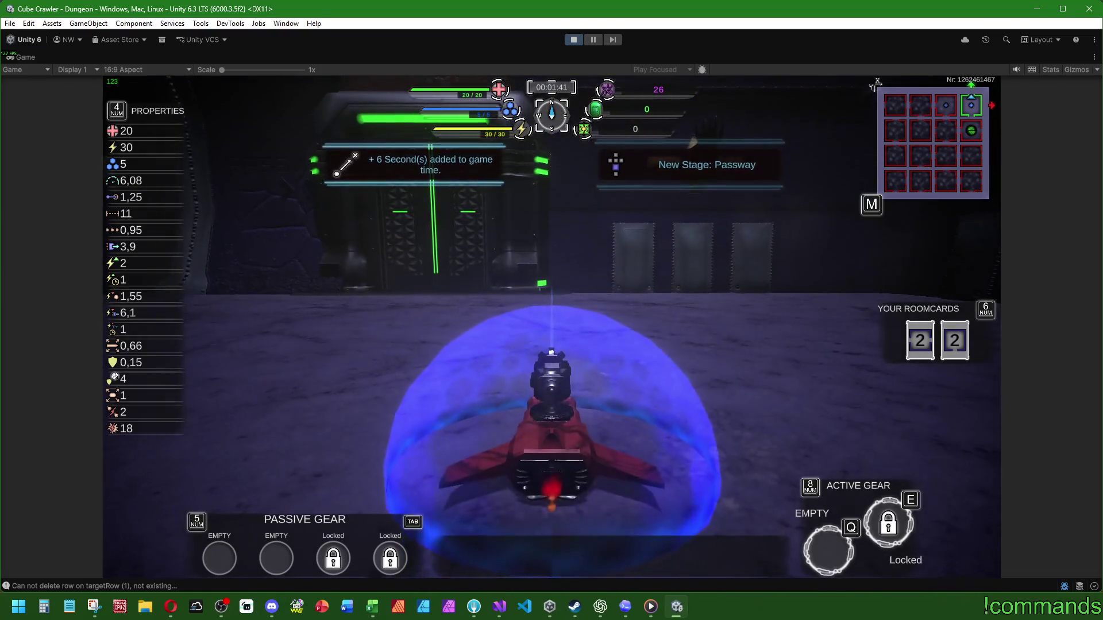
Step: Select Roomcard room X:2, Y:3 on the map, open then cancel card insertion, and open the Start menu
key(m)
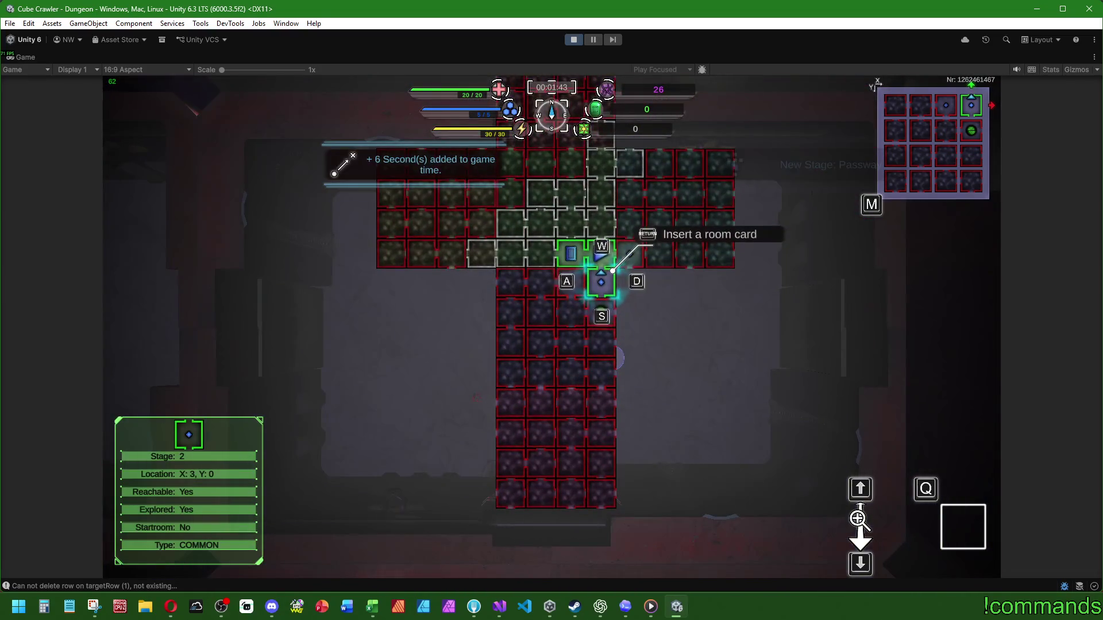
key(w)
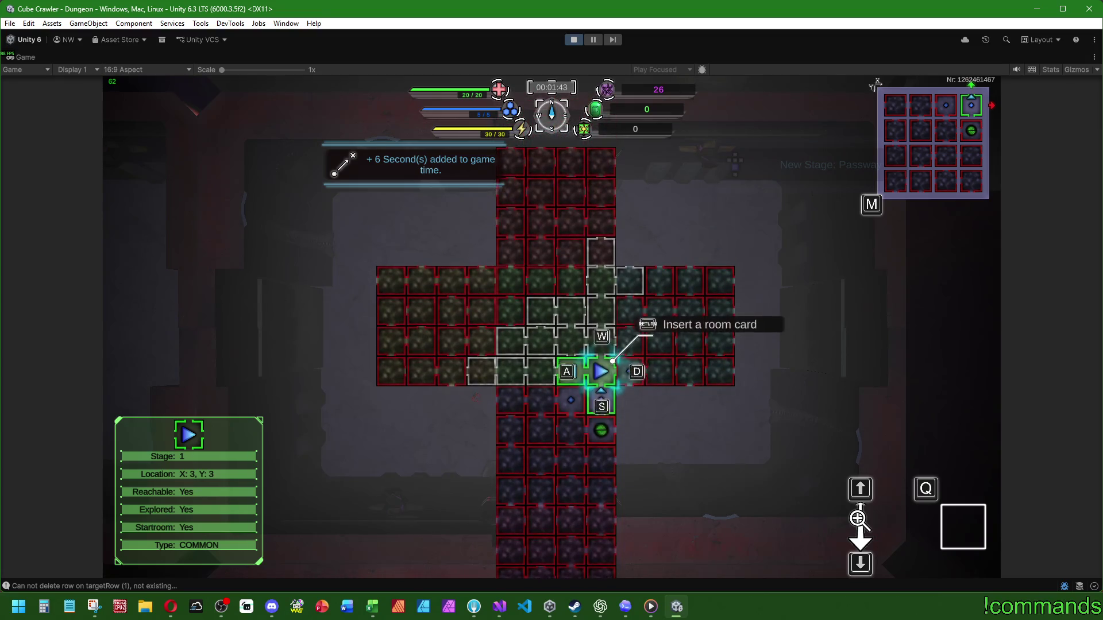
key(a)
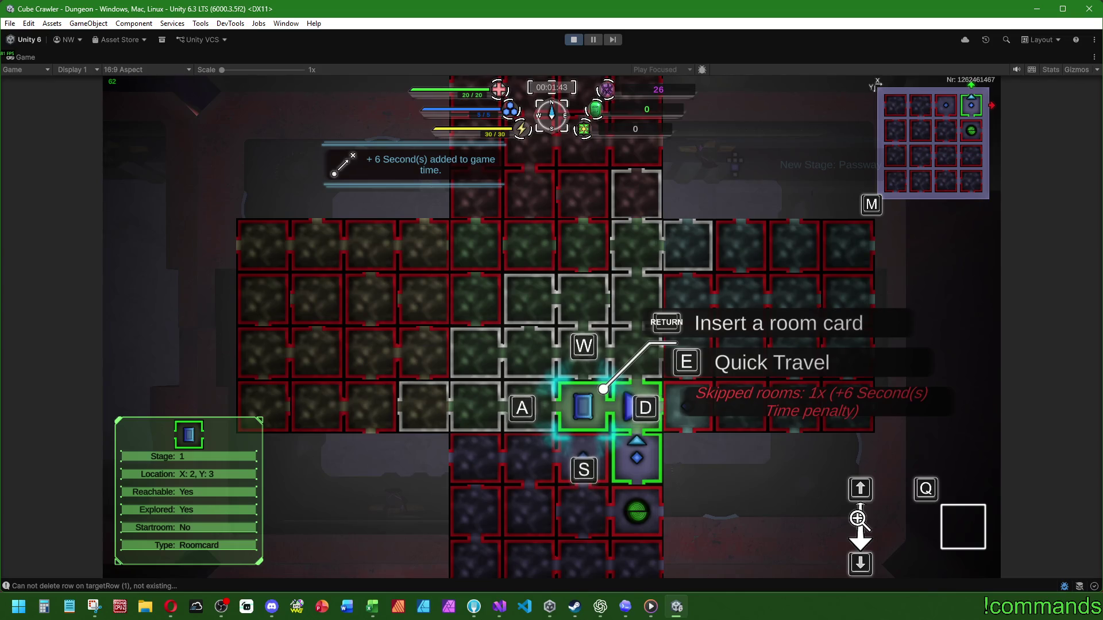
key(Return)
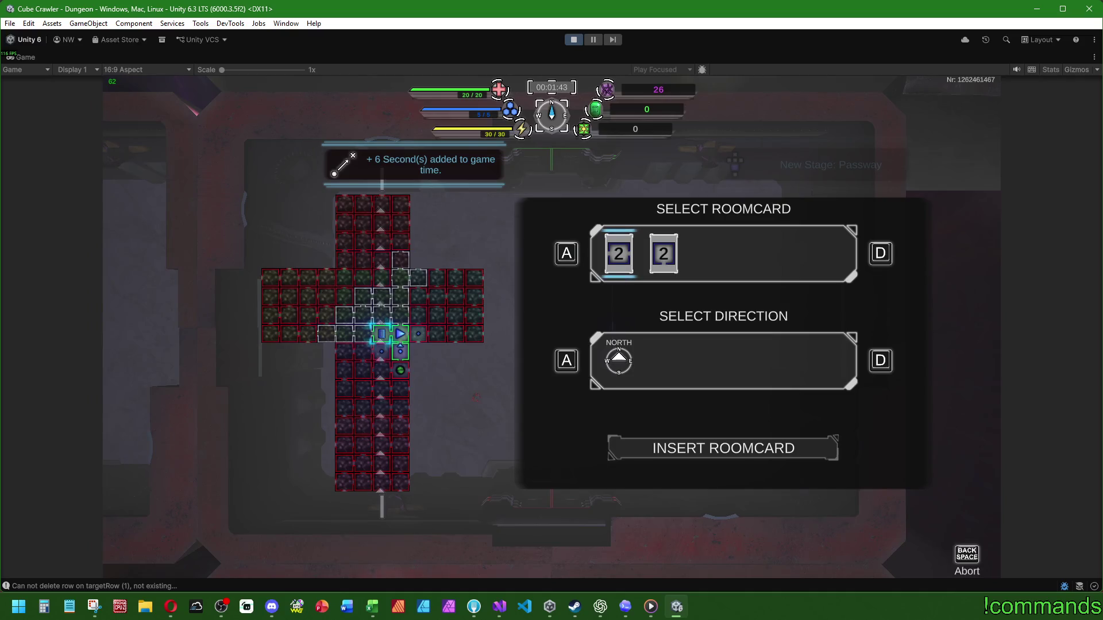
key(BackSpace)
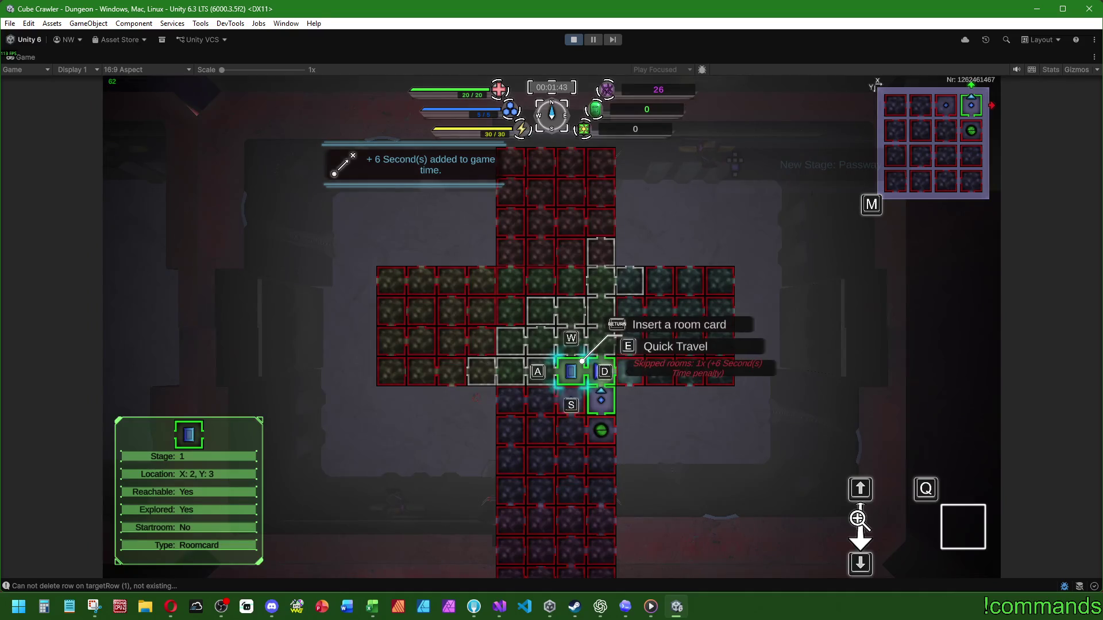
key(super)
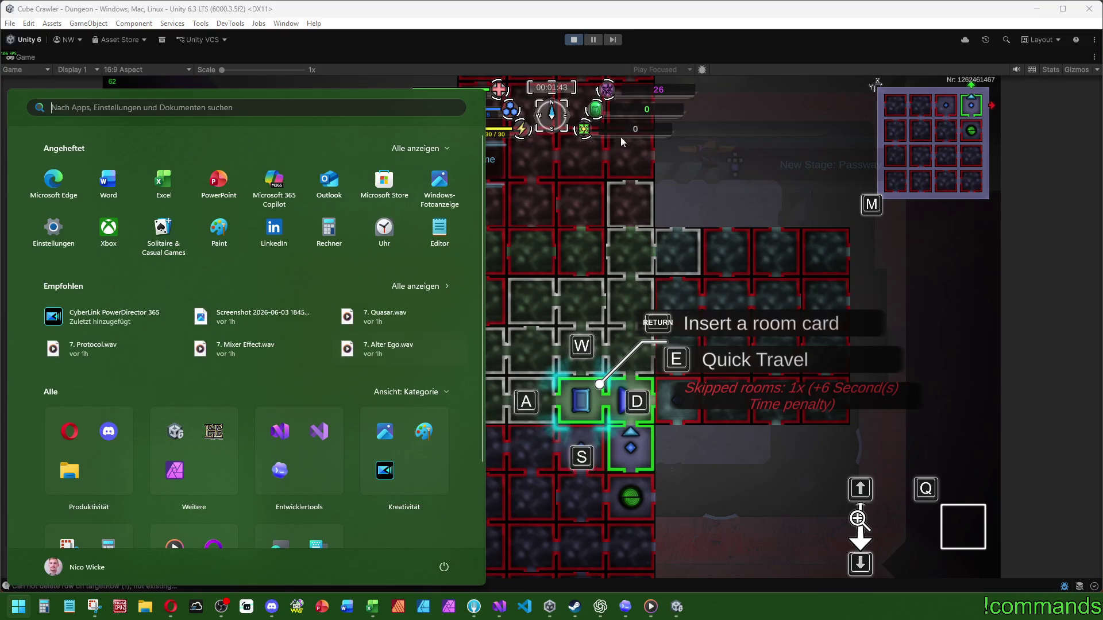
Step: Click the Unity Game view to dismiss the Windows Start menu
click(587, 405)
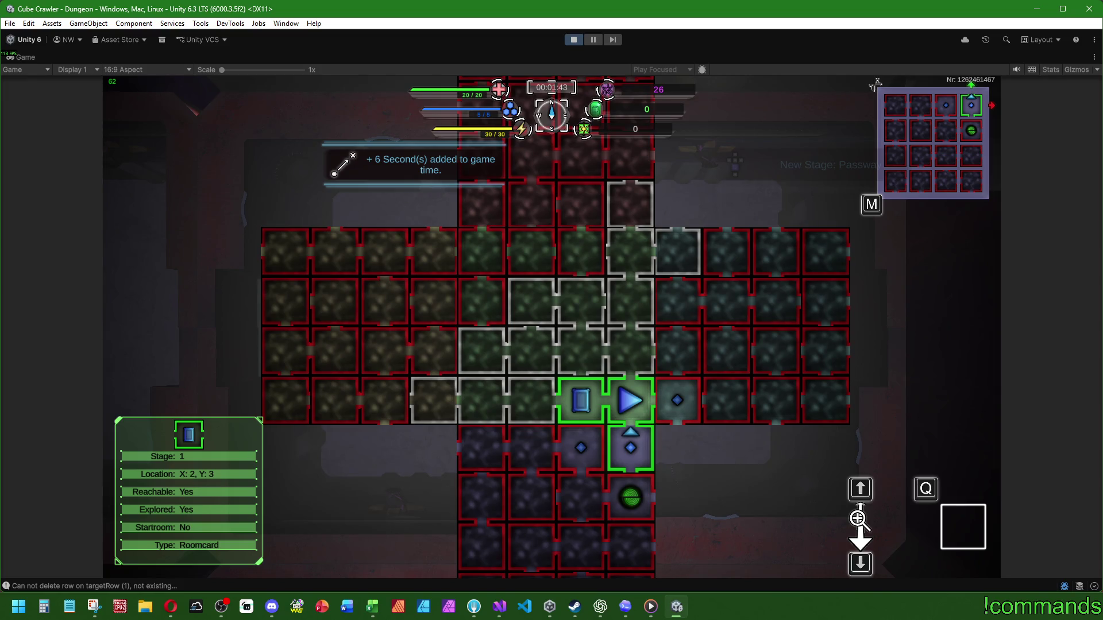
Step: Insert a room card facing north into the selected room, then turn the ship around
key(q)
key(Return)
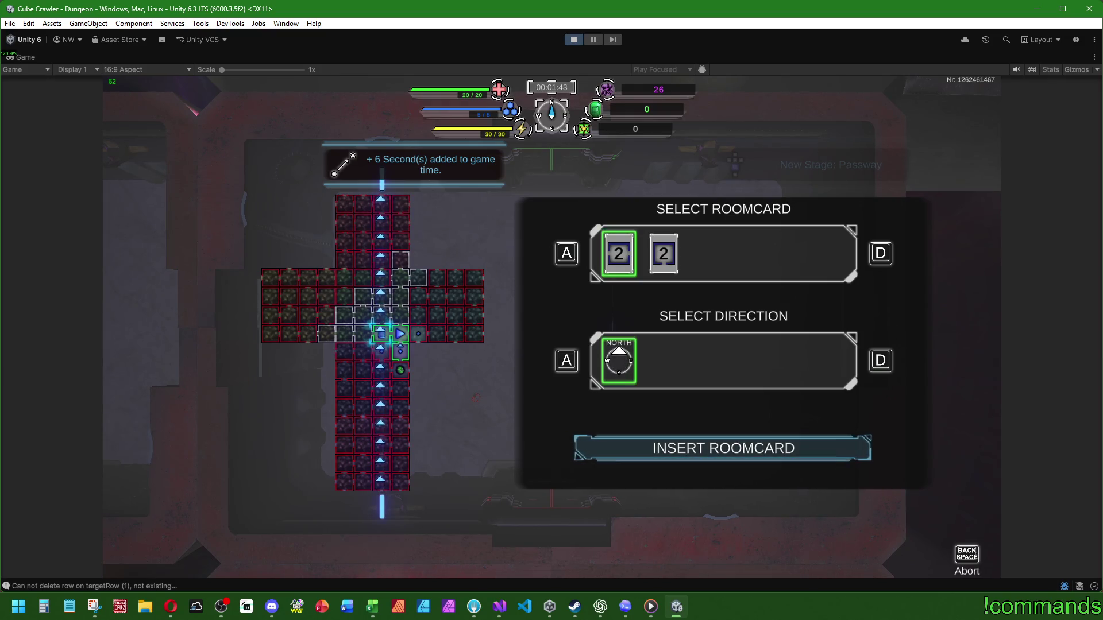
key(Return)
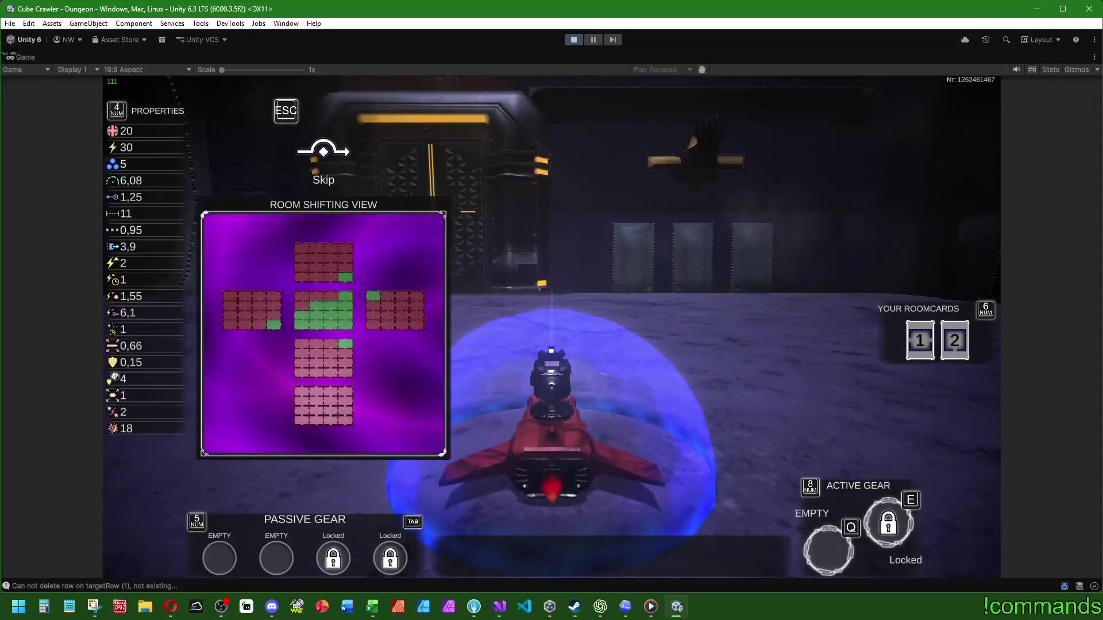
key(a)
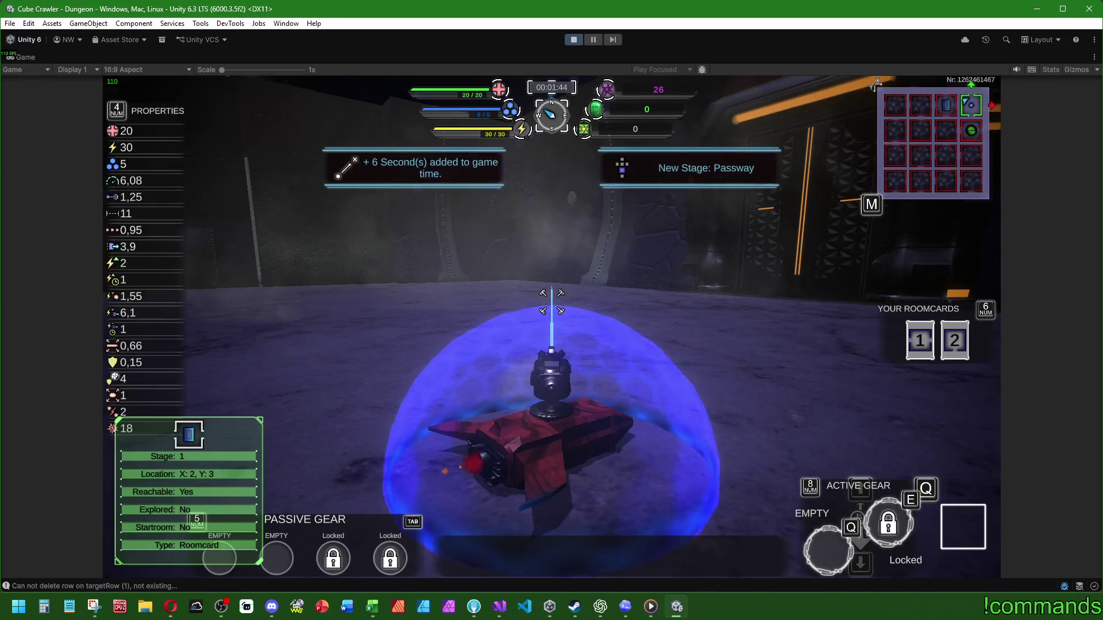
Step: Open the map, move the selection to explored Roomcard room X:2, Y:2, and zoom to inspect it
key(m)
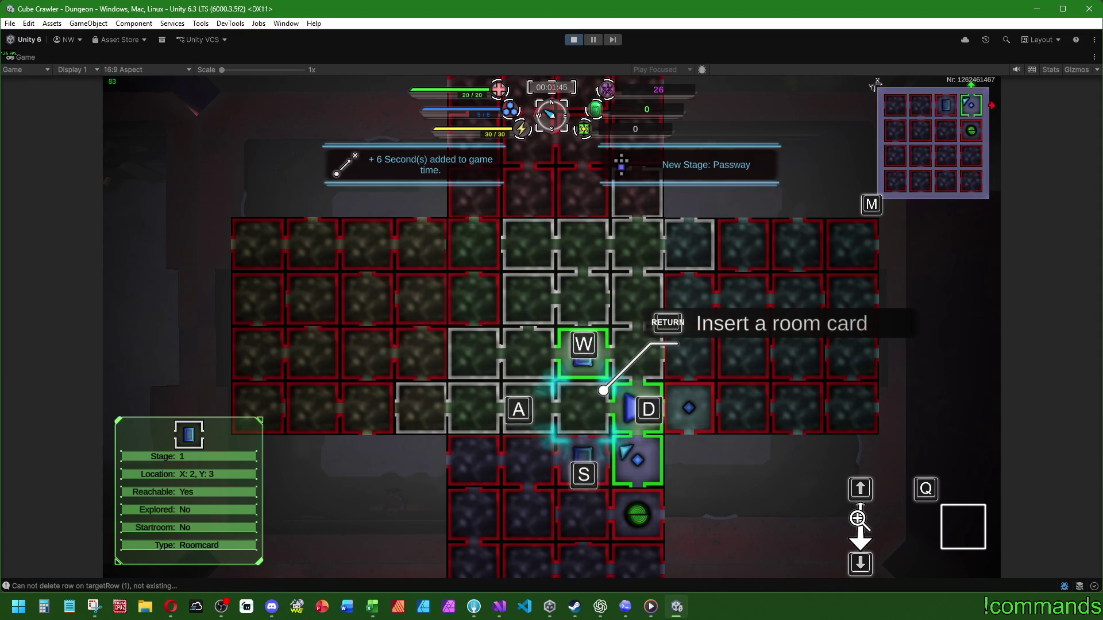
key(d)
key(a)
key(s)
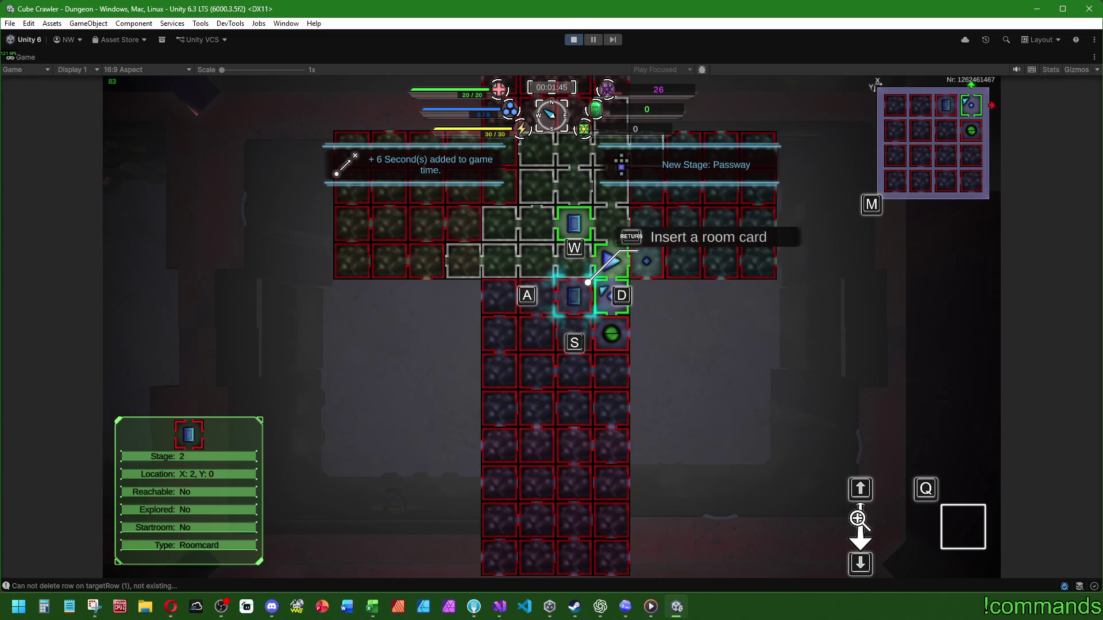
key(w)
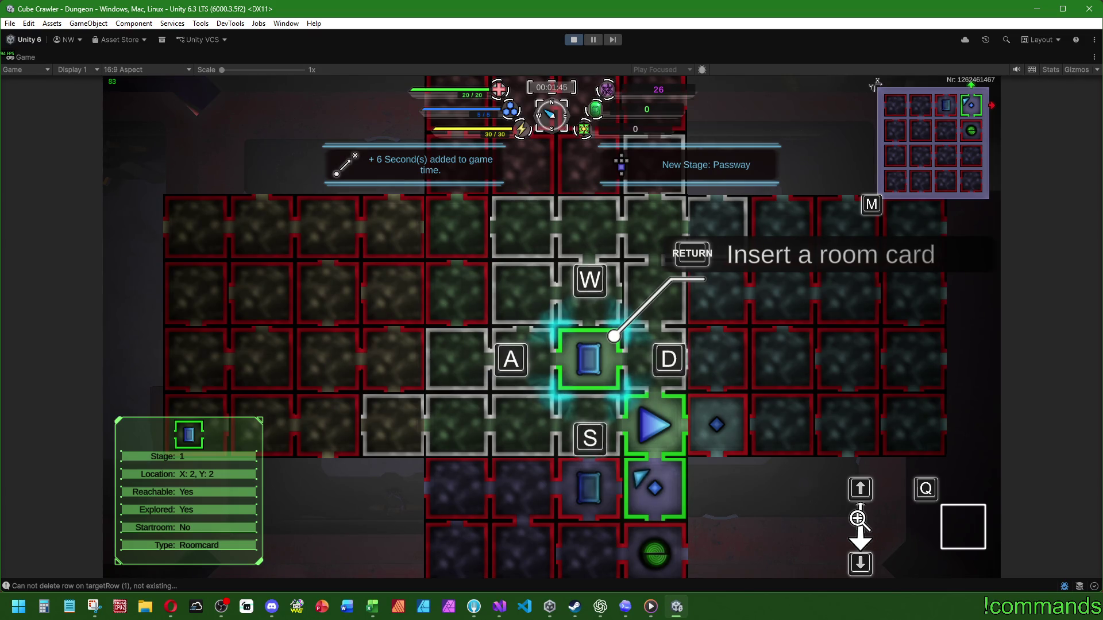
key(Down)
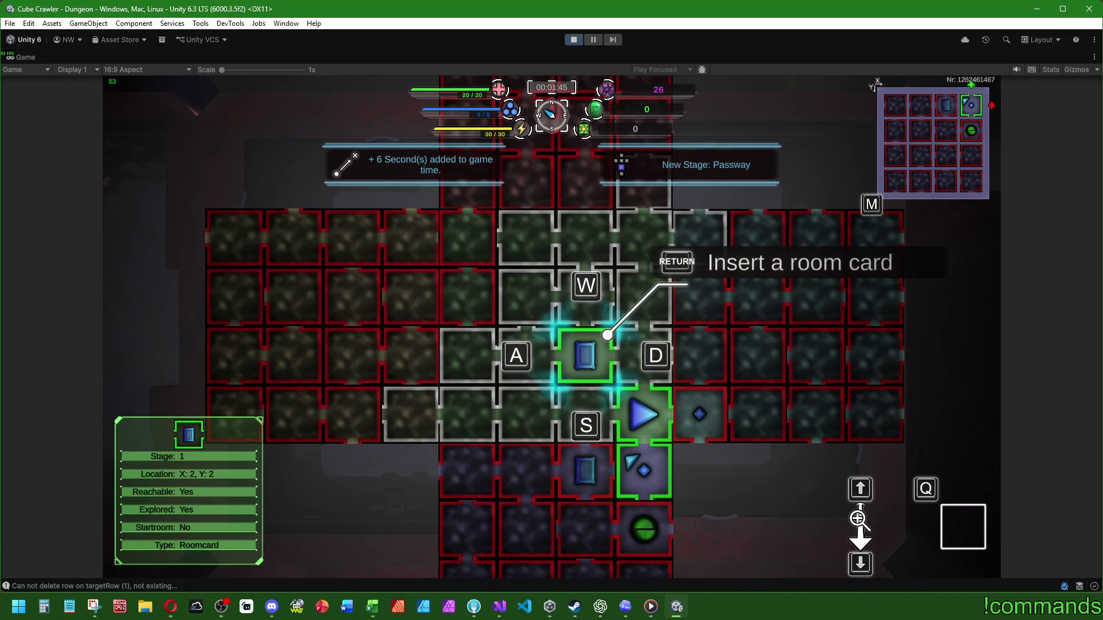
key(Down)
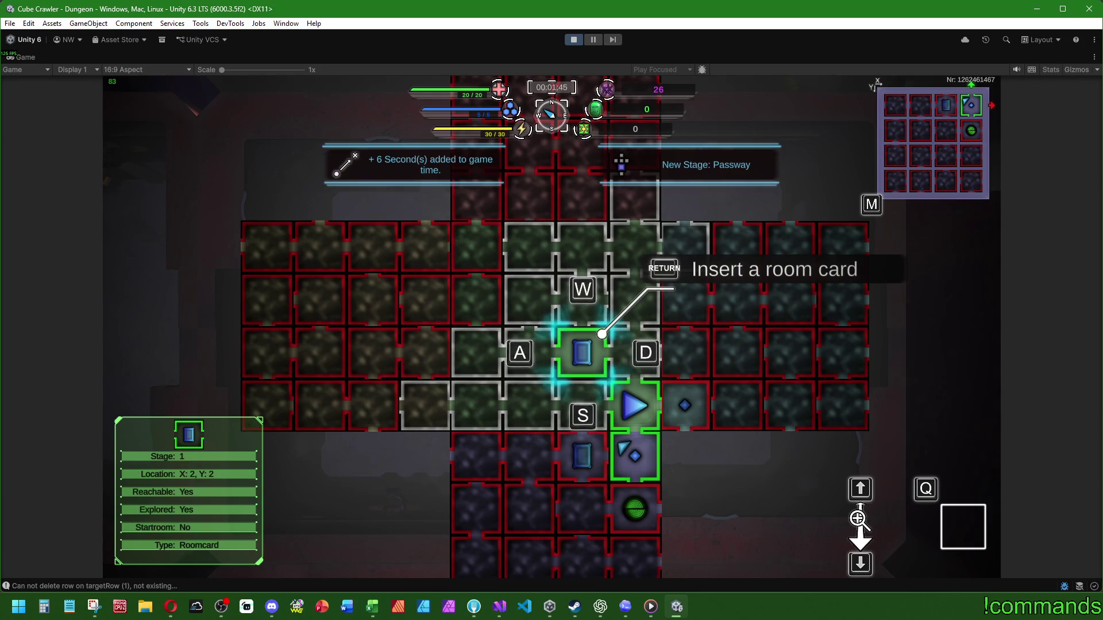
scroll(553, 327, up, 2)
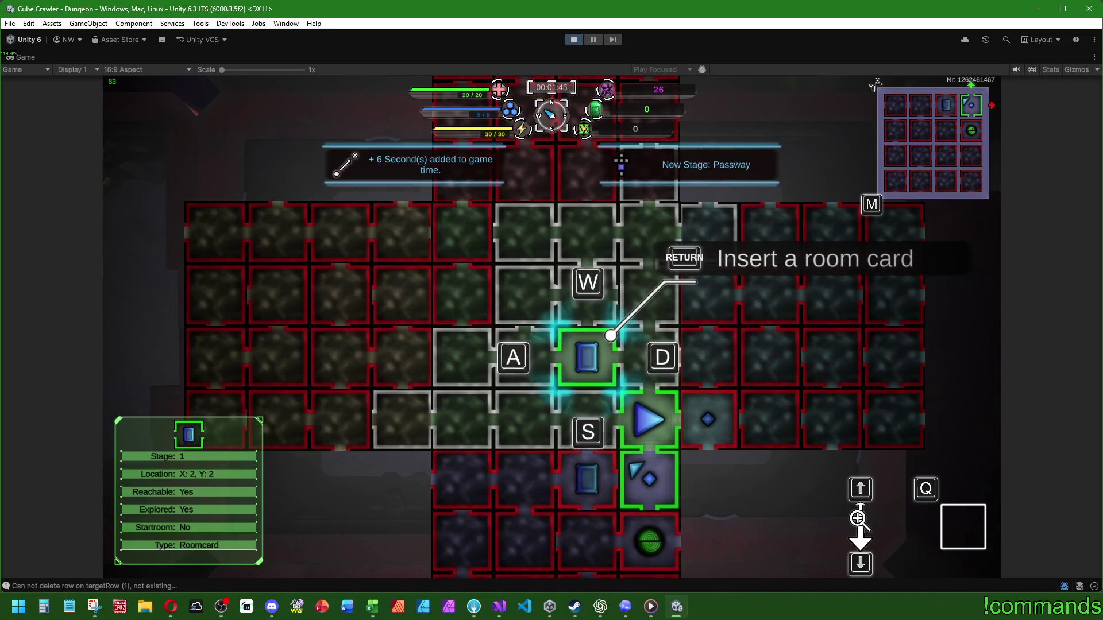
Step: Show the Windows Start menu over the cube map of room X:2, Y:2
key(super)
key(super)
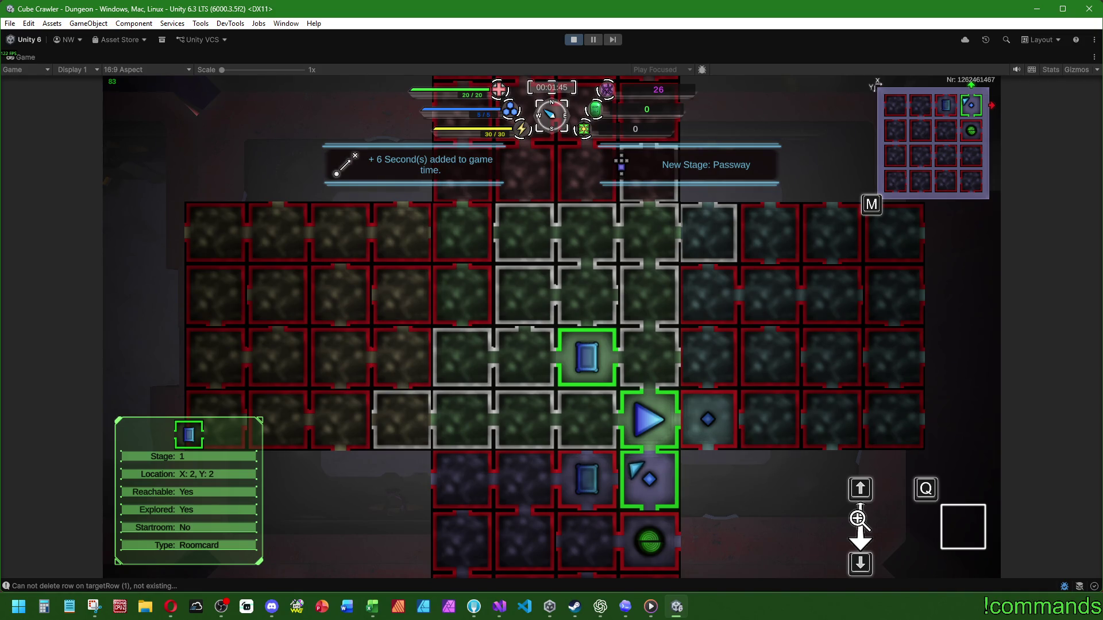
key(super)
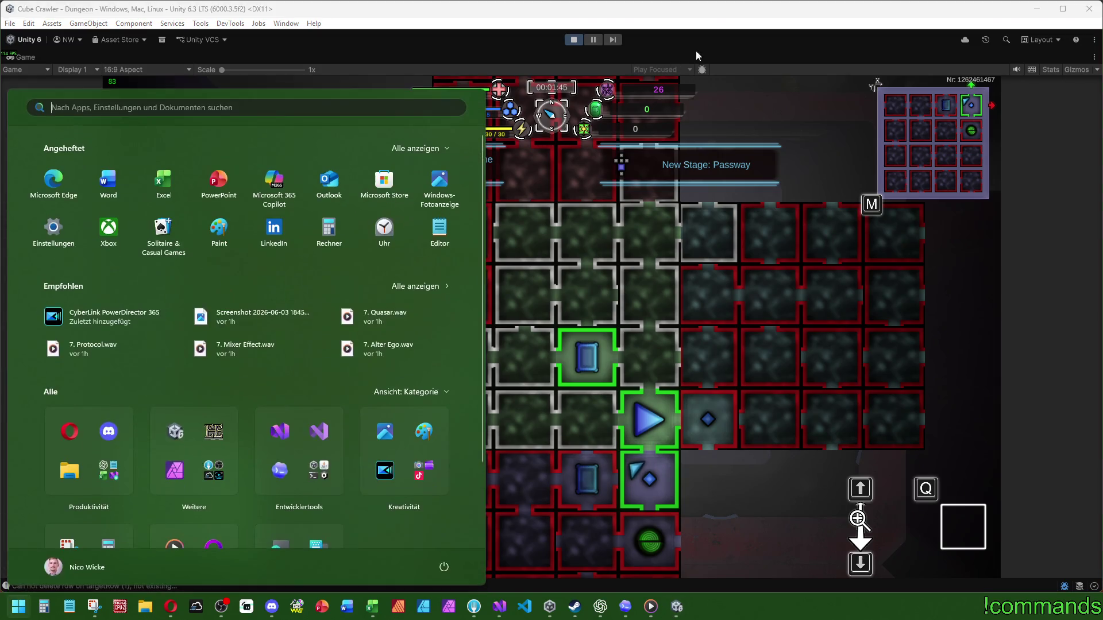
Step: Close the Start menu with the Windows key to return to the room X:2, Y:2 map
key(super)
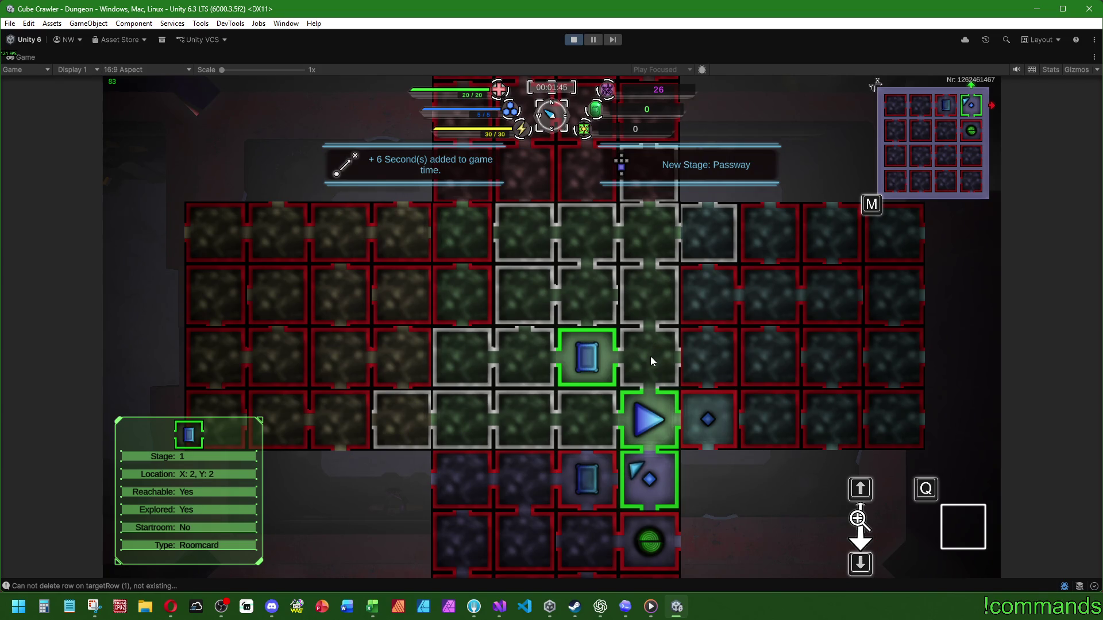
Step: Move the cube map selection to room X:2, Y:3
key(s)
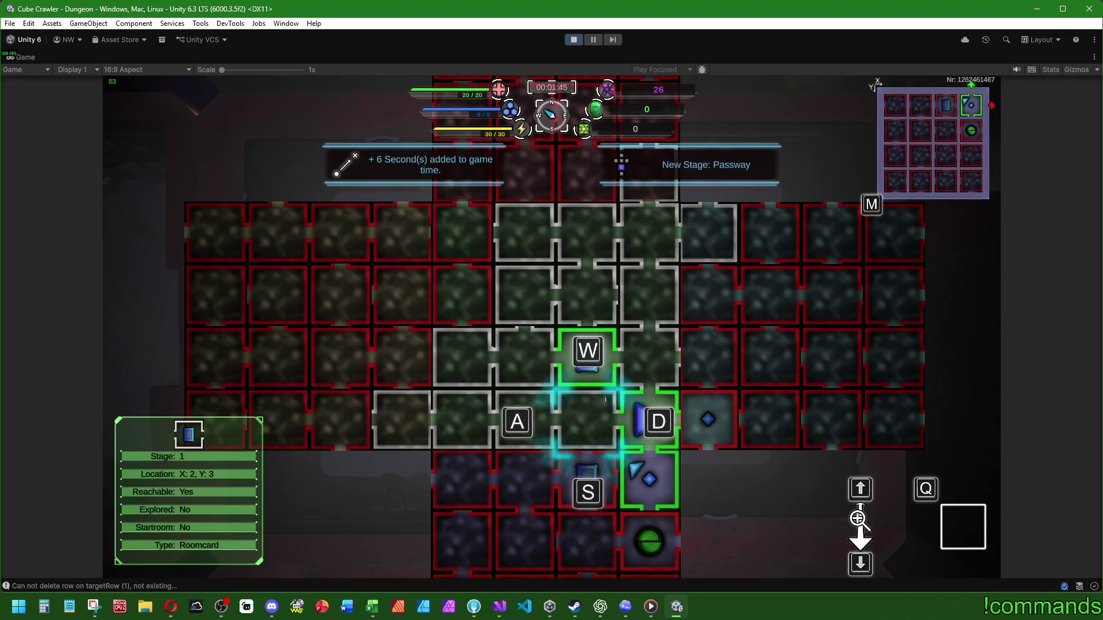
key(w)
key(w)
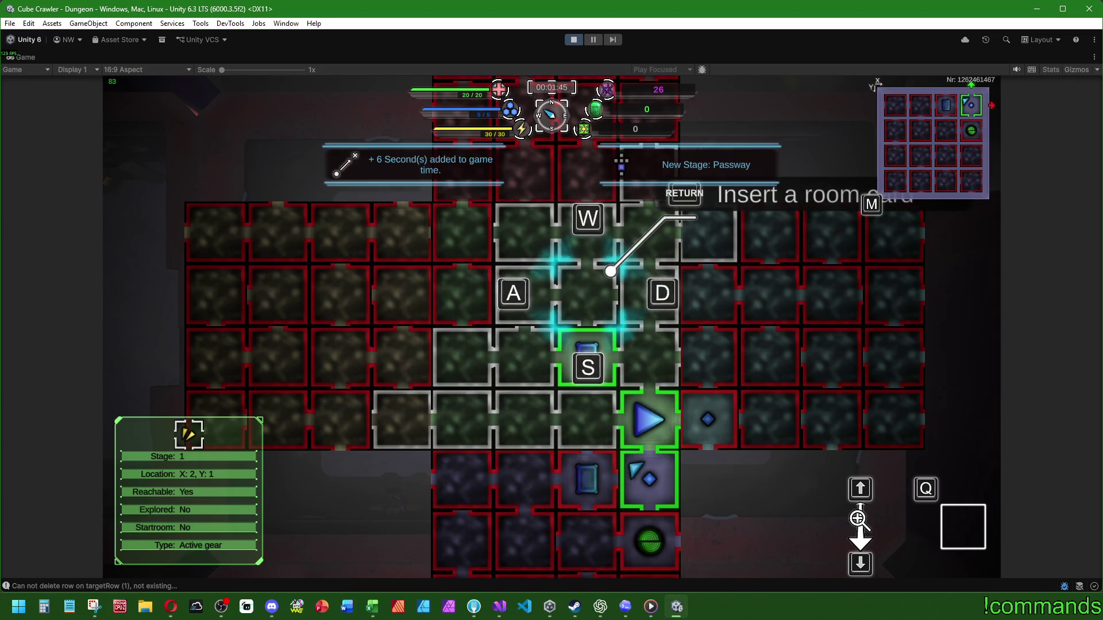
key(s)
key(s)
key(w)
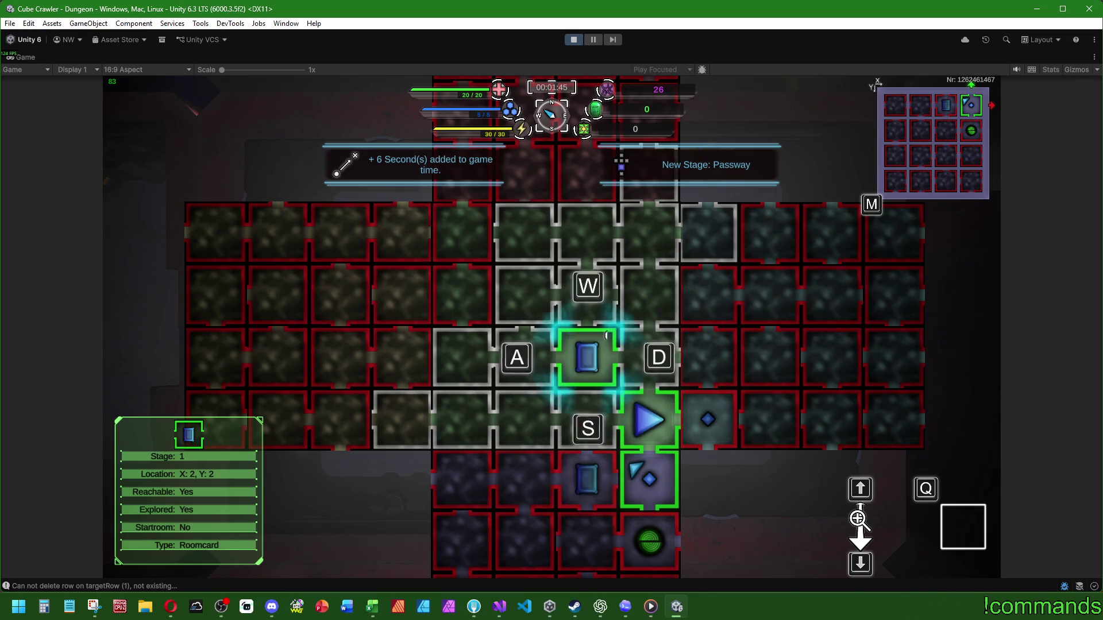
key(w)
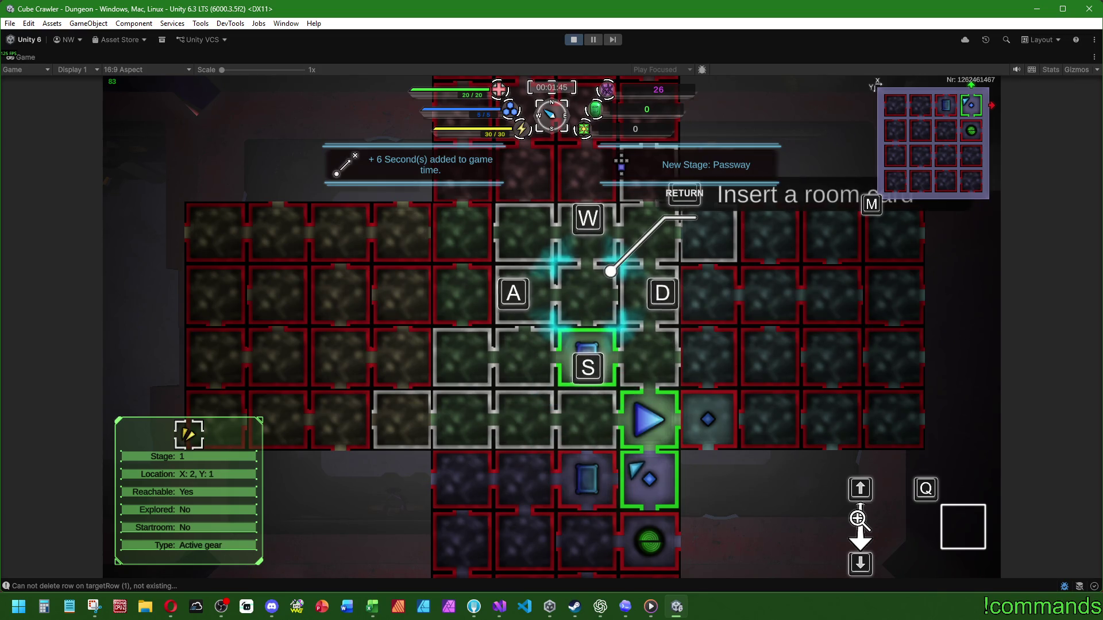
key(s)
key(s)
Step: Insert room card 2 there facing North
key(Return)
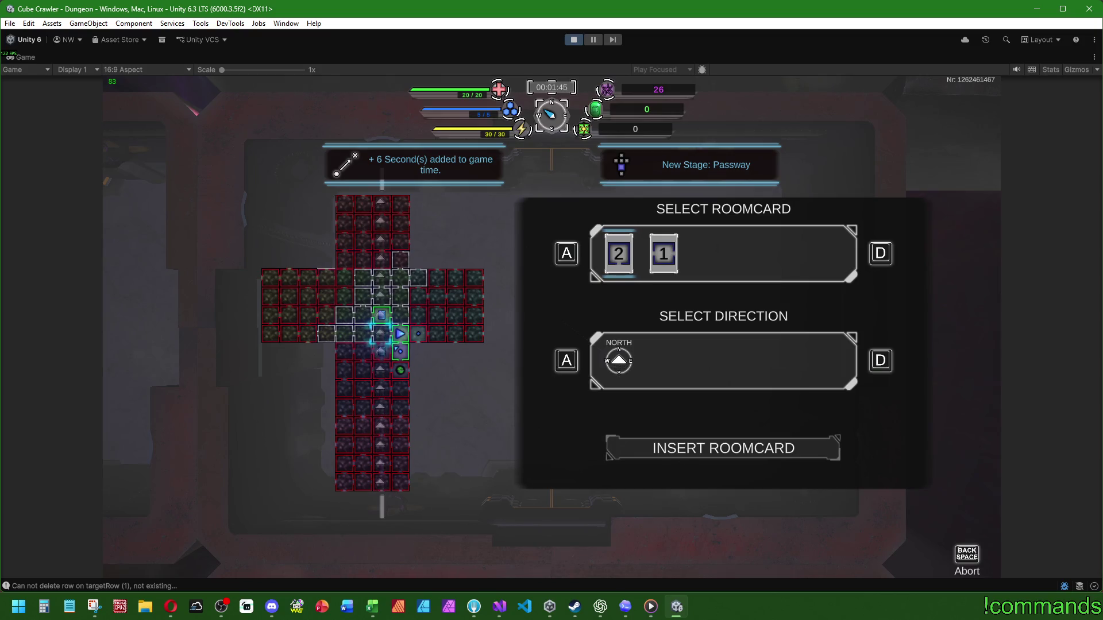
key(d)
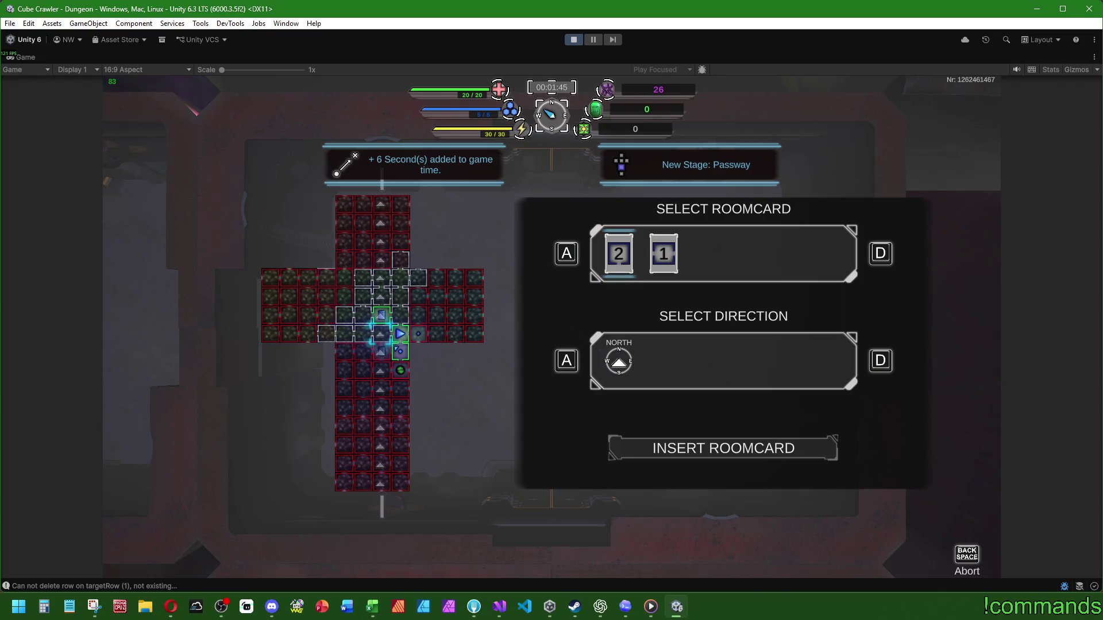
key(Return)
key(Return)
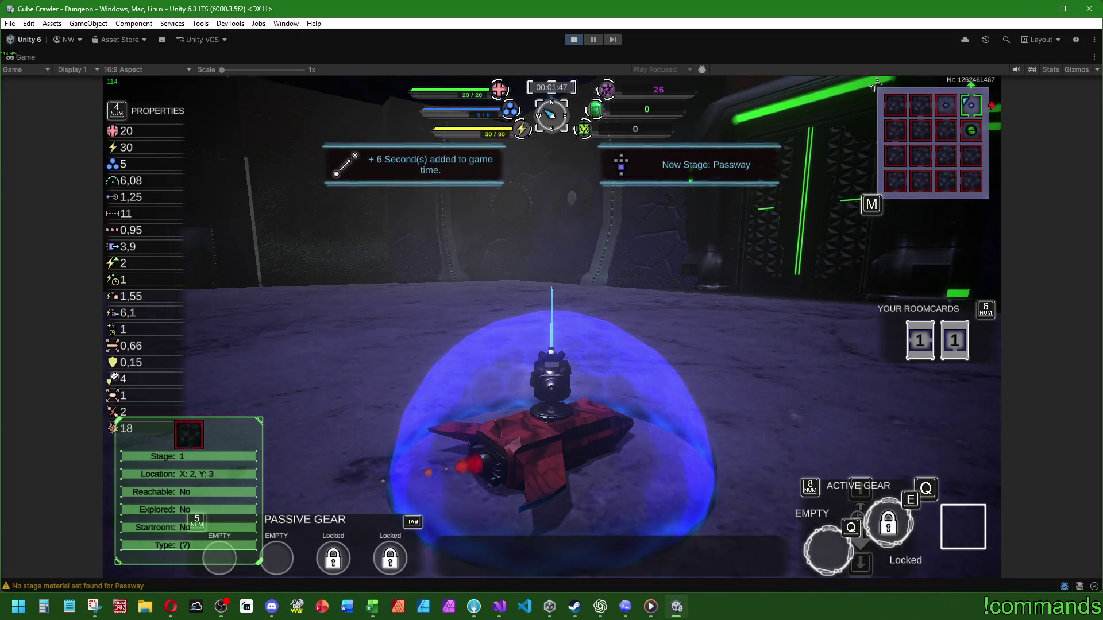
Step: Open the cube map and move the selection up to room X:2, Y:1 in the shifted column
key(m)
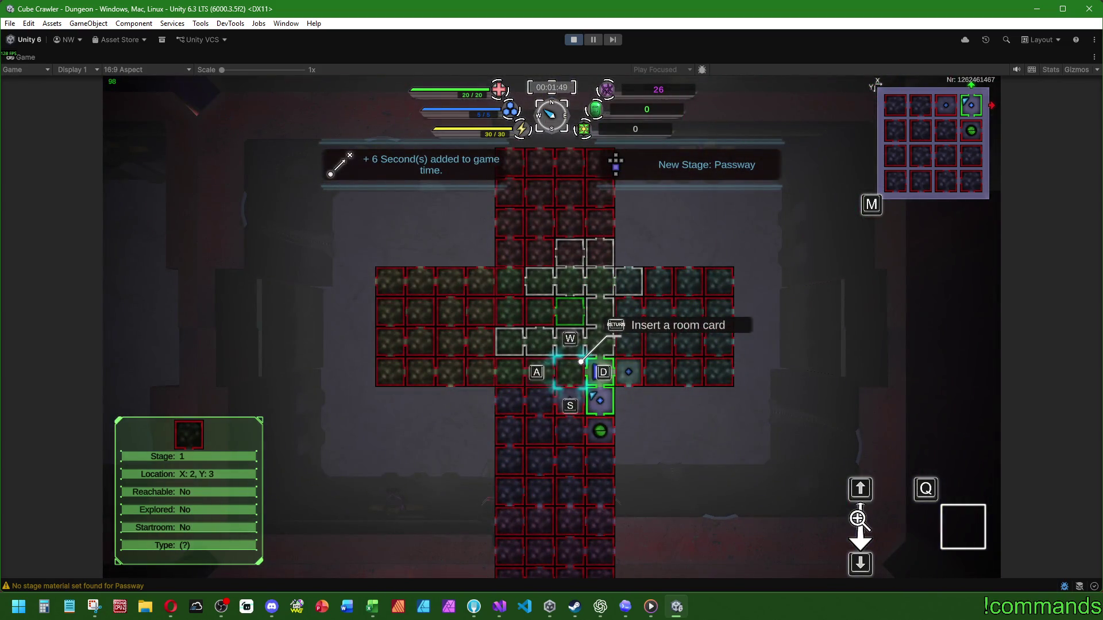
scroll(554, 327, up, 2)
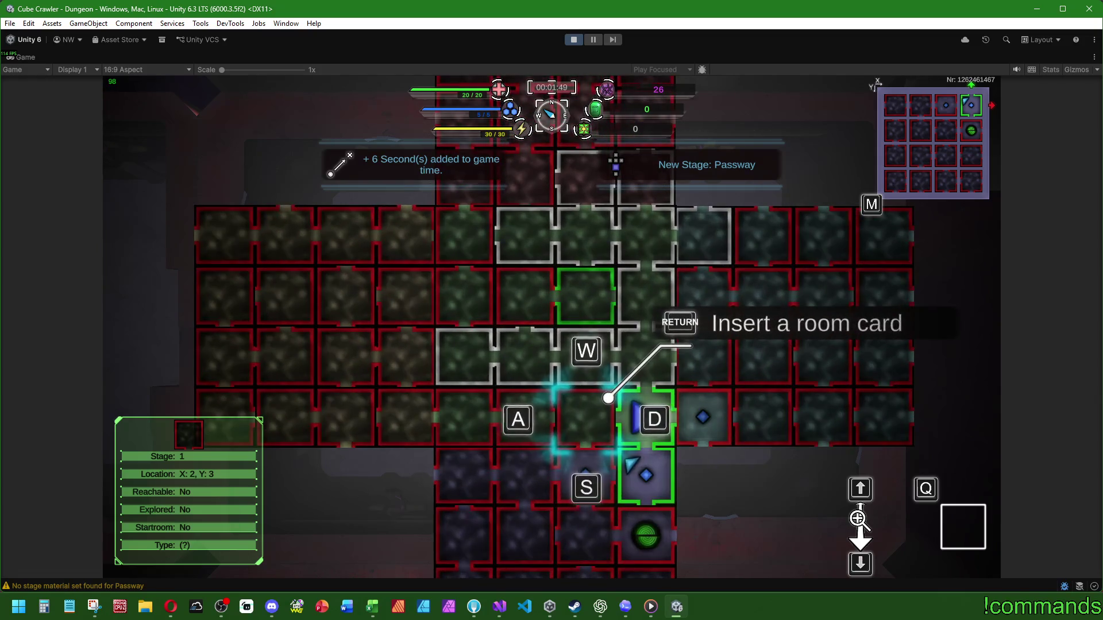
scroll(554, 327, down, 1)
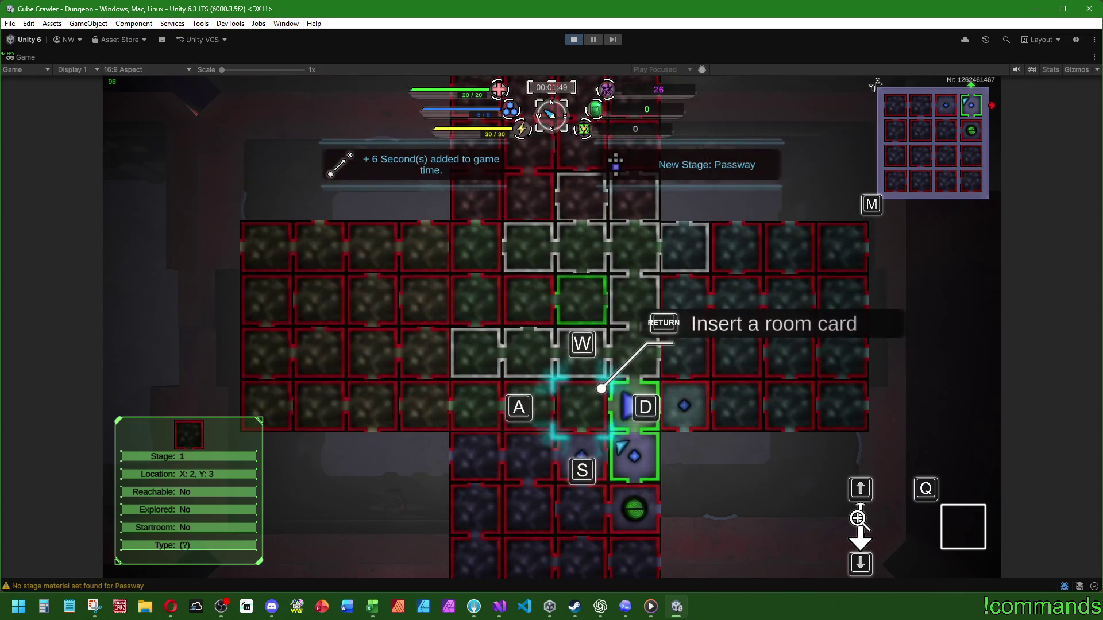
key(w)
key(w)
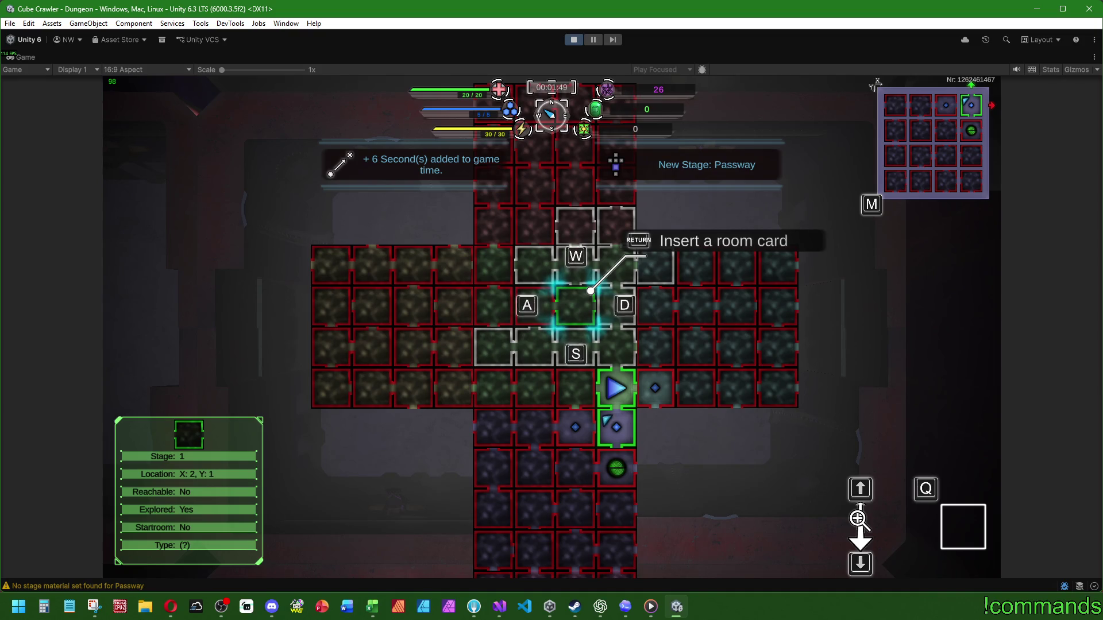
Step: Check the neighbouring room on a reopened cube map, then close the map
key(m)
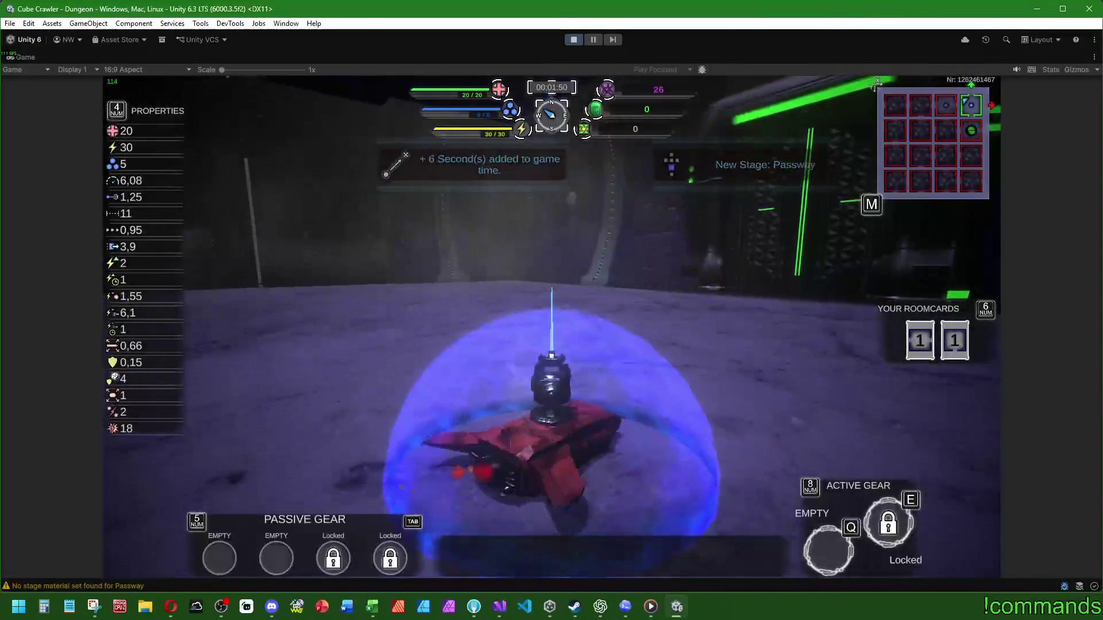
key(m)
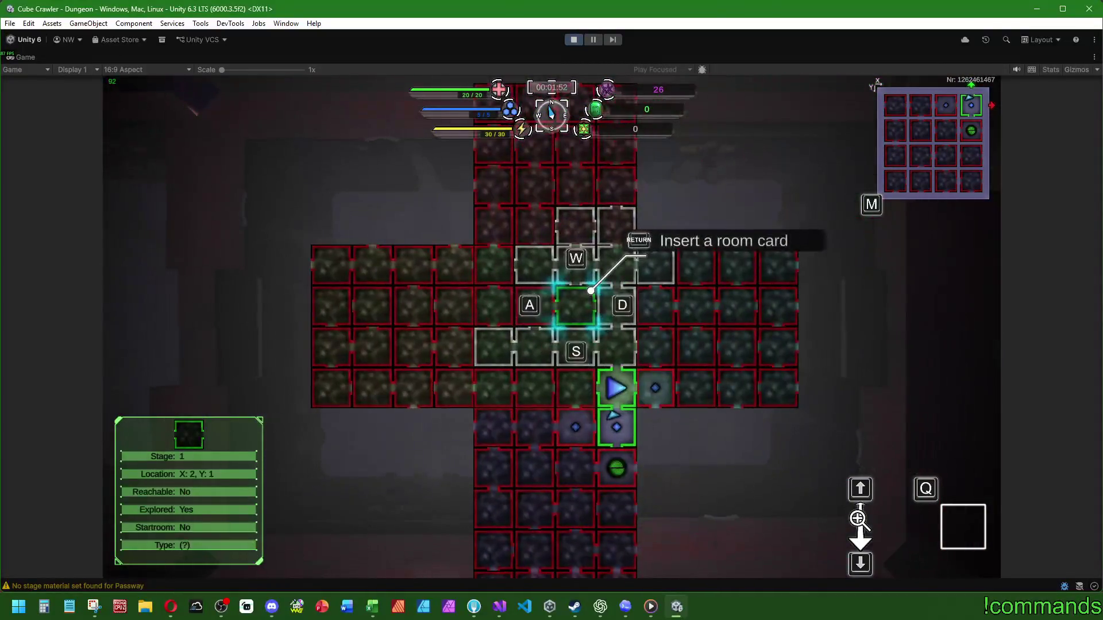
key(d)
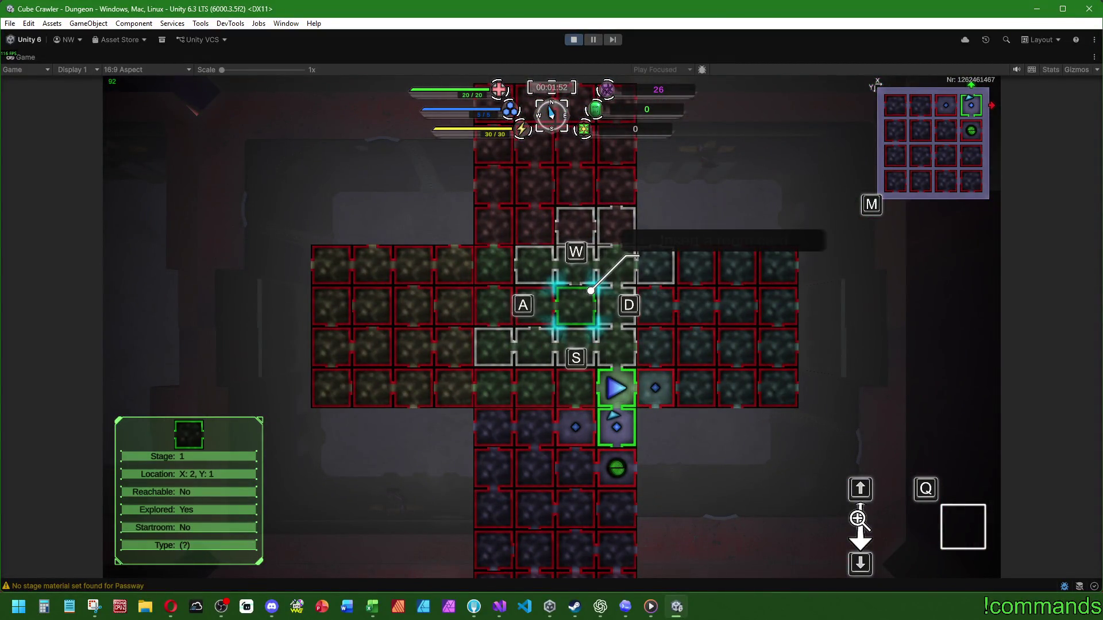
key(m)
Step: Drive the ship through the green portal into the Entrance stage toward the central platform
key(w)
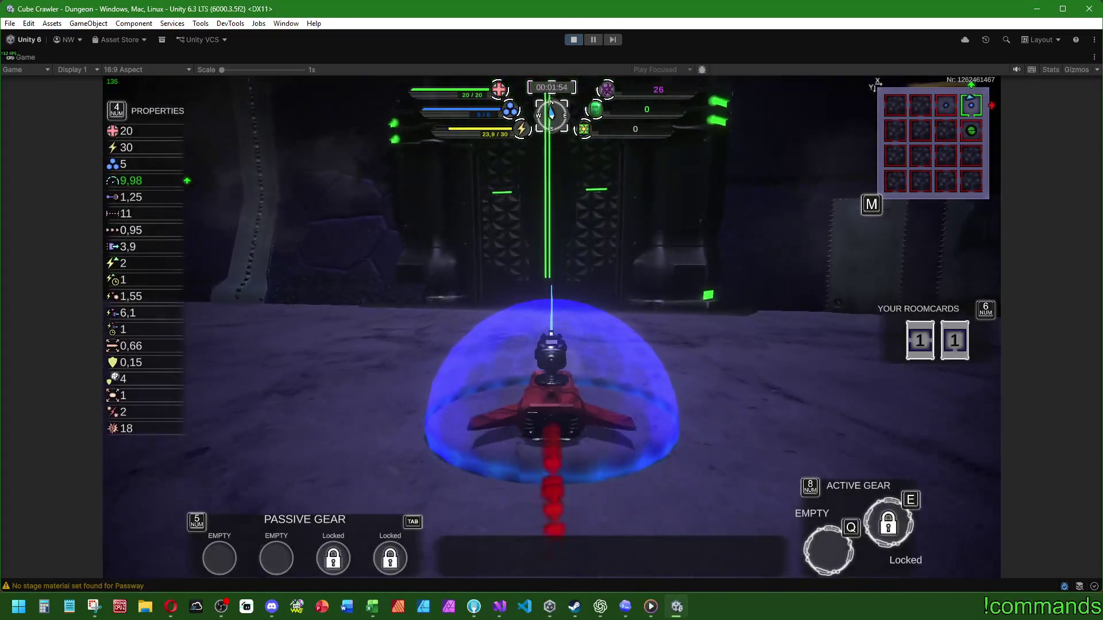
key(w)
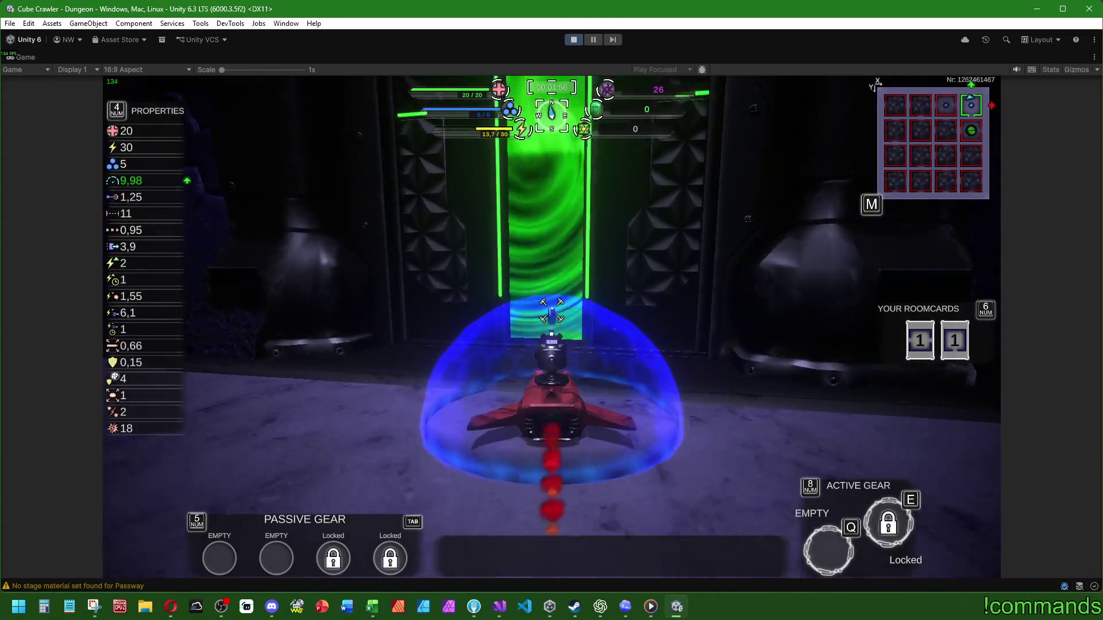
key(w)
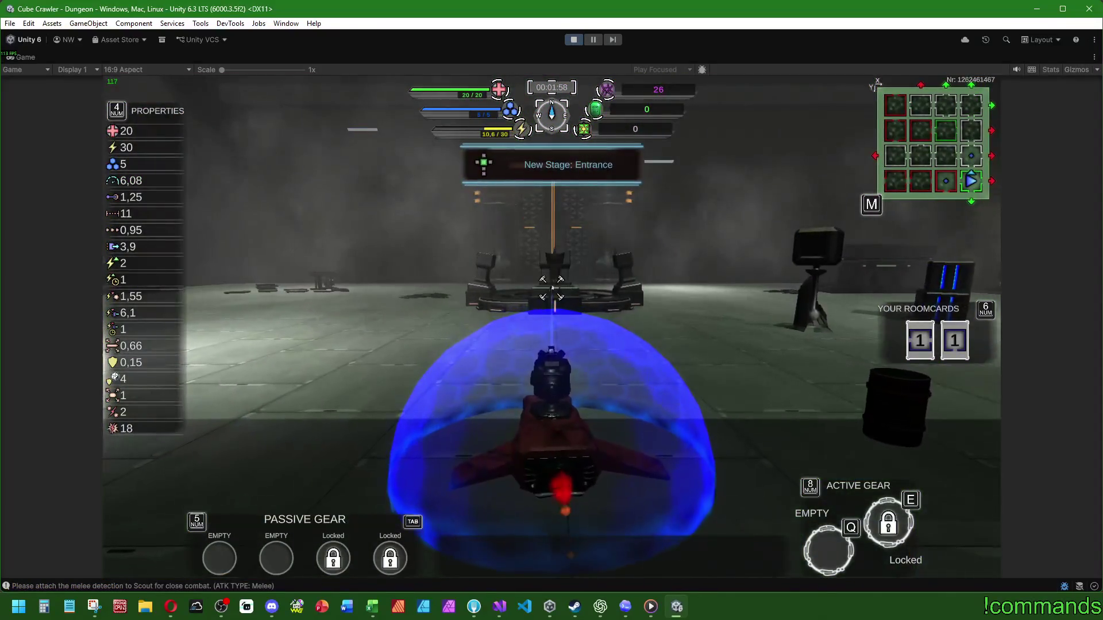
key(a)
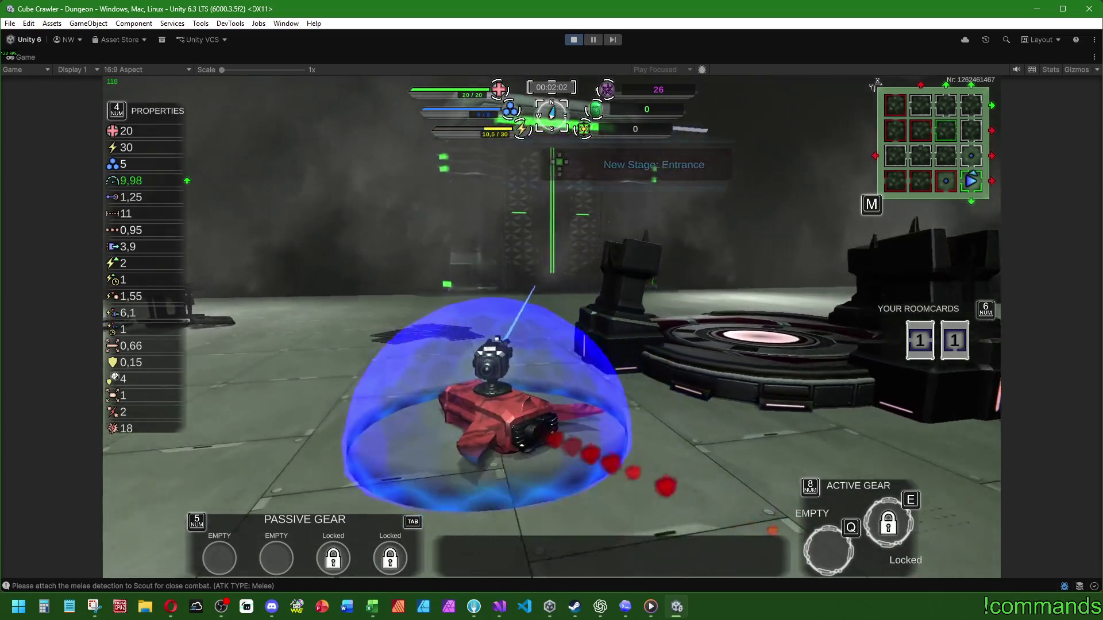
Step: Turn left and drive through the green portal on the back wall into the next room
key(a)
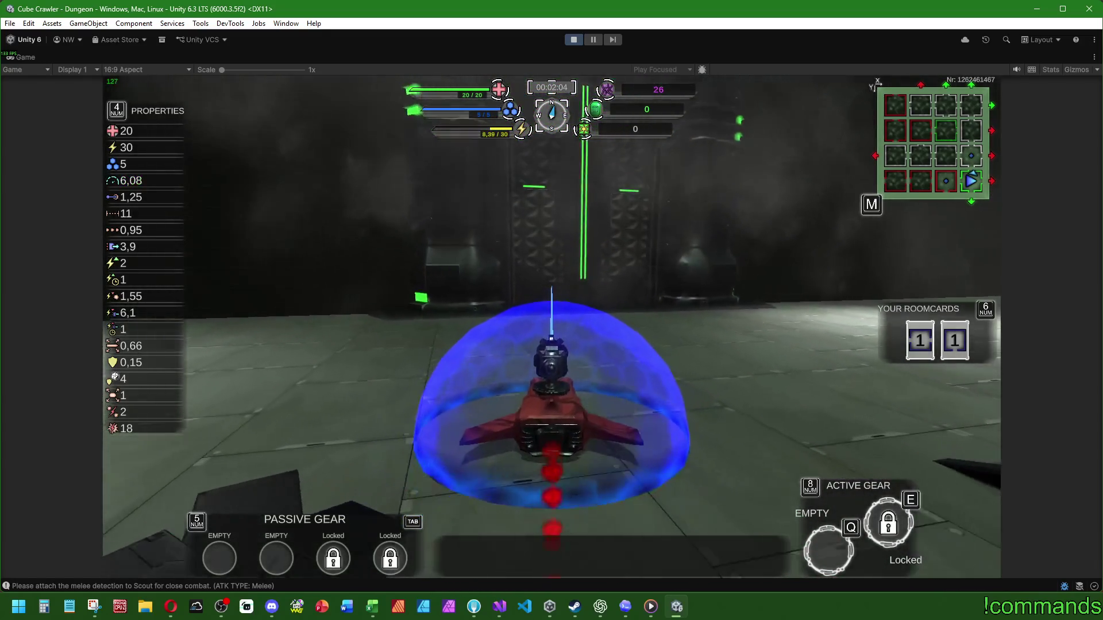
key(w)
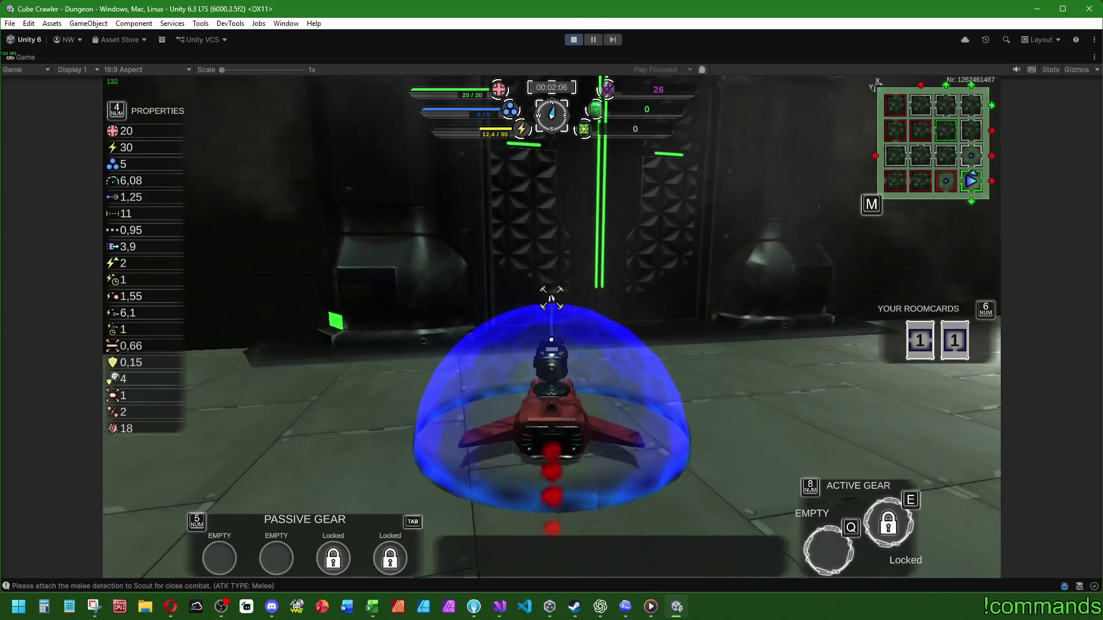
key(w)
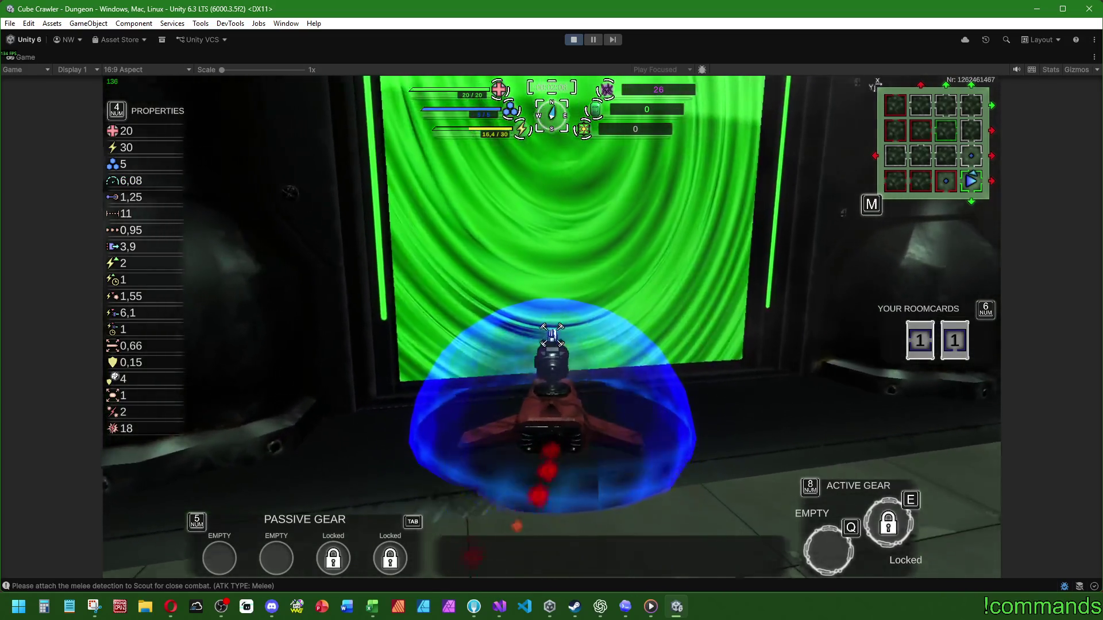
key(w)
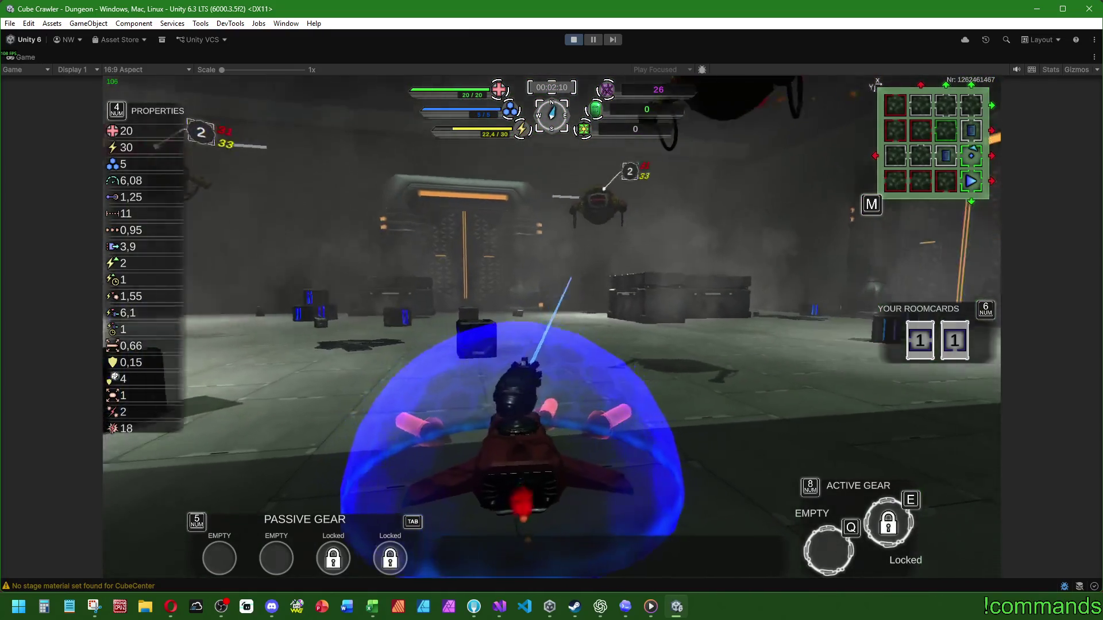
Step: Fight the room's enemies, including the spiked and flying ones, while manoeuvring the ship
key(w)
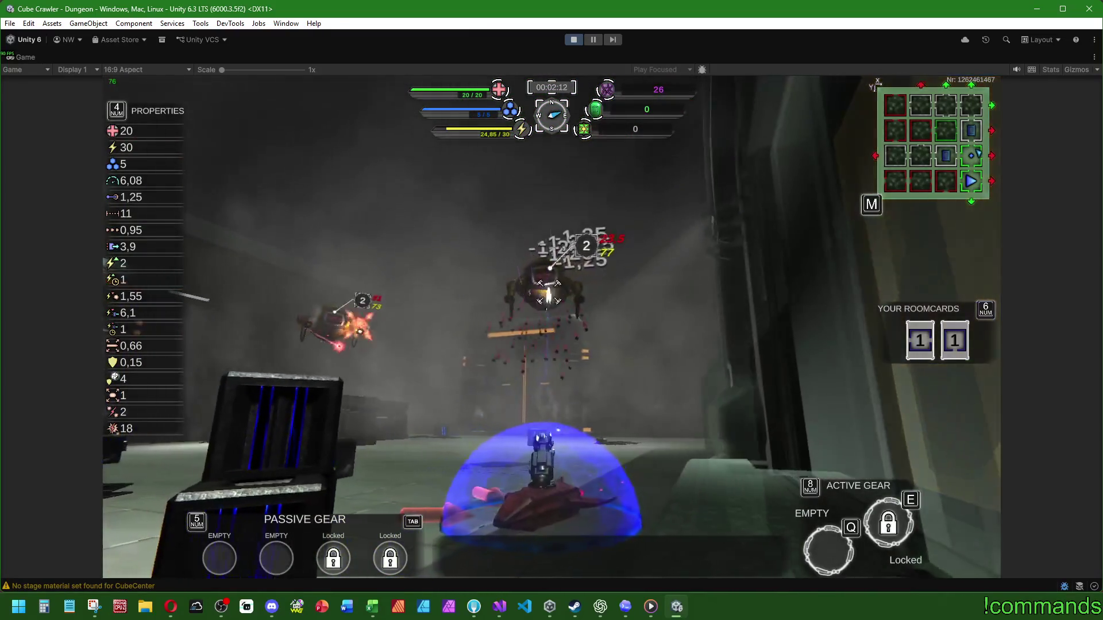
key(w)
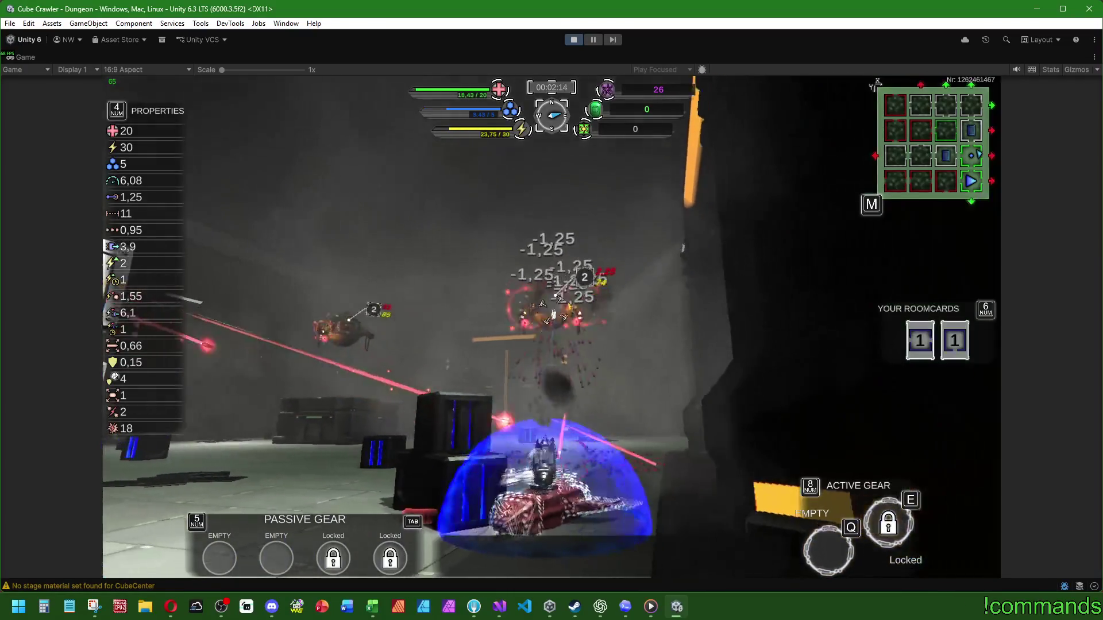
key(w)
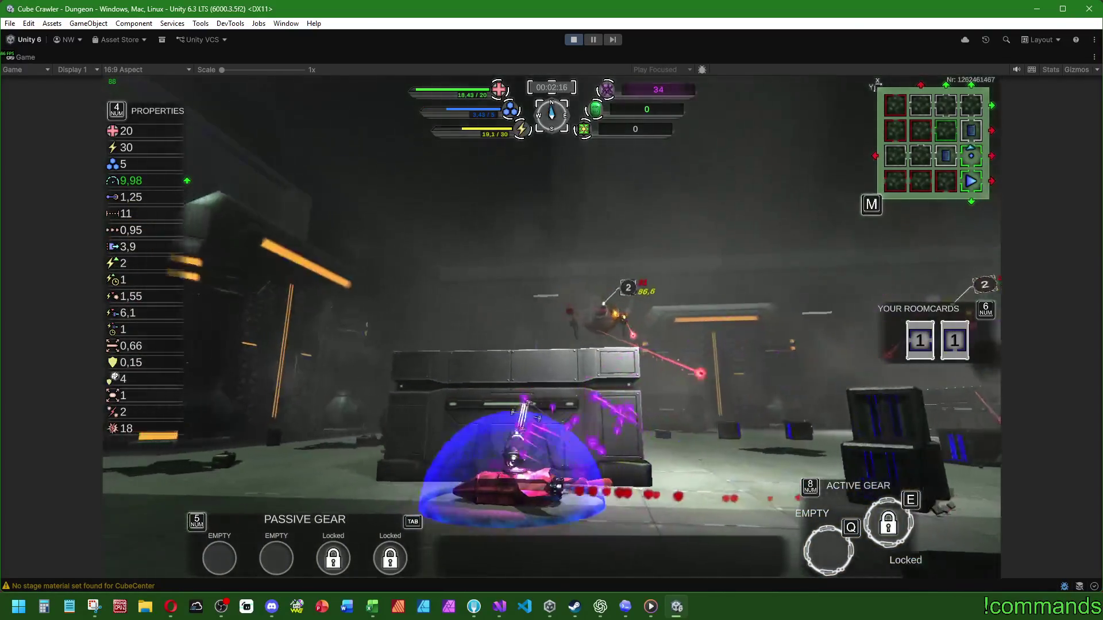
key(w)
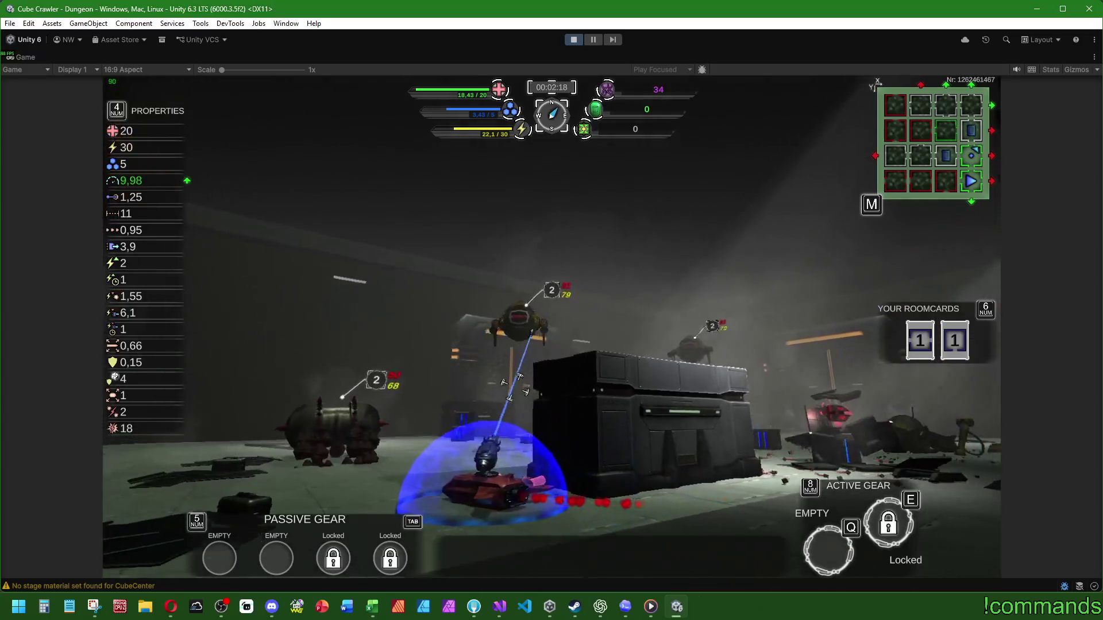
key(w)
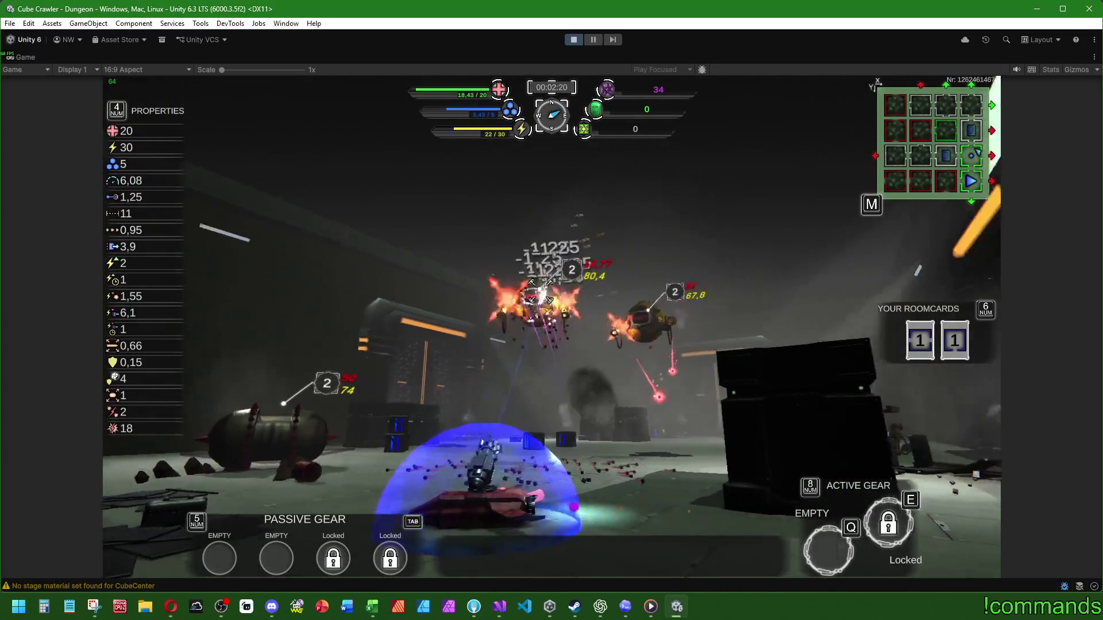
key(w)
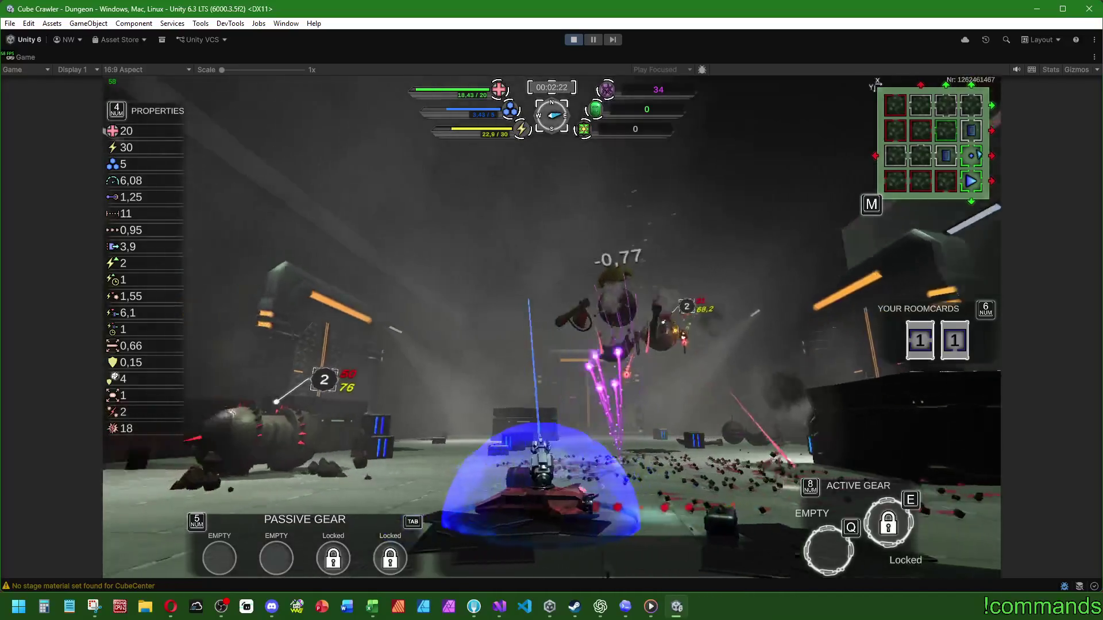
key(w)
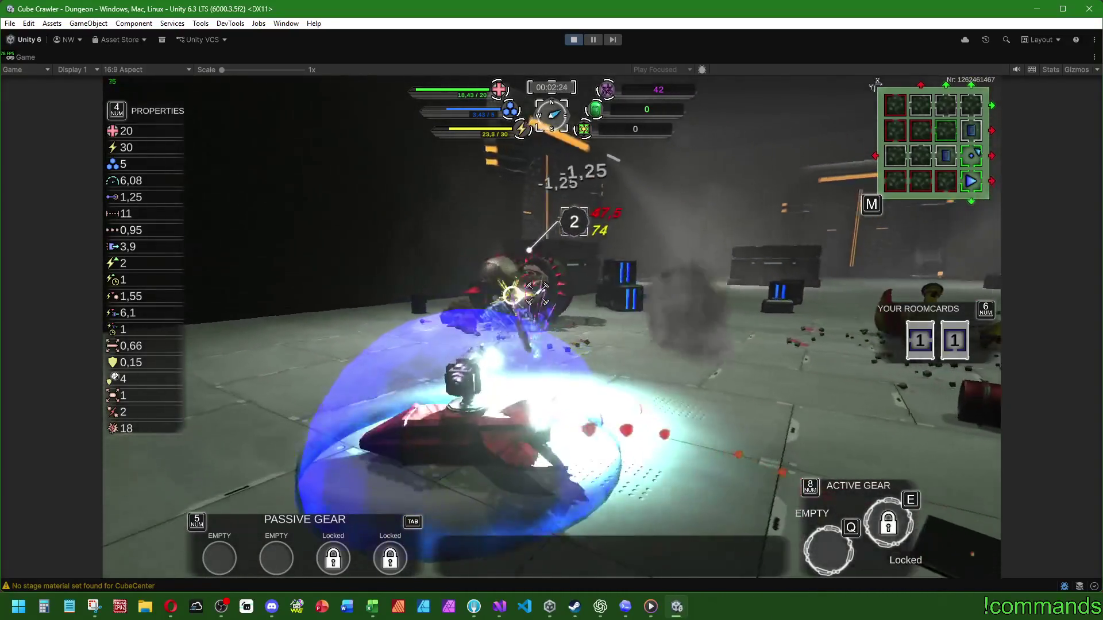
key(w)
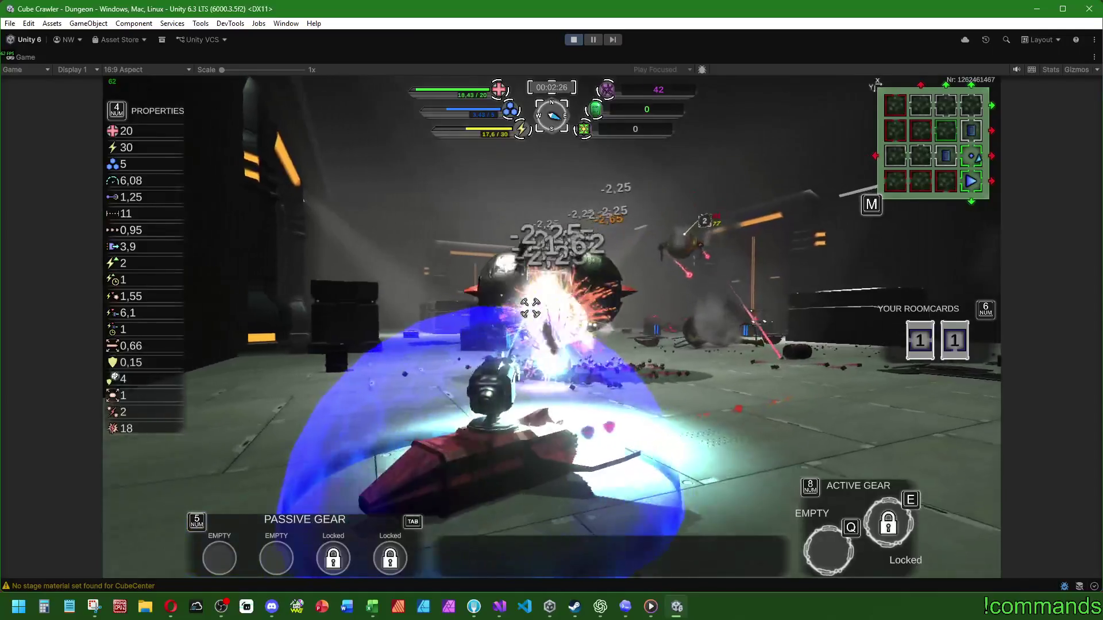
key(w)
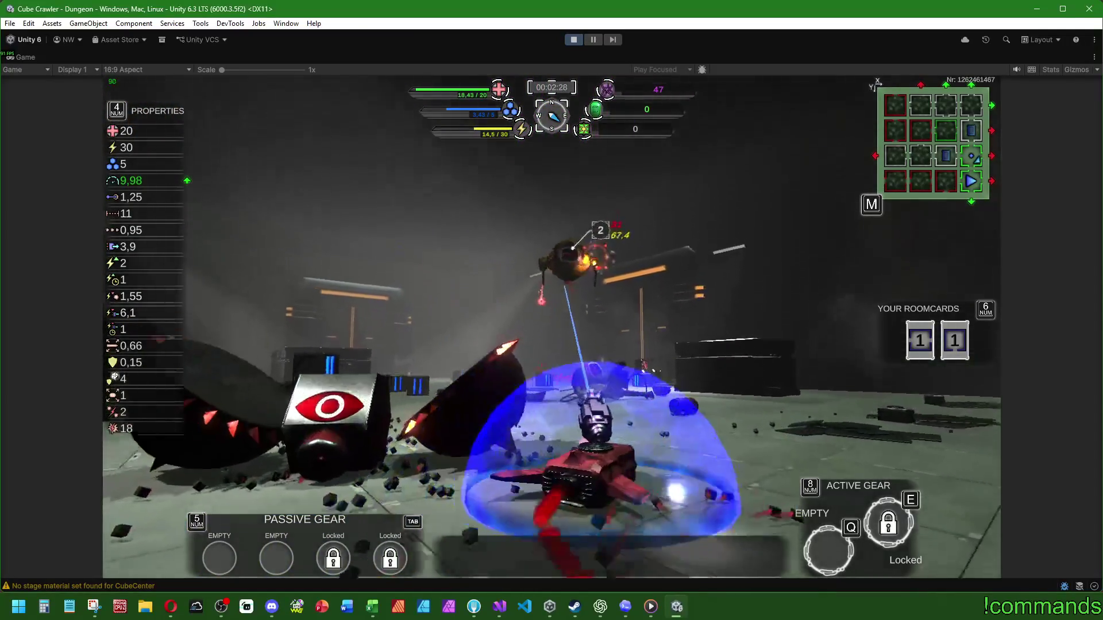
key(w)
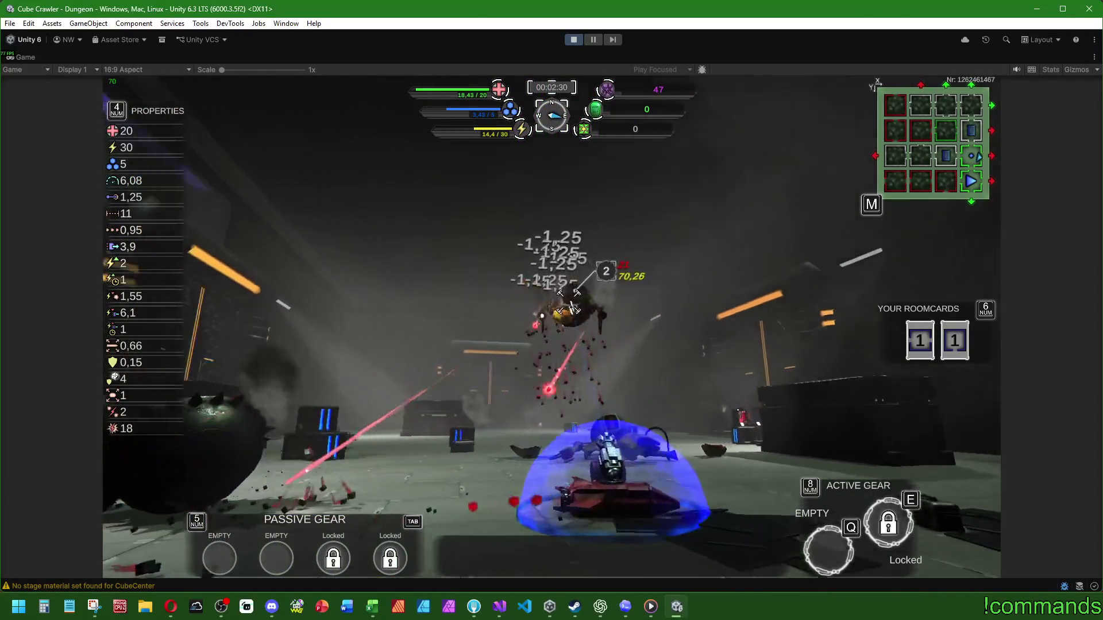
key(w)
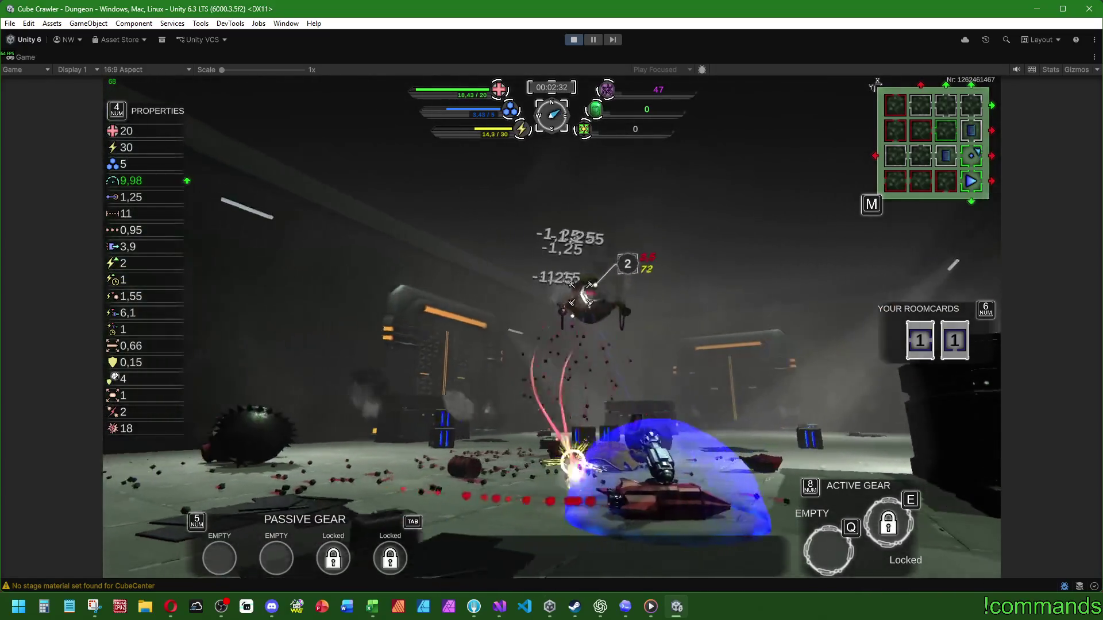
key(w)
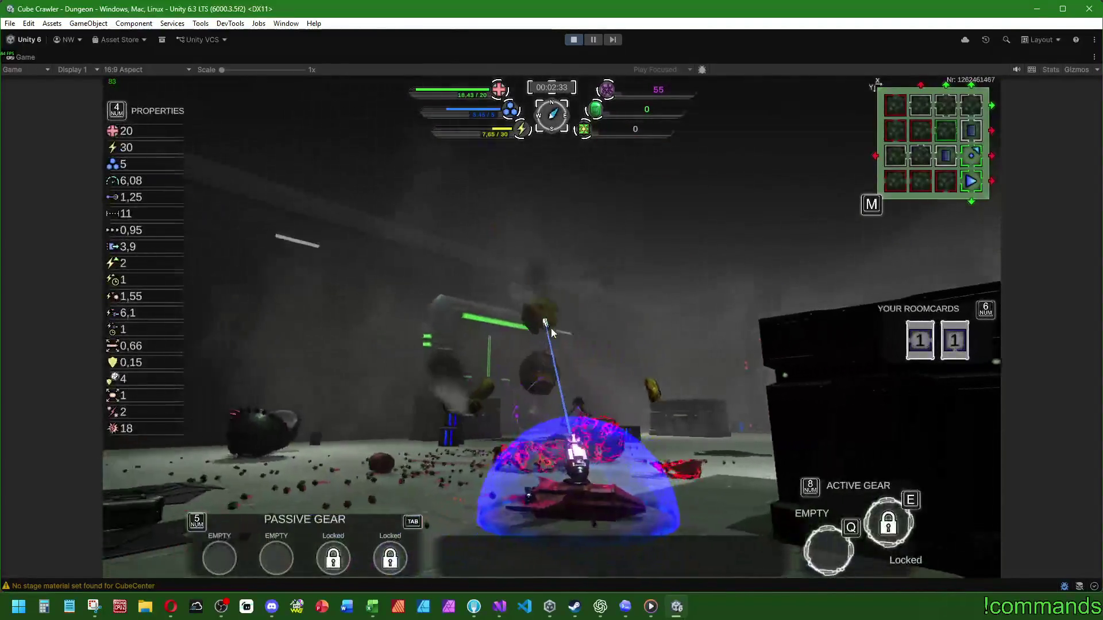
key(w)
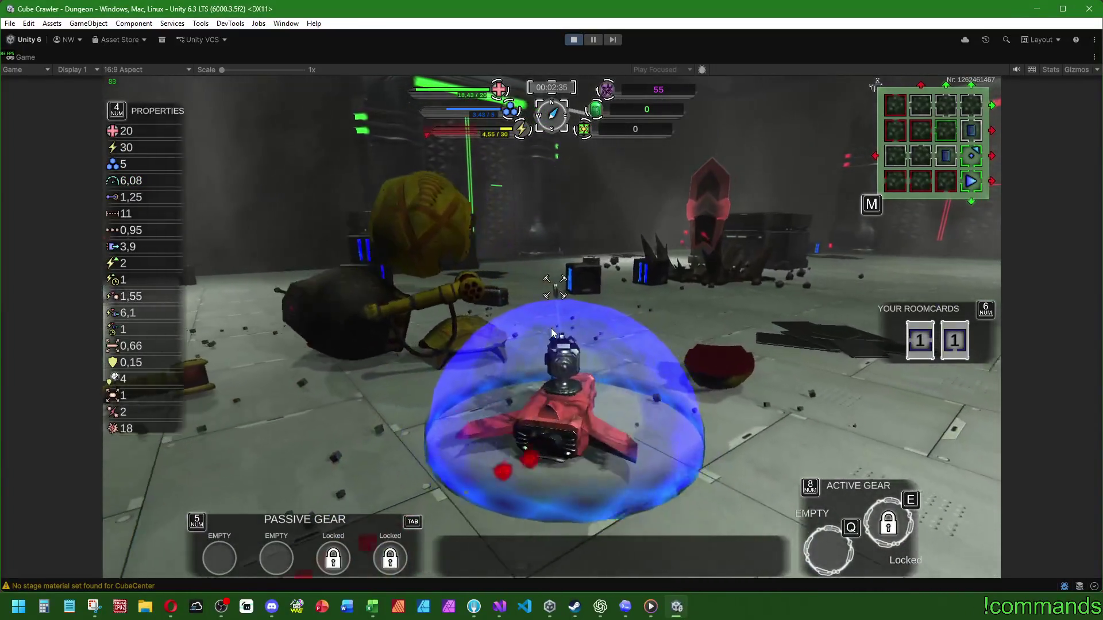
key(w)
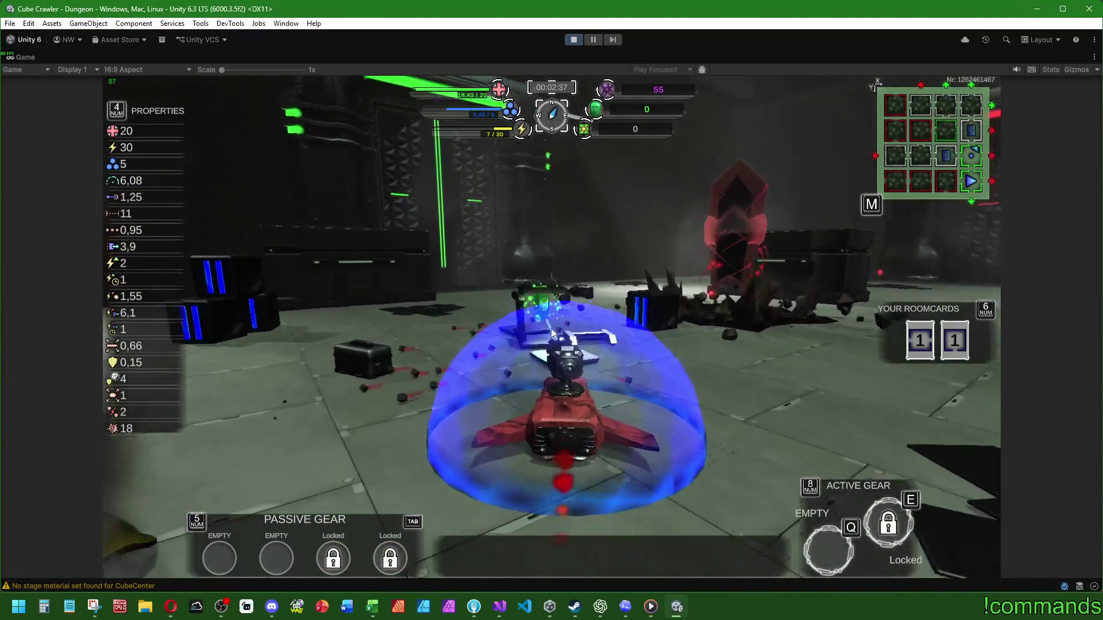
key(w)
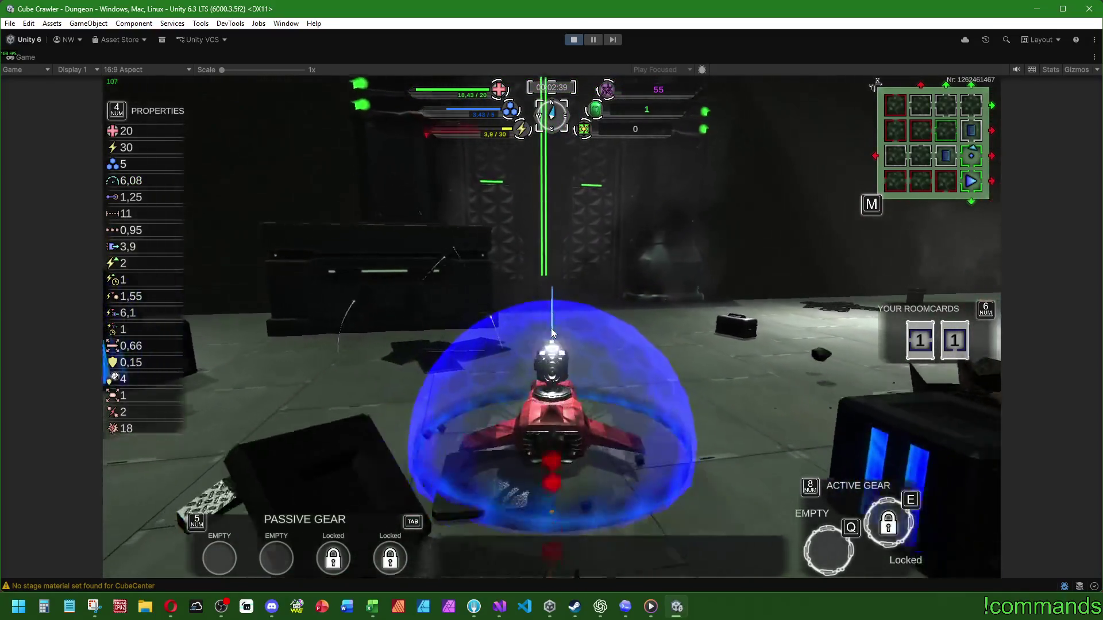
Step: Drive the ship to the room exit and through the green portal
key(w)
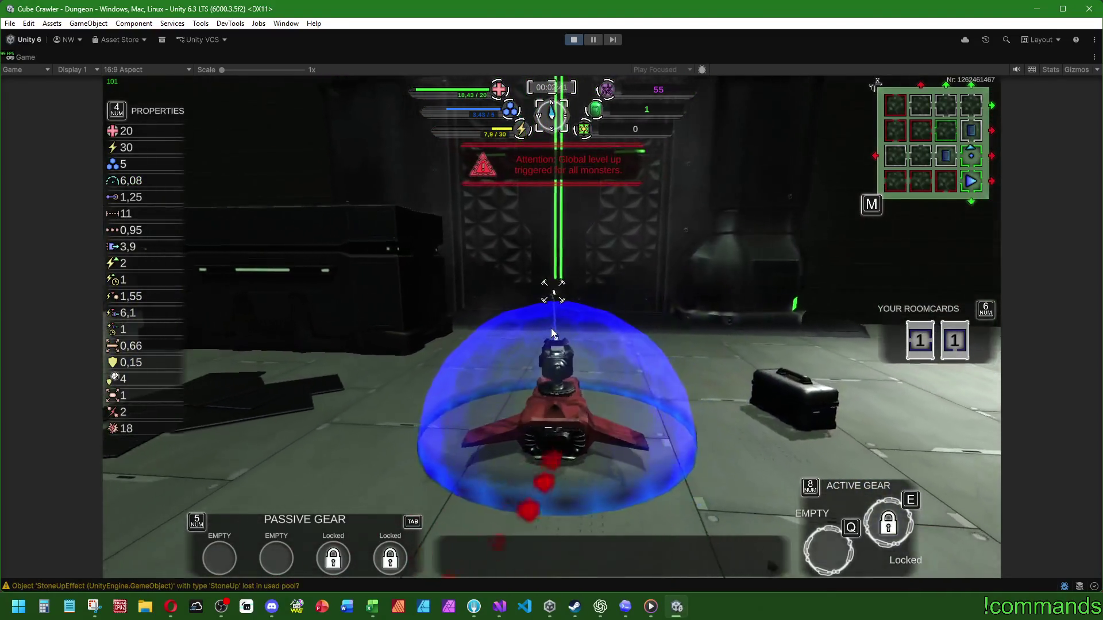
key(w)
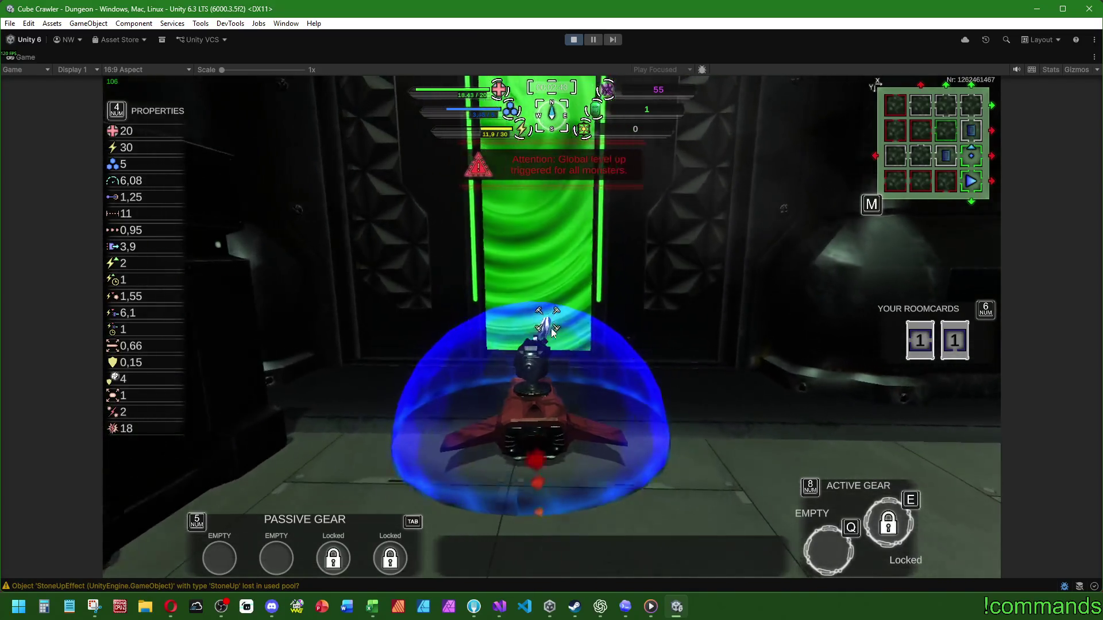
key(w)
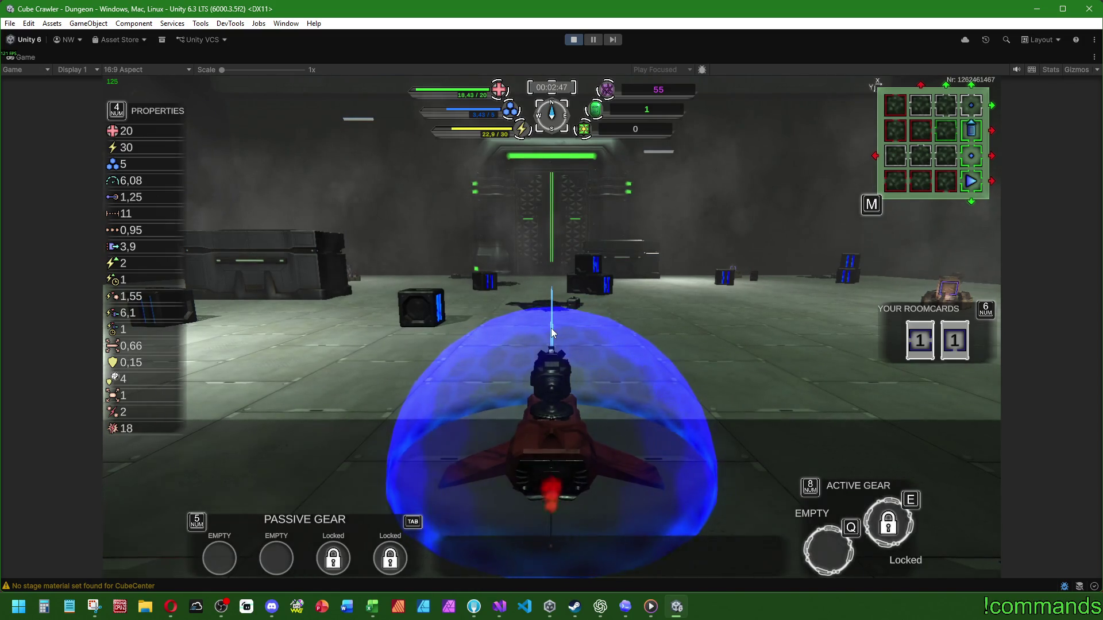
Step: Open the full cube map and browse the rooms around X:3, Y:0
key(m)
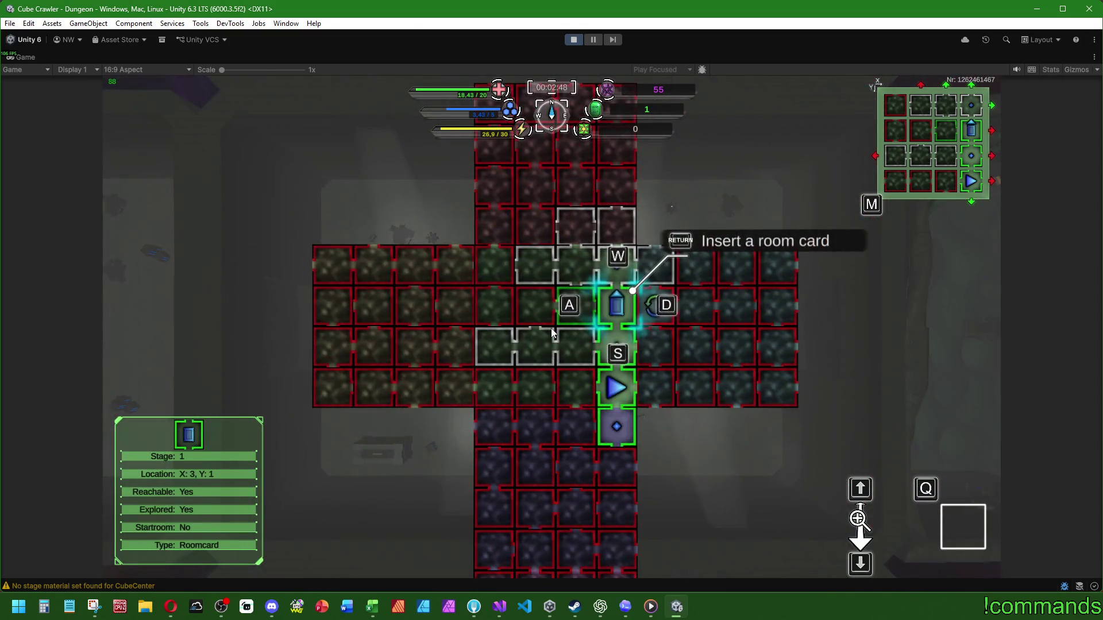
key(a)
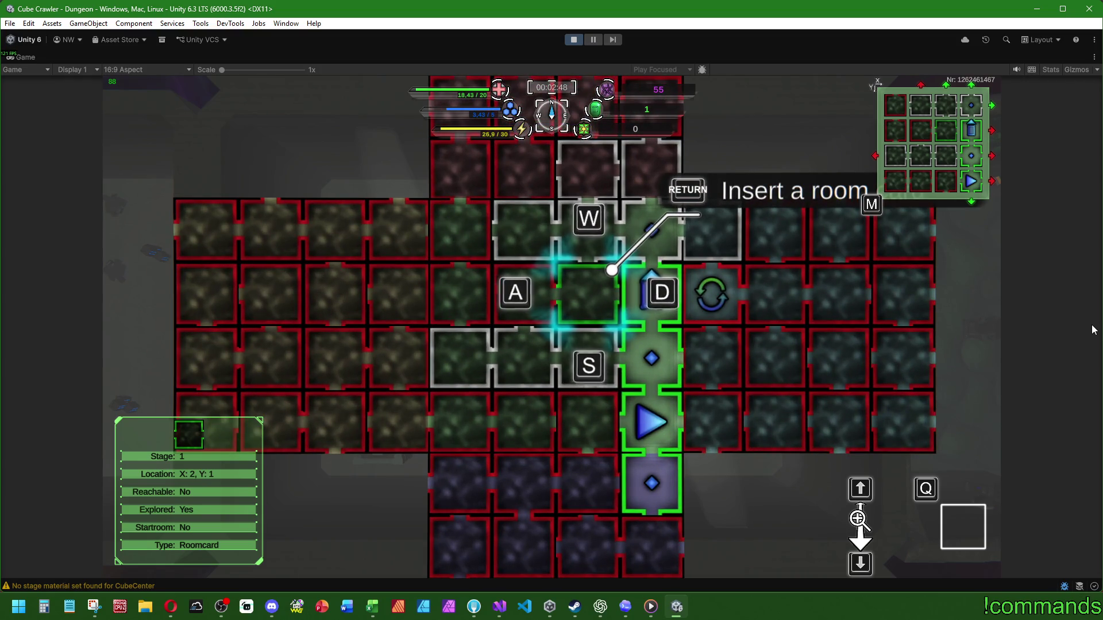
scroll(1093, 329, down, 2)
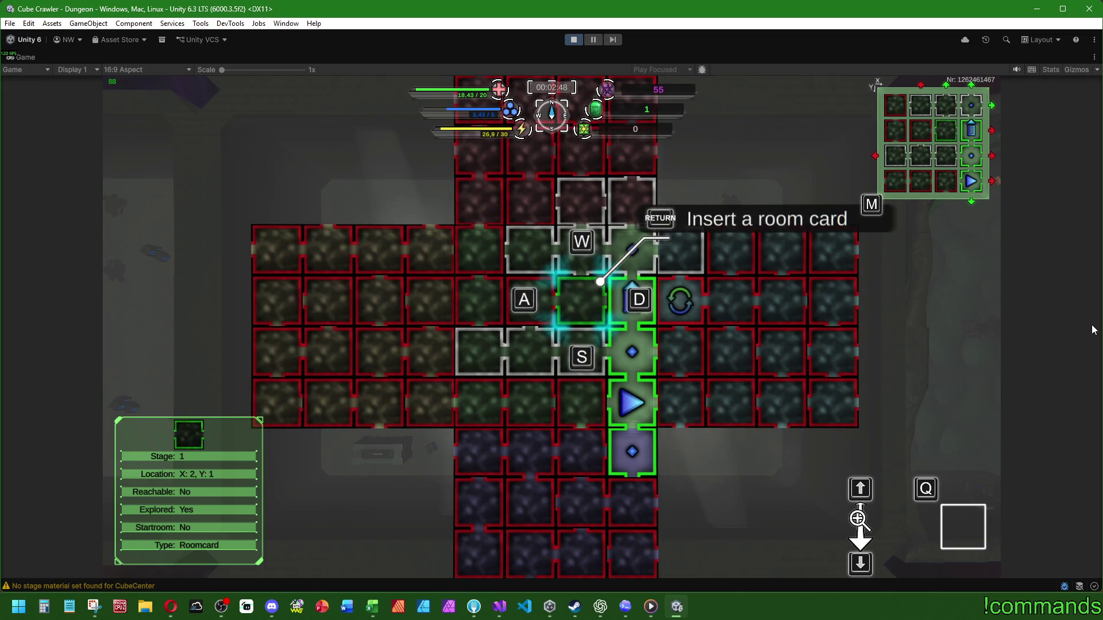
key(d)
key(d)
key(a)
key(w)
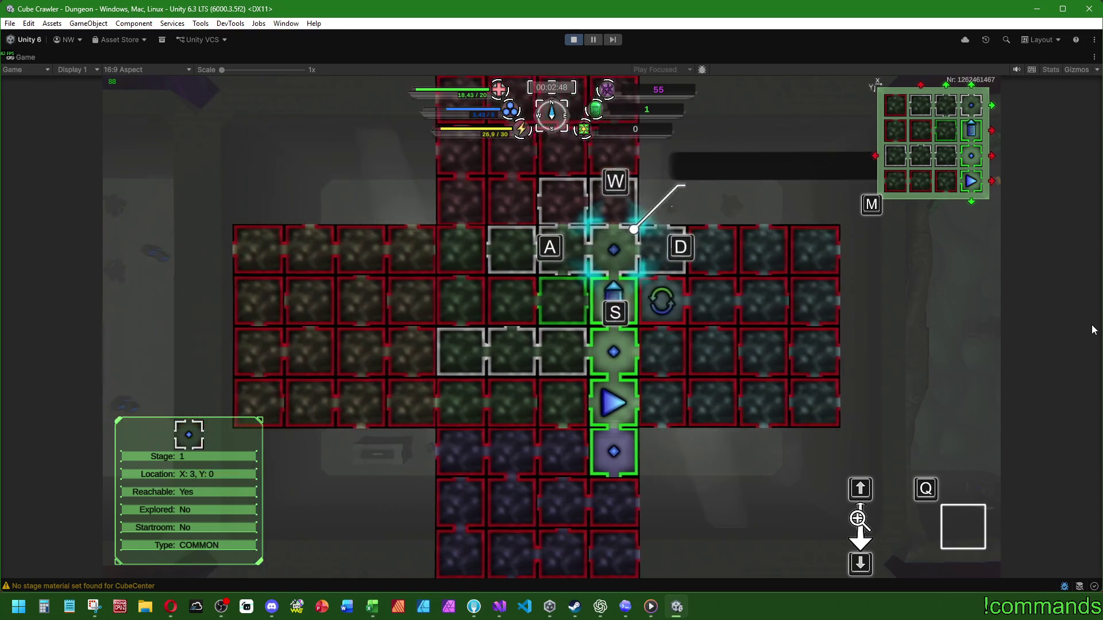
Step: Return the selection to unreachable room X:2, Y:1, then bring up Visual Studio
key(a)
key(s)
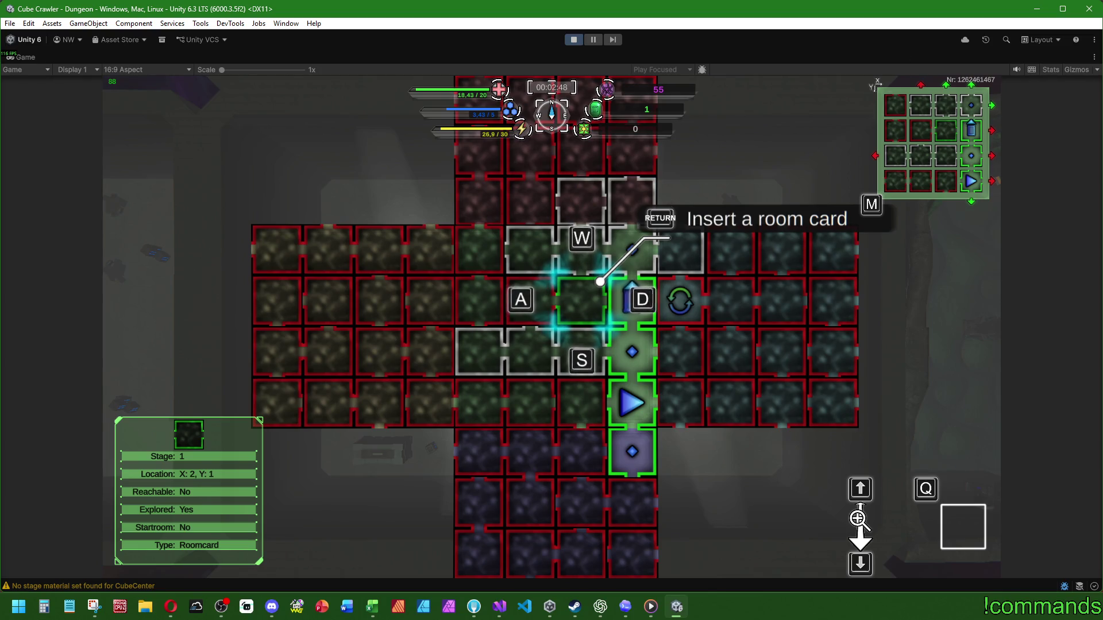
key(alt+Tab)
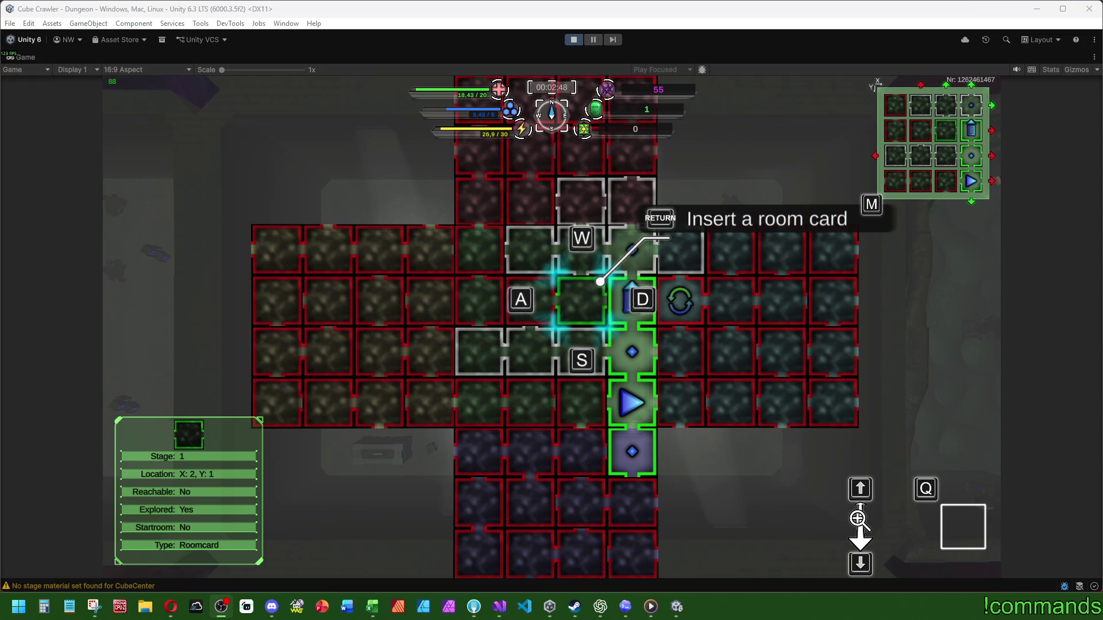
click(499, 612)
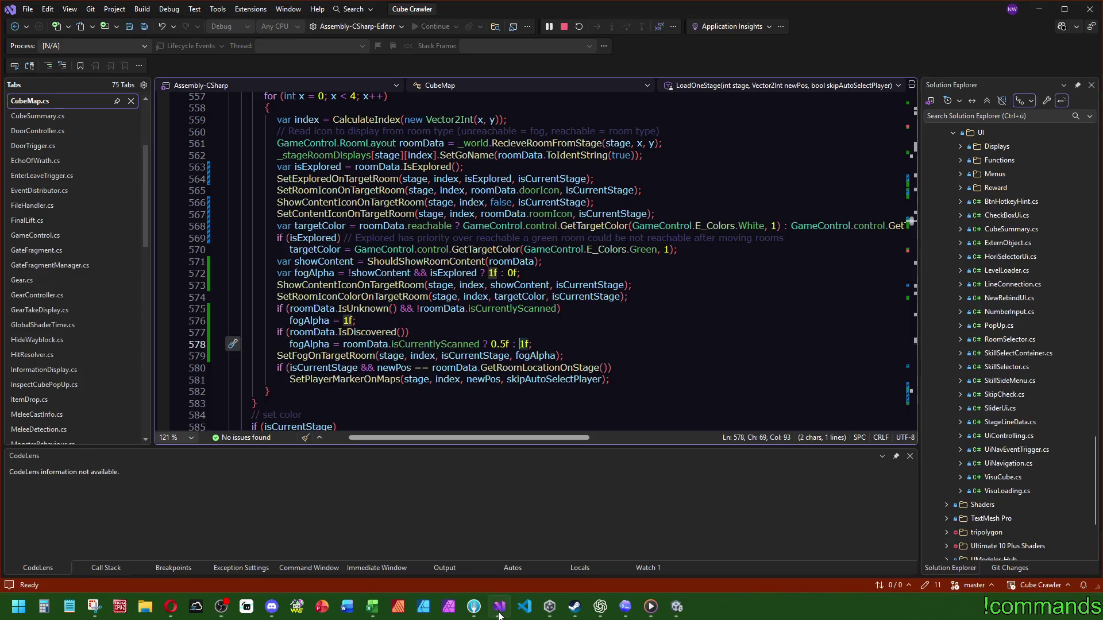
Step: Trace showContent and follow the ShouldShowRoomContent call to its definition
click(323, 249)
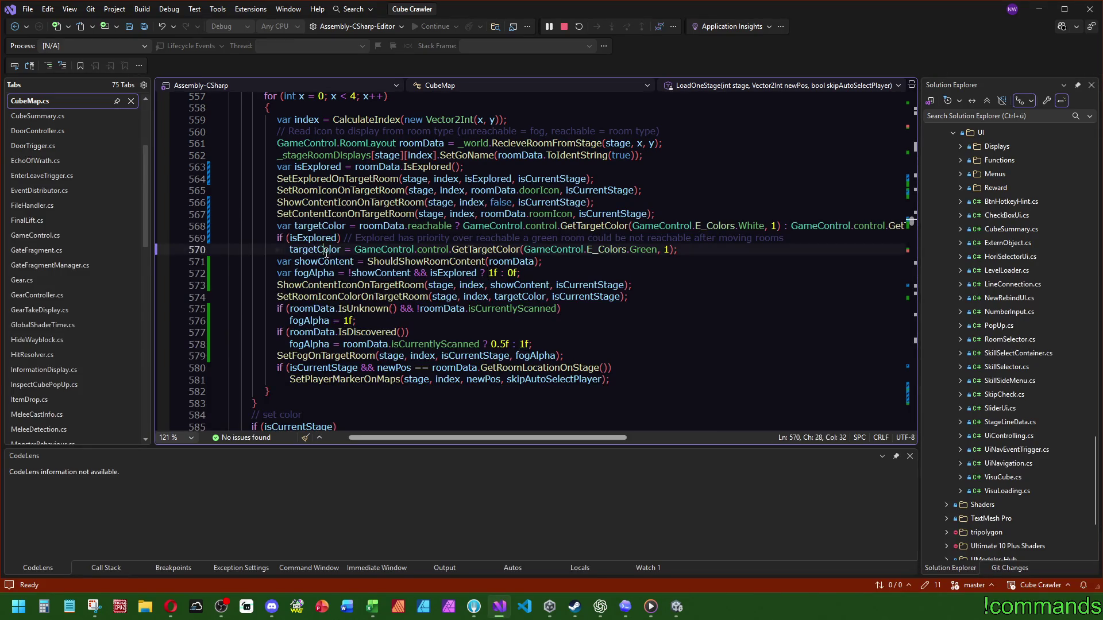
click(323, 261)
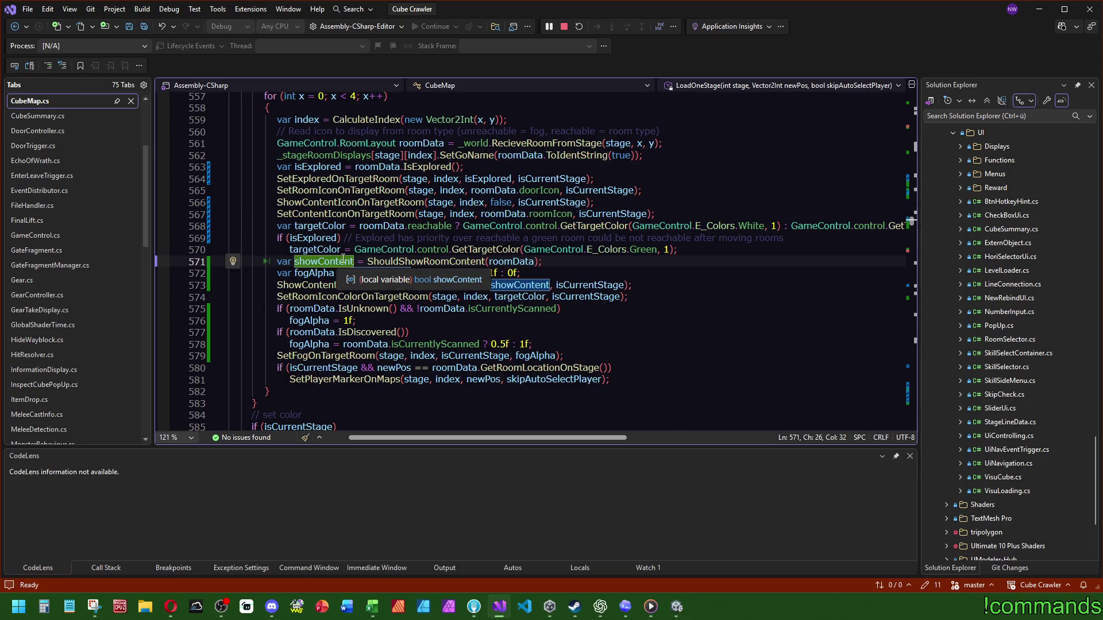
click(399, 261)
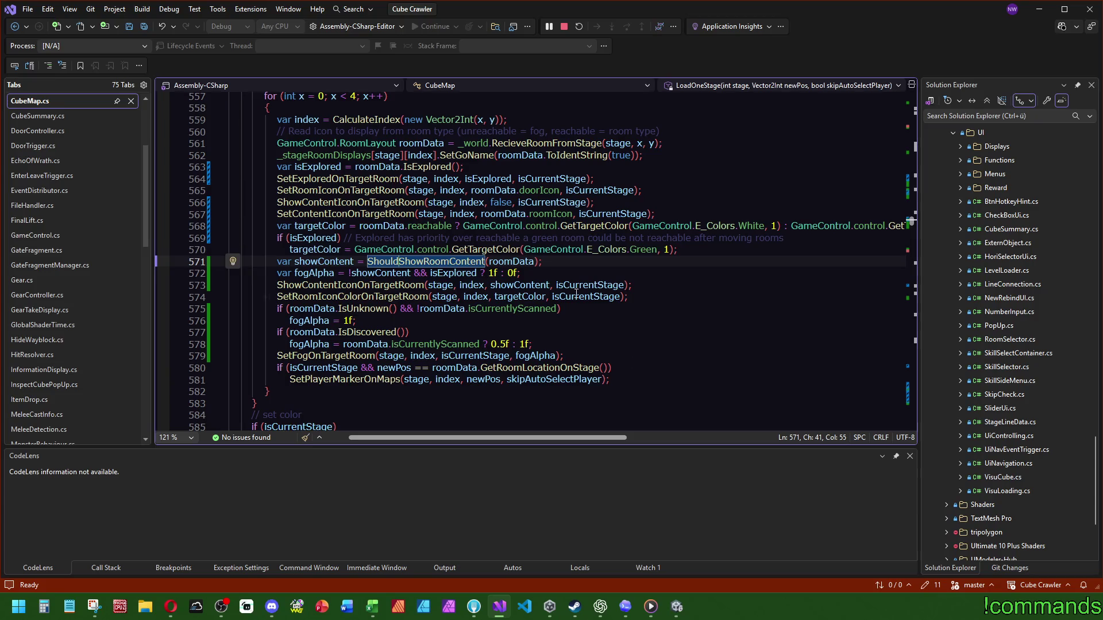
key(F12)
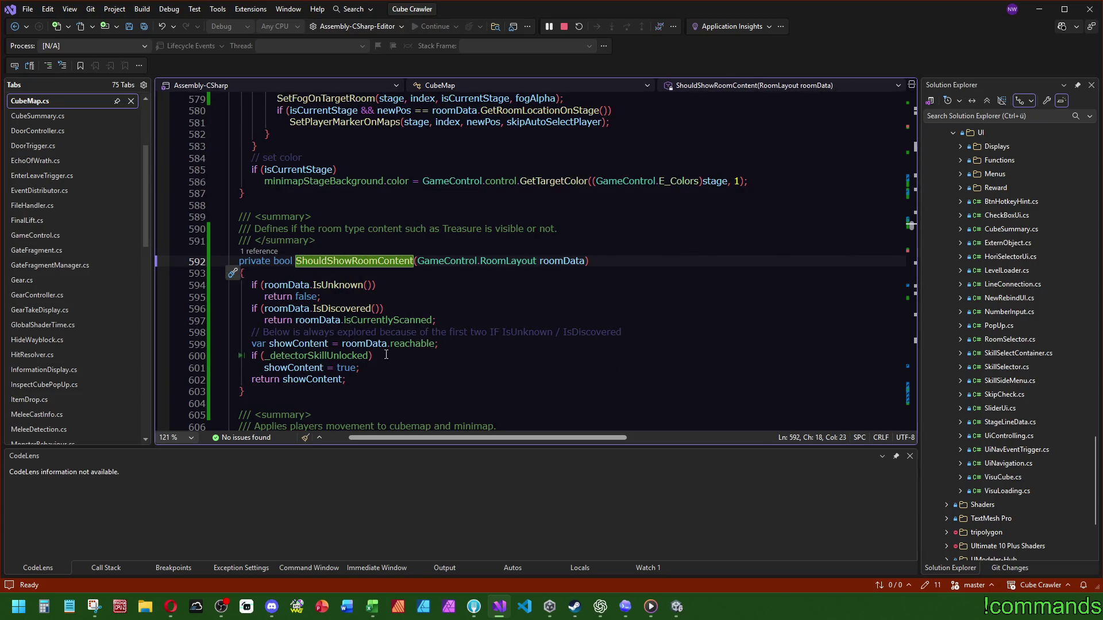
double_click(313, 345)
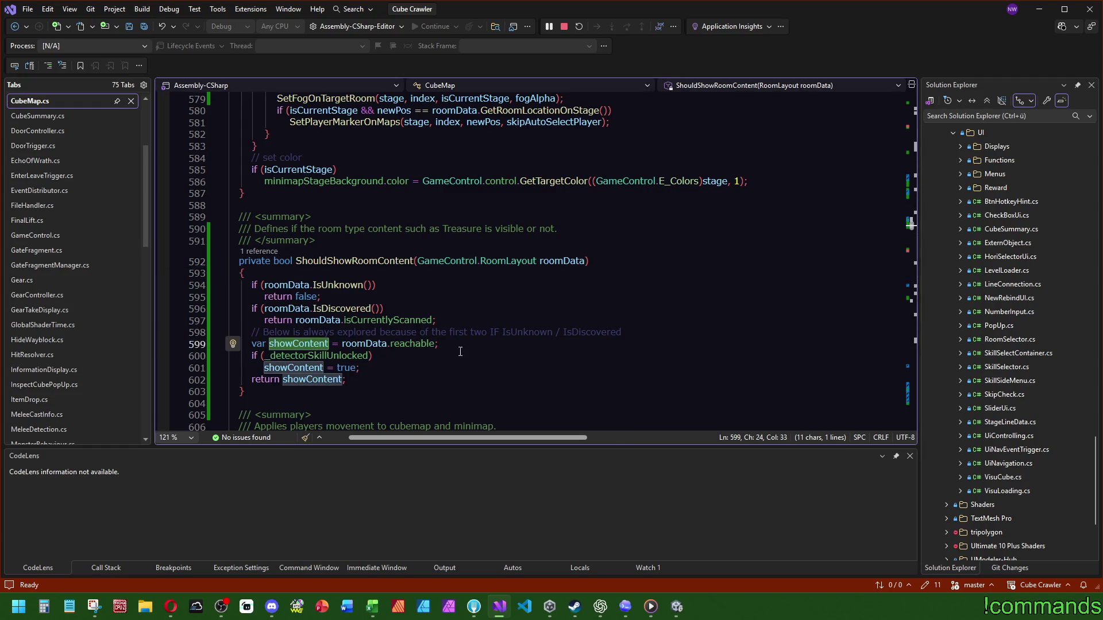
mouse_move(323, 346)
Step: Go back to the call on line 571 and highlight fogAlpha's uses
click(677, 607)
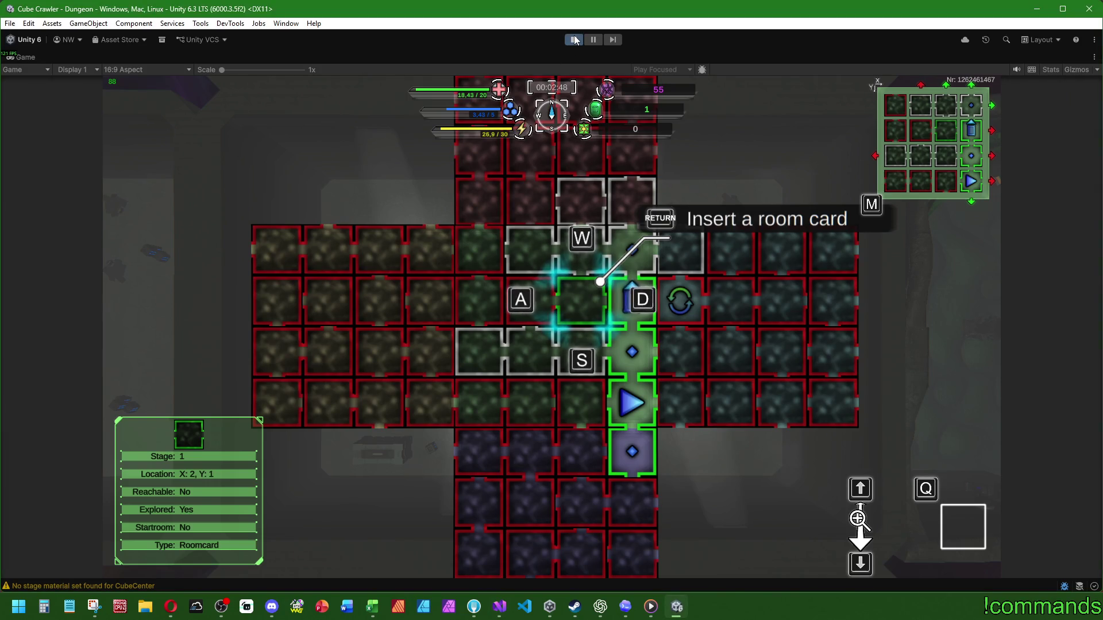
key(alt+Tab)
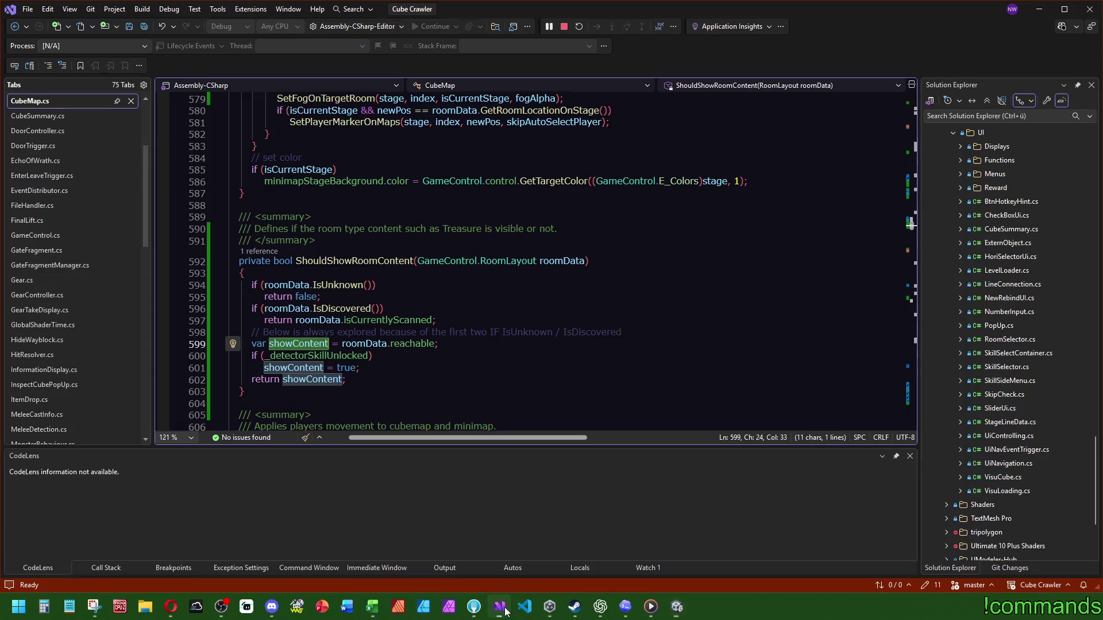
key(ctrl+minus)
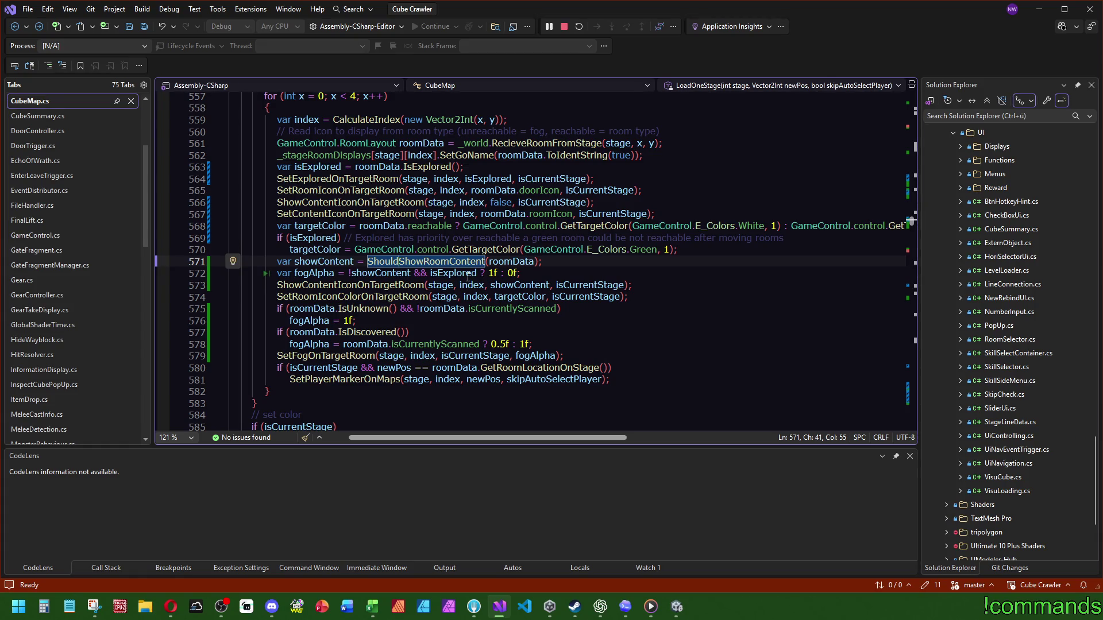
double_click(324, 272)
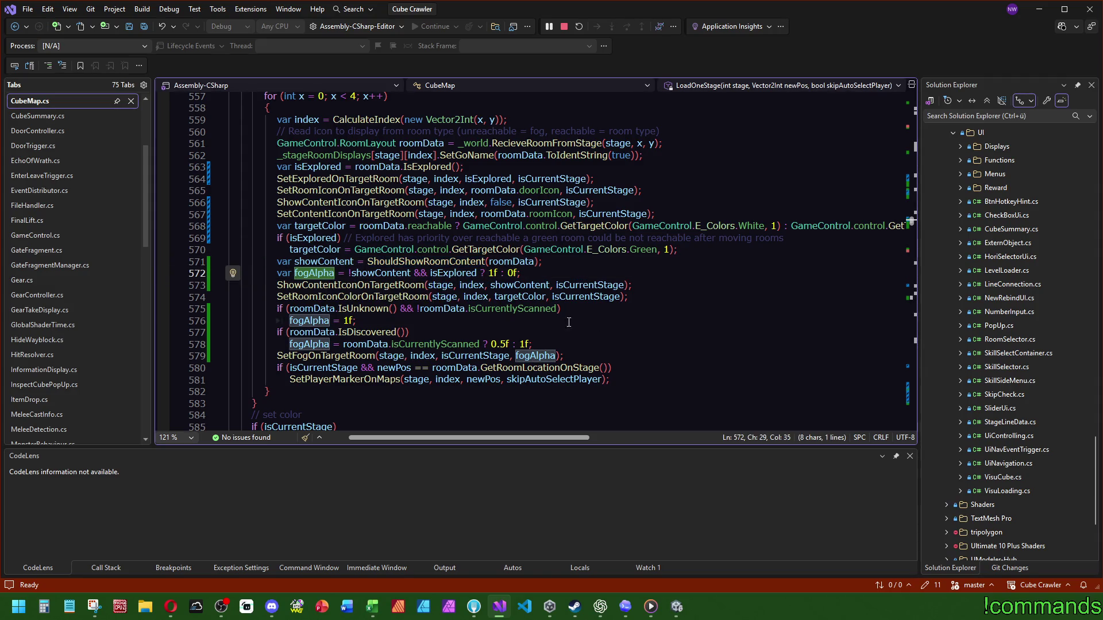
Step: Stop the Unity play session and jump back to the ShouldShowRoomContent definition
click(678, 608)
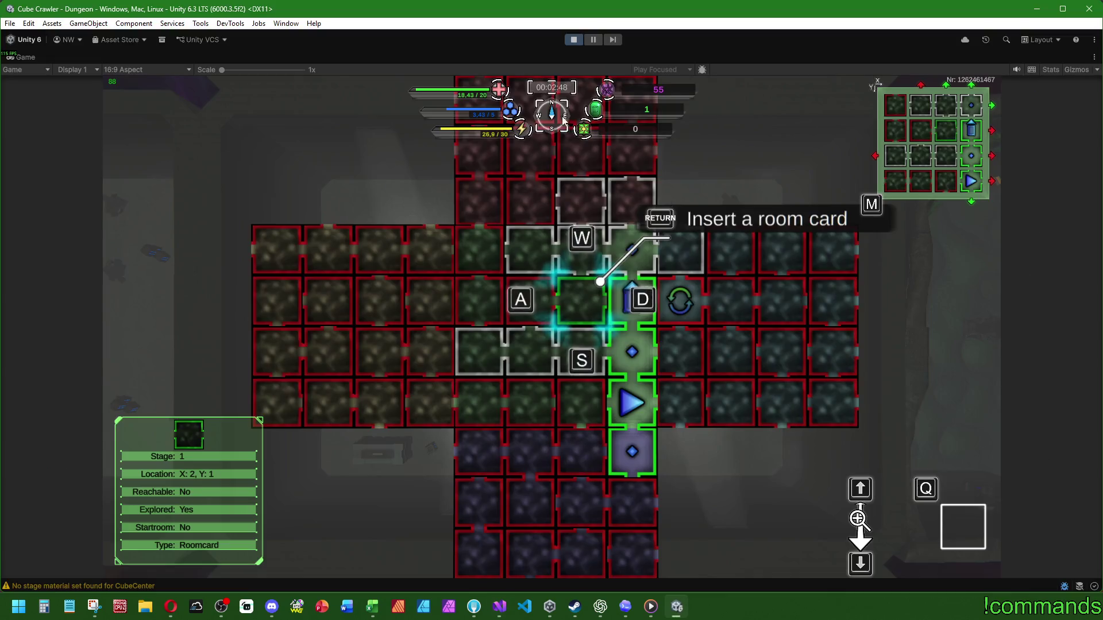
click(574, 41)
key(alt+Tab)
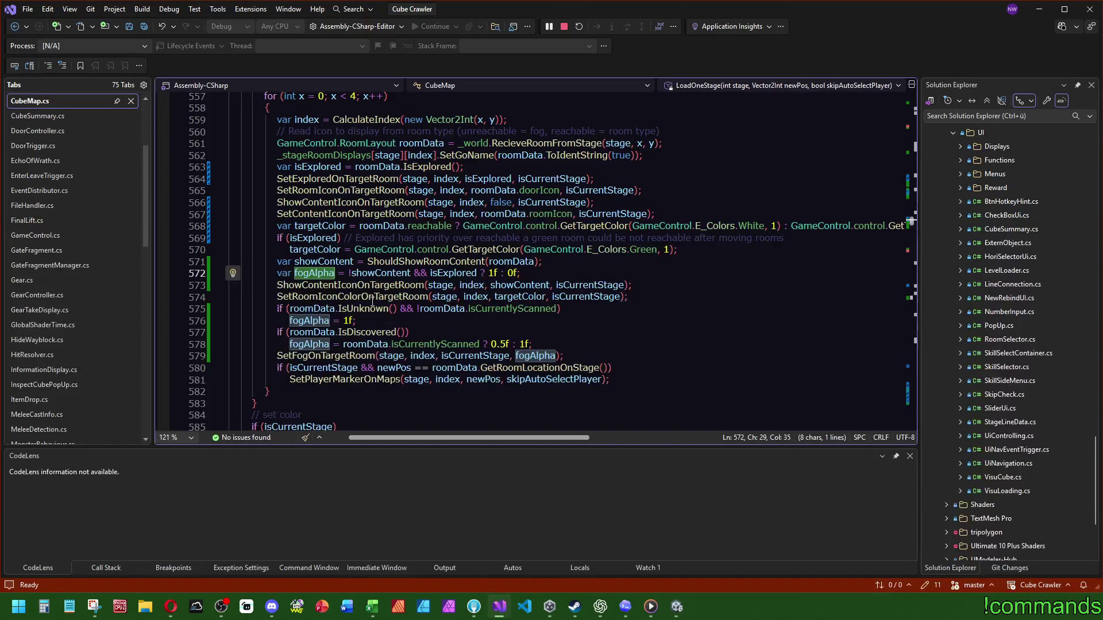
ctrl+click(391, 261)
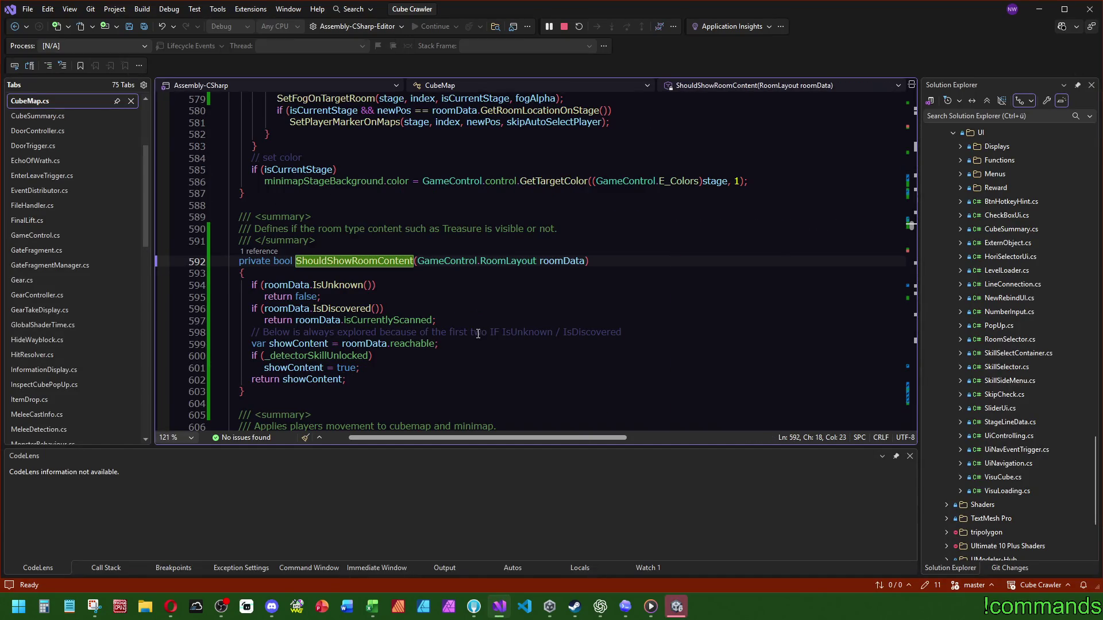
Step: Add an 'if (roomData.isCurrentlyScanned)' check after line 599
click(485, 356)
click(477, 343)
key(Return)
text(if ()
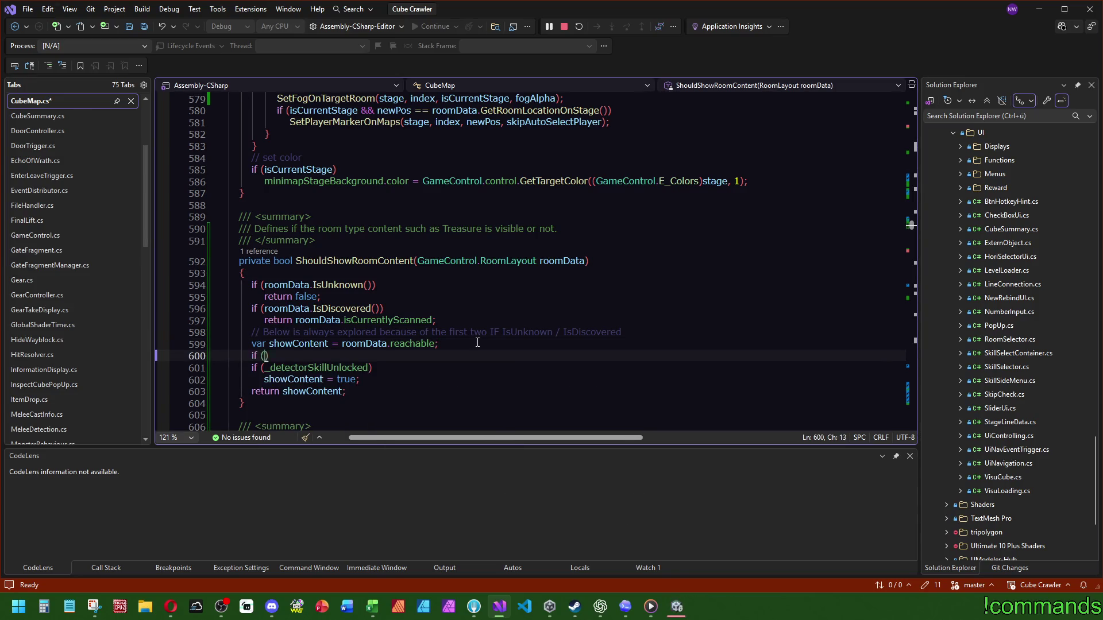
text(sca)
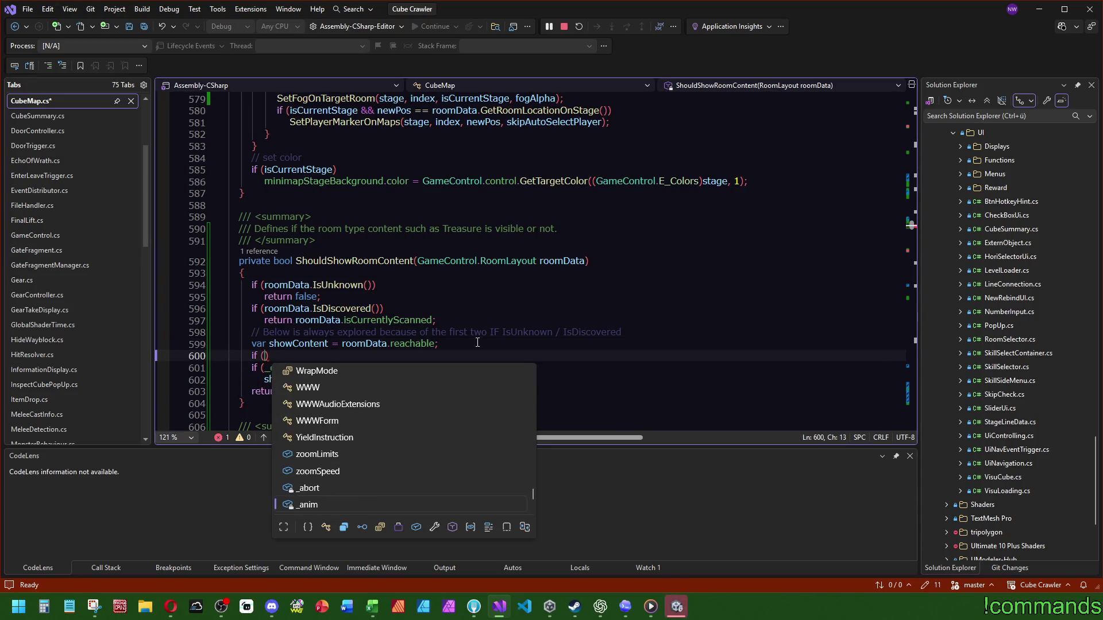
key(BackSpace)
key(BackSpace)
key(BackSpace)
text(roomData.)
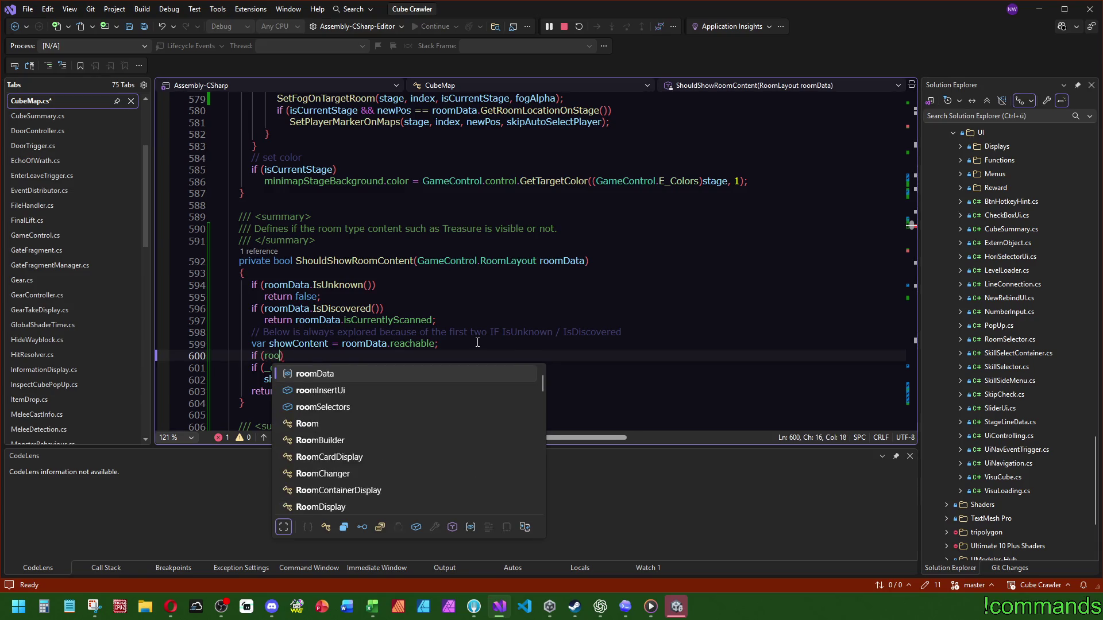
text(isc)
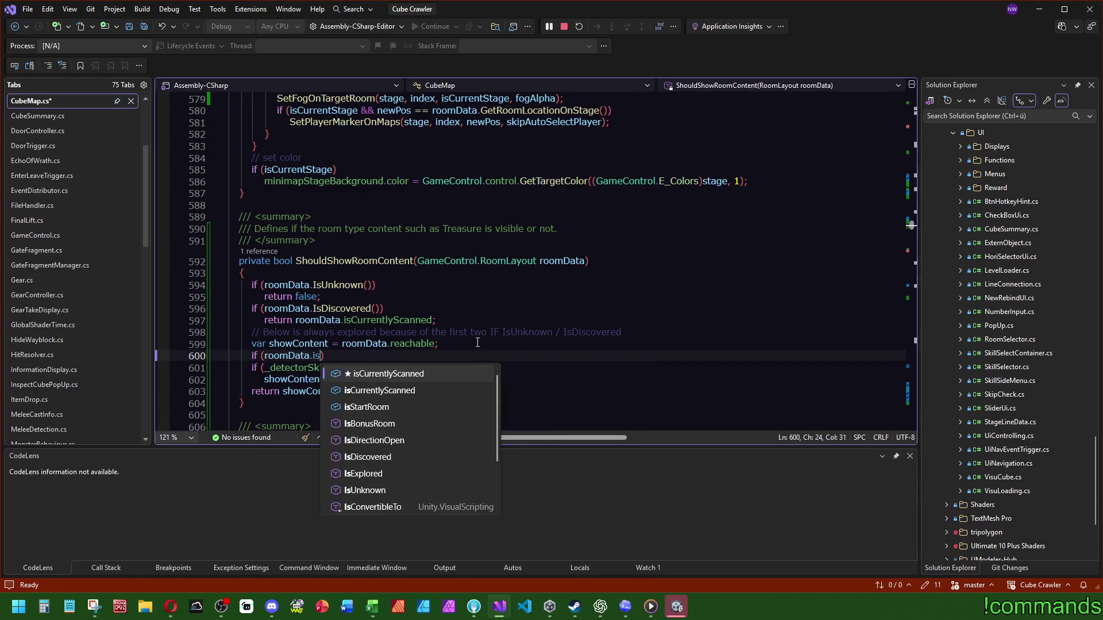
key(Tab)
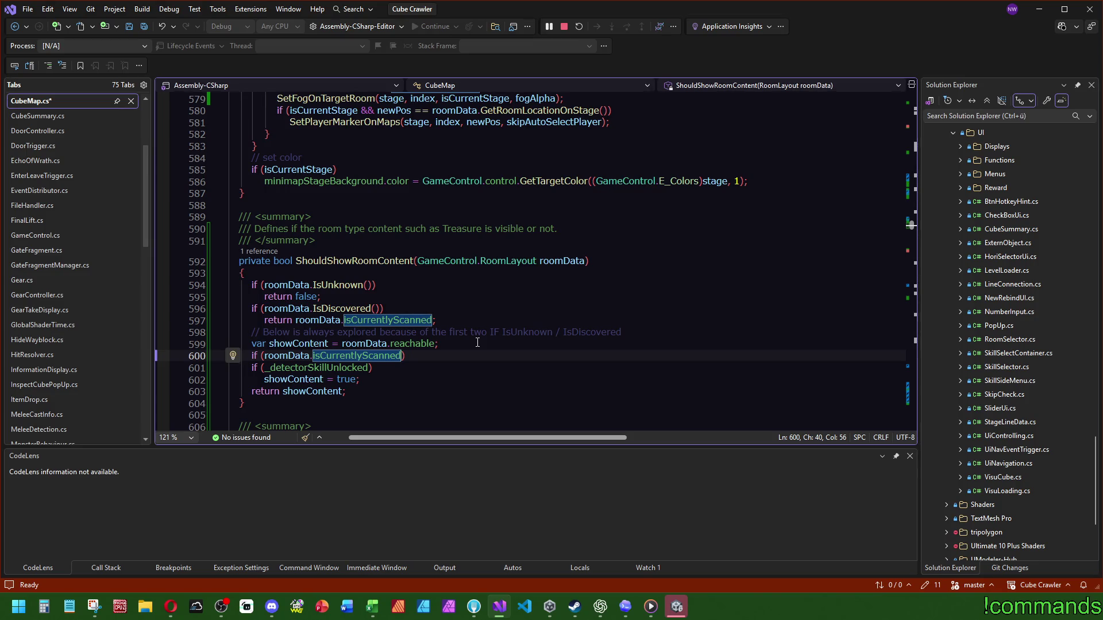
key(Right)
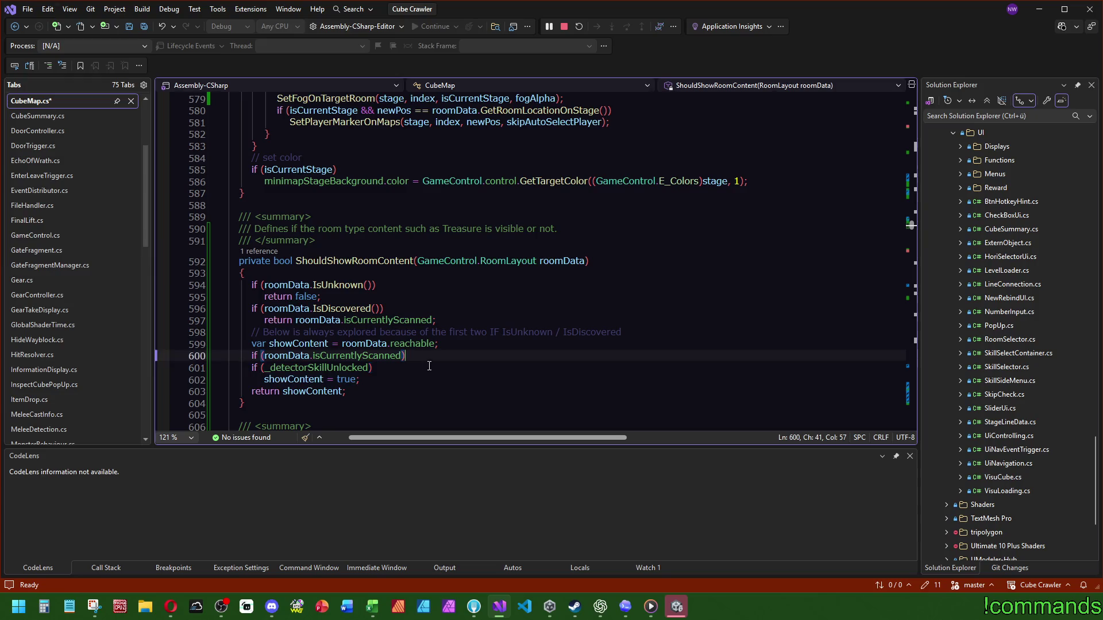
Step: Add 'showContent = true;' under the scanned check and save CubeMap.cs
key(Return)
text(showContent = true;)
key(Up)
key(Up)
key(Up)
key(End)
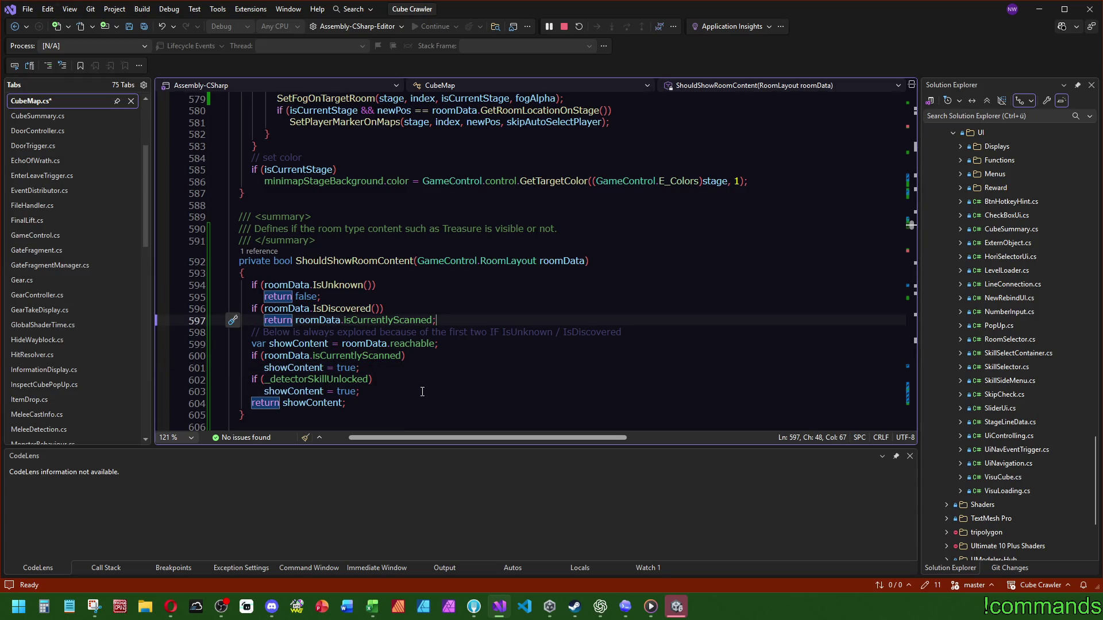
key(Up)
key(Up)
key(Up)
key(ctrl+s)
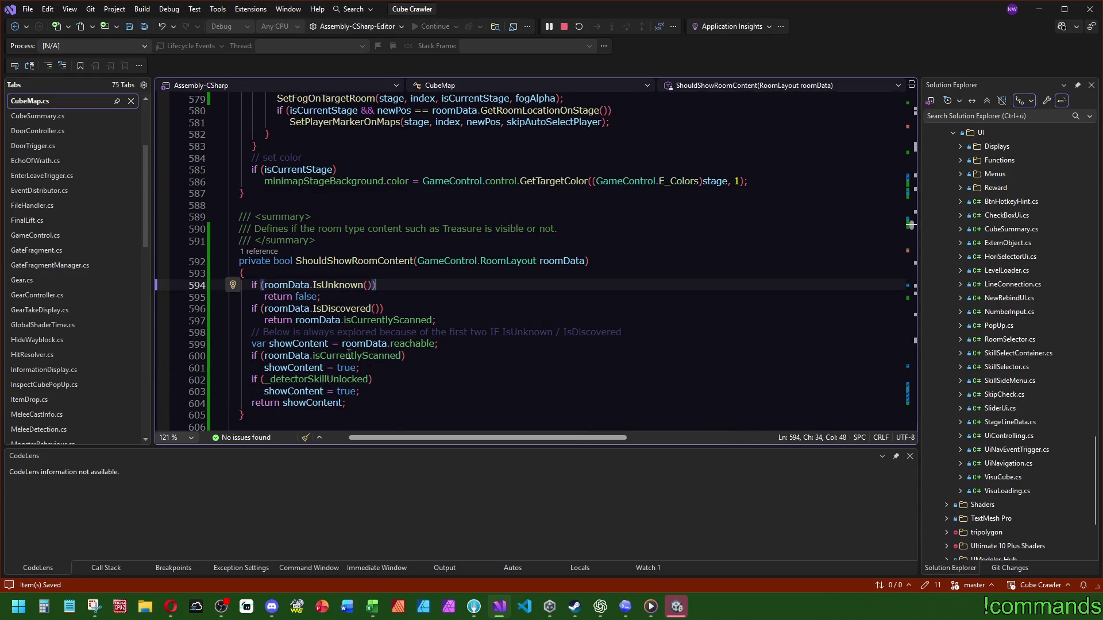
key(Down)
key(Down)
key(Down)
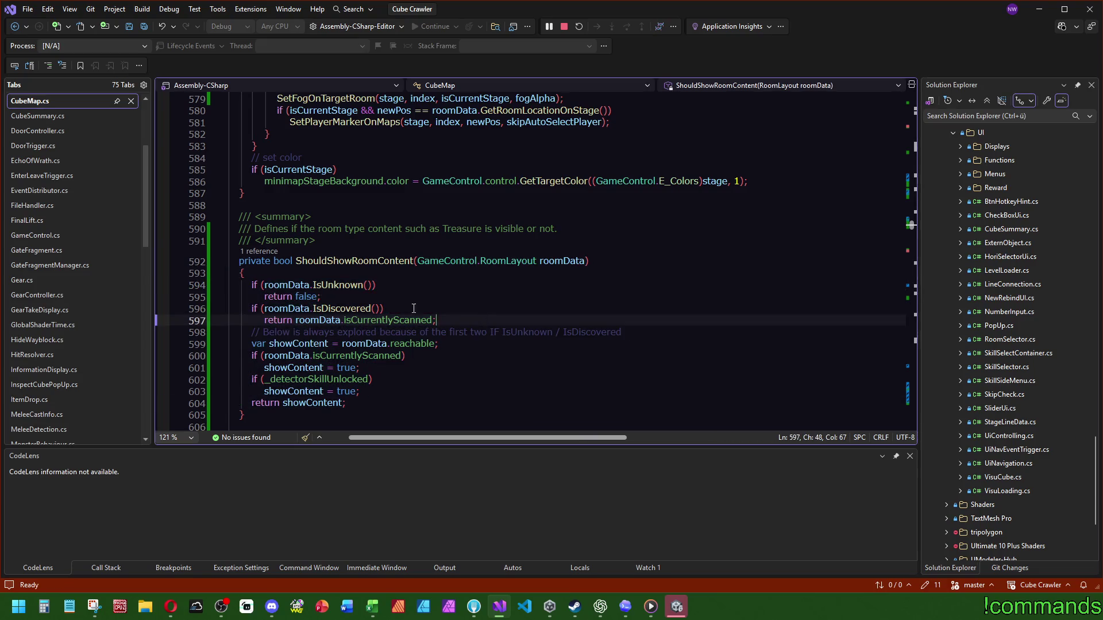
key(ctrl+s)
key(Down)
key(Down)
key(Down)
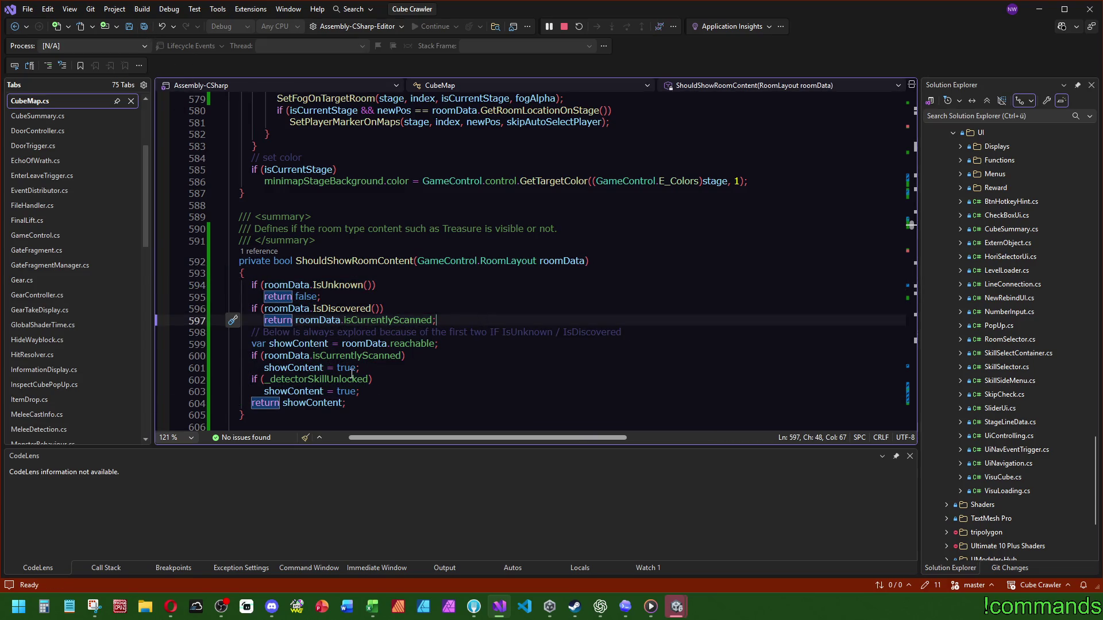
scroll(402, 287, up, 7)
double_click(318, 261)
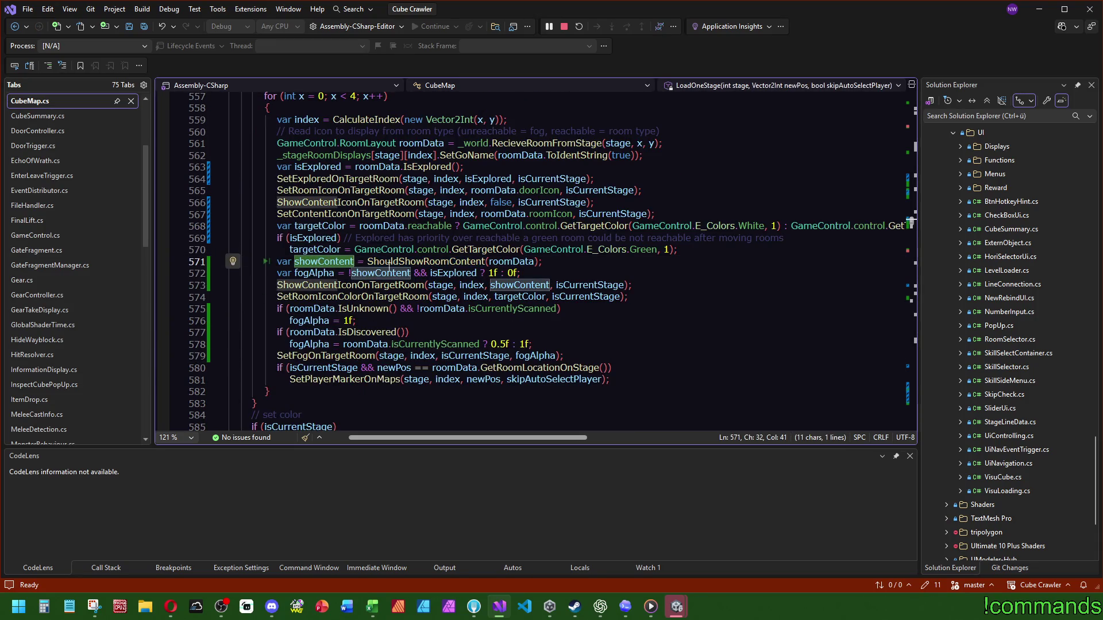
double_click(320, 274)
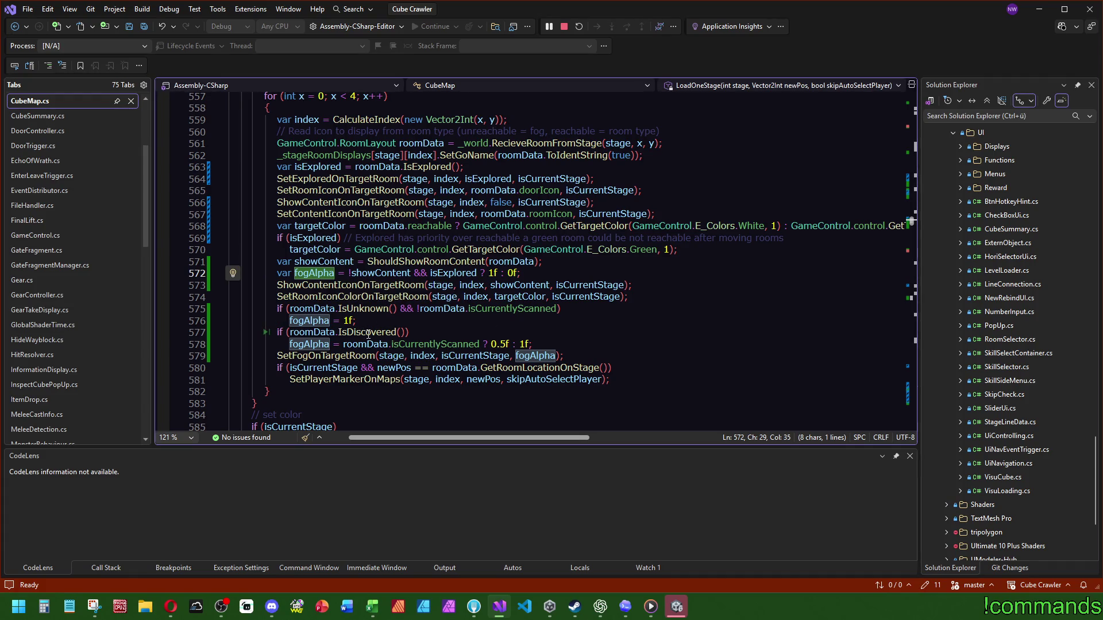
mouse_move(368, 334)
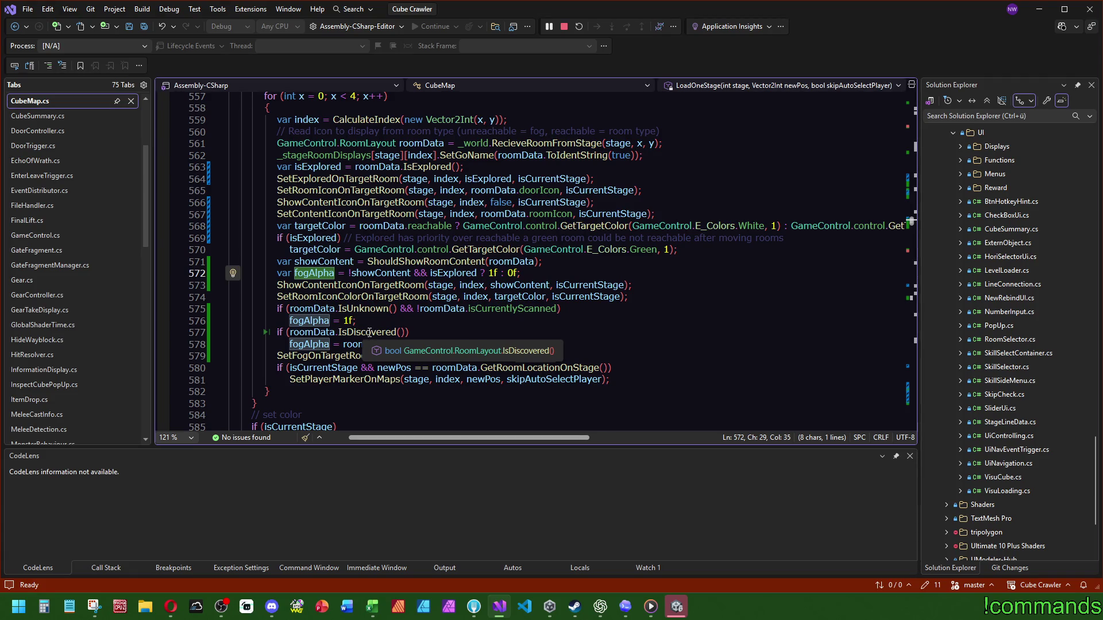
double_click(371, 333)
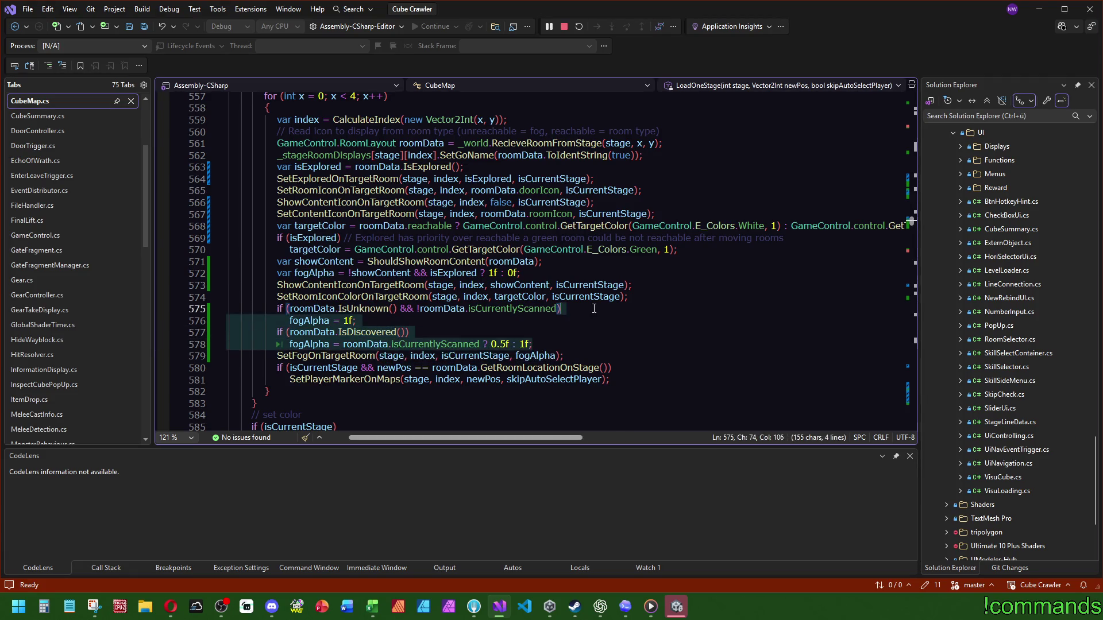
drag(520, 273, 509, 273)
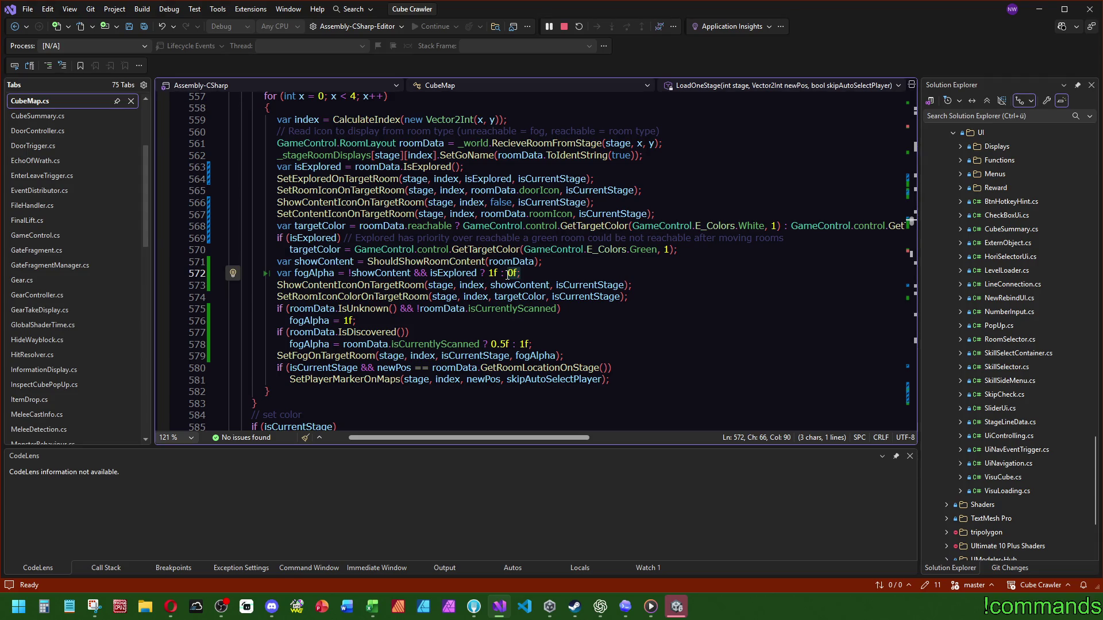
key(Escape)
click(518, 275)
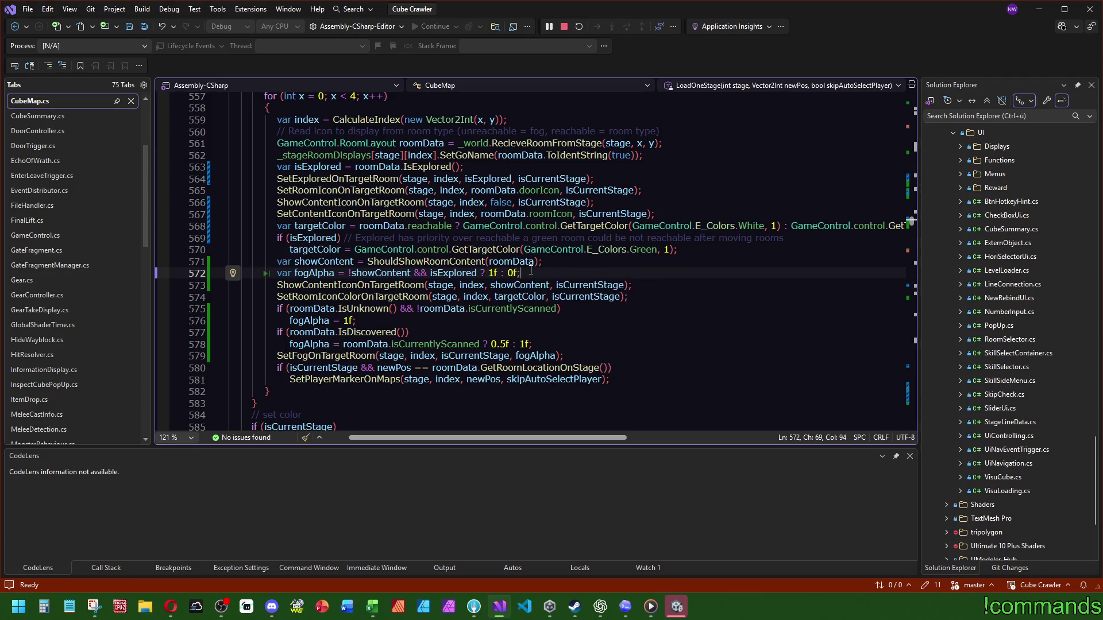
Step: Read the RoomVisibility rules screenshot, then go to ShouldShowRoomContent's definition from line 571
click(93, 606)
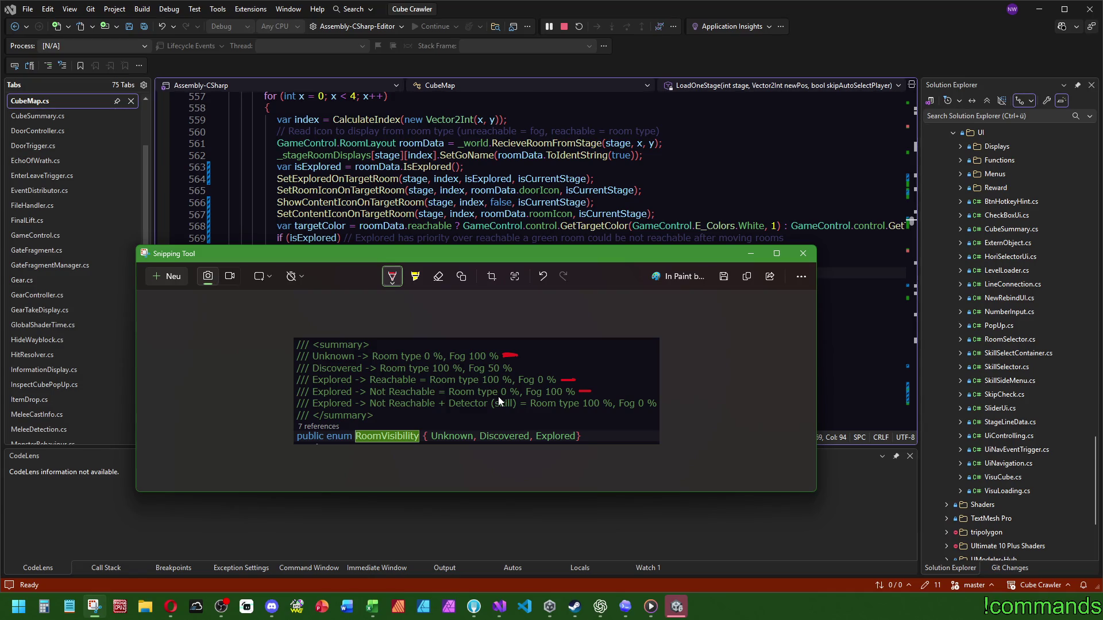
drag(576, 257, 569, 238)
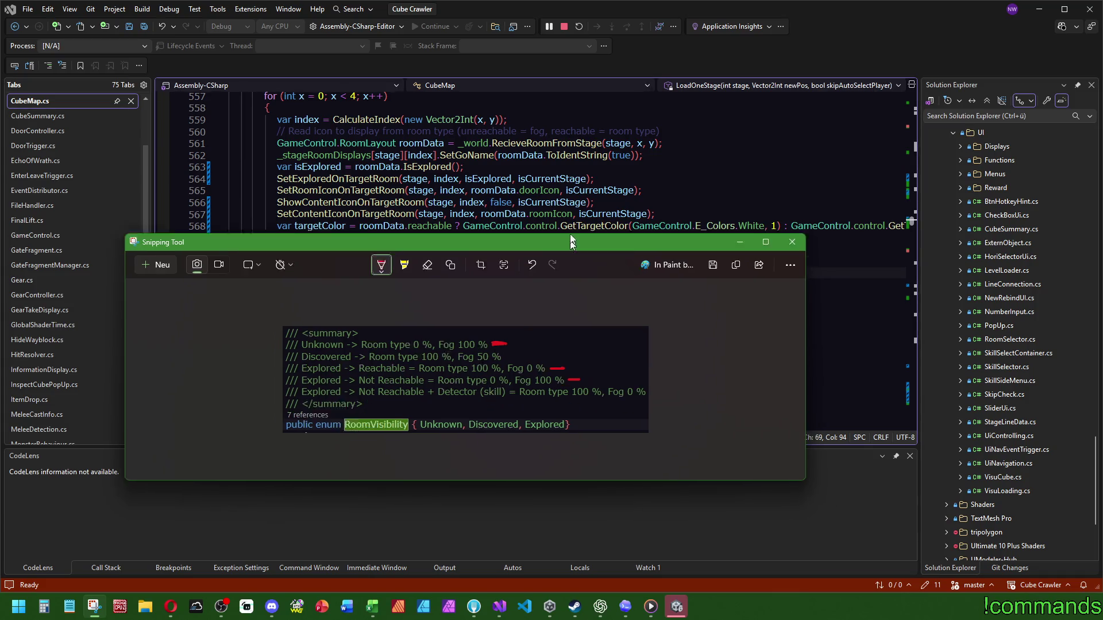
key(alt+Tab)
click(405, 261)
key(F12)
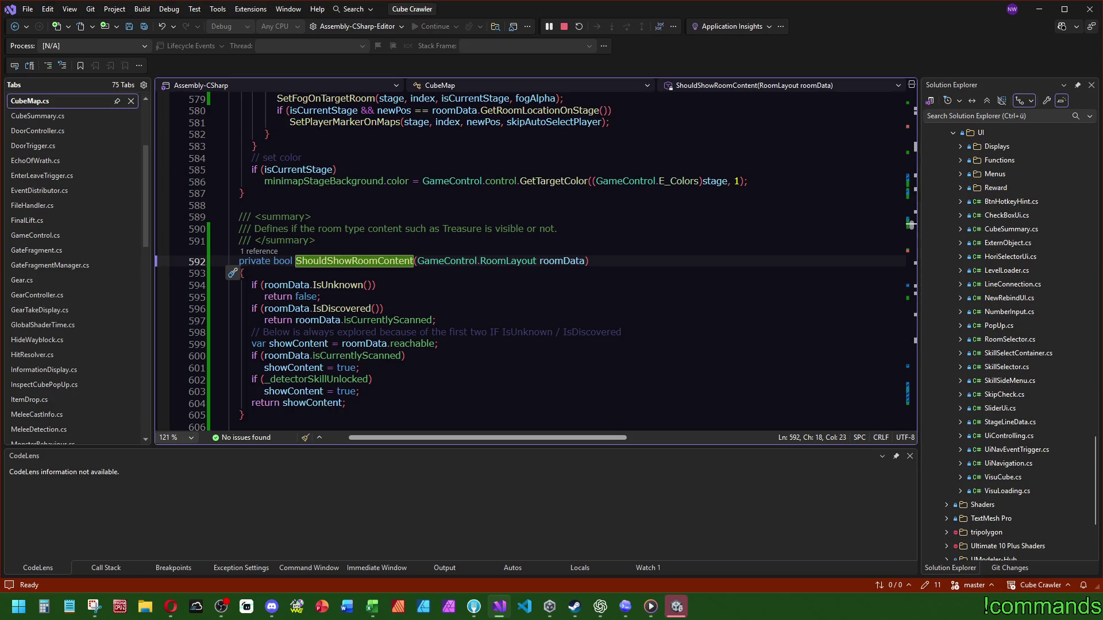
Step: Back on line 572, select fogAlpha and its '0f;' fallback, then bring Unity forward
key(ctrl+minus)
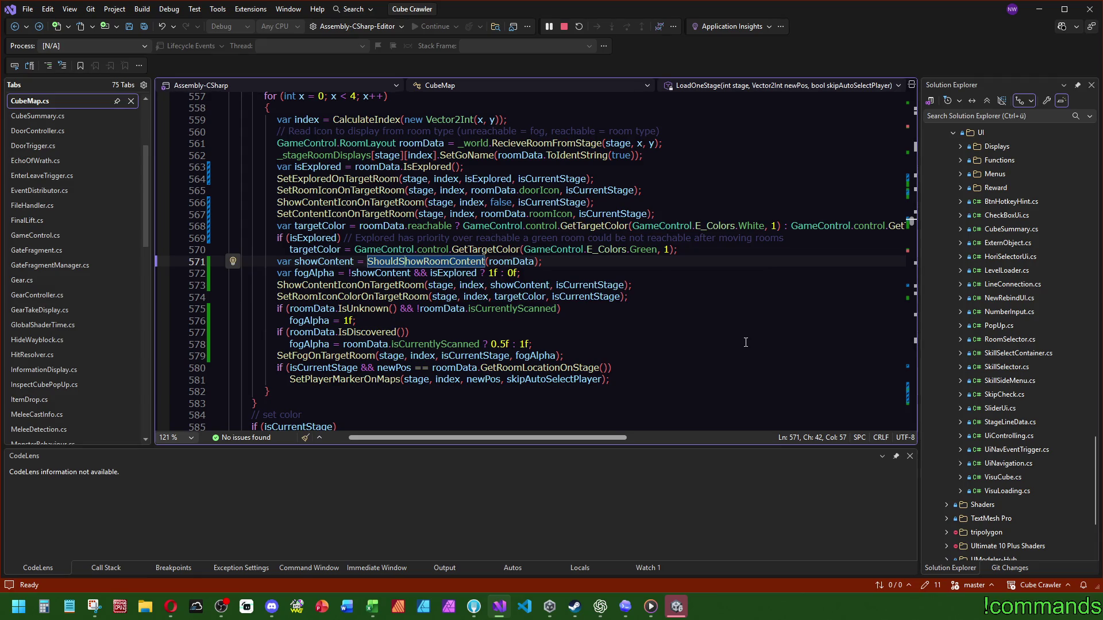
double_click(327, 274)
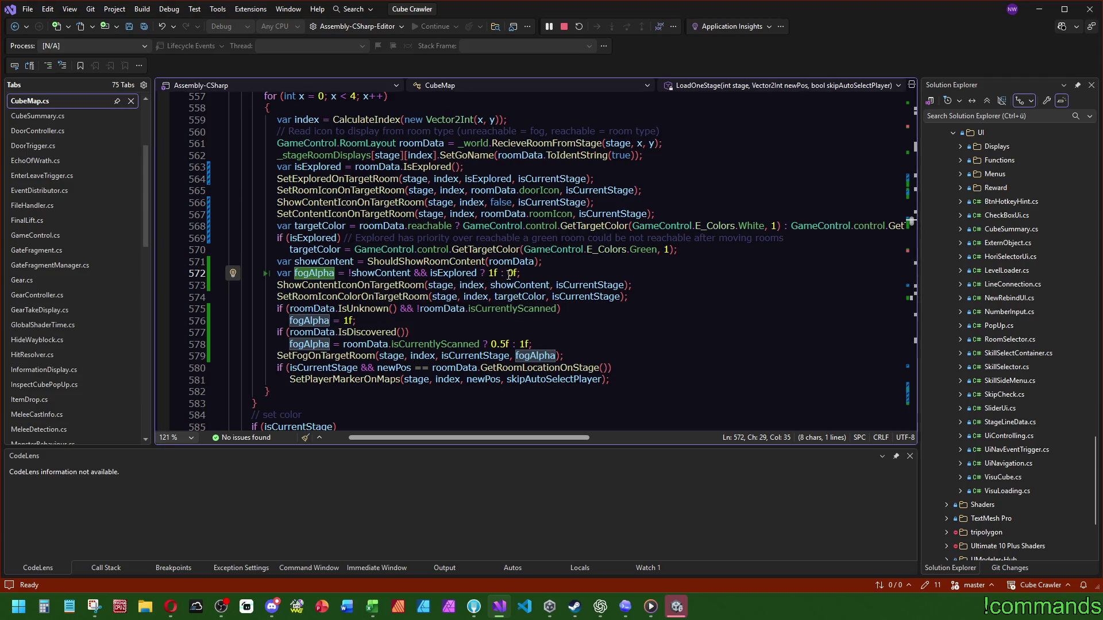
drag(508, 273, 563, 270)
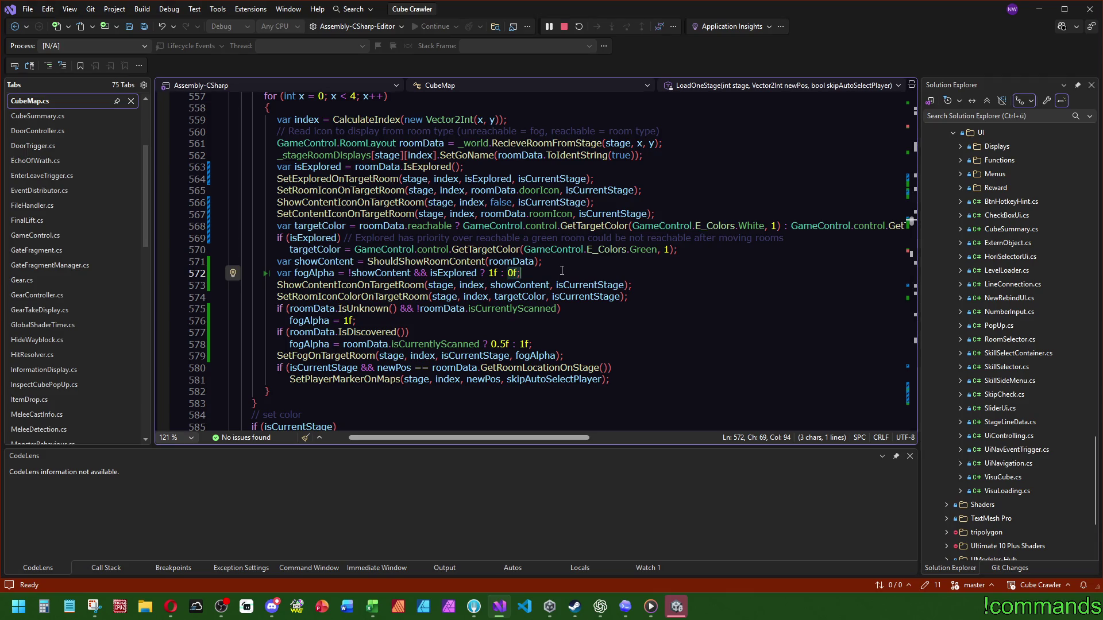
click(562, 270)
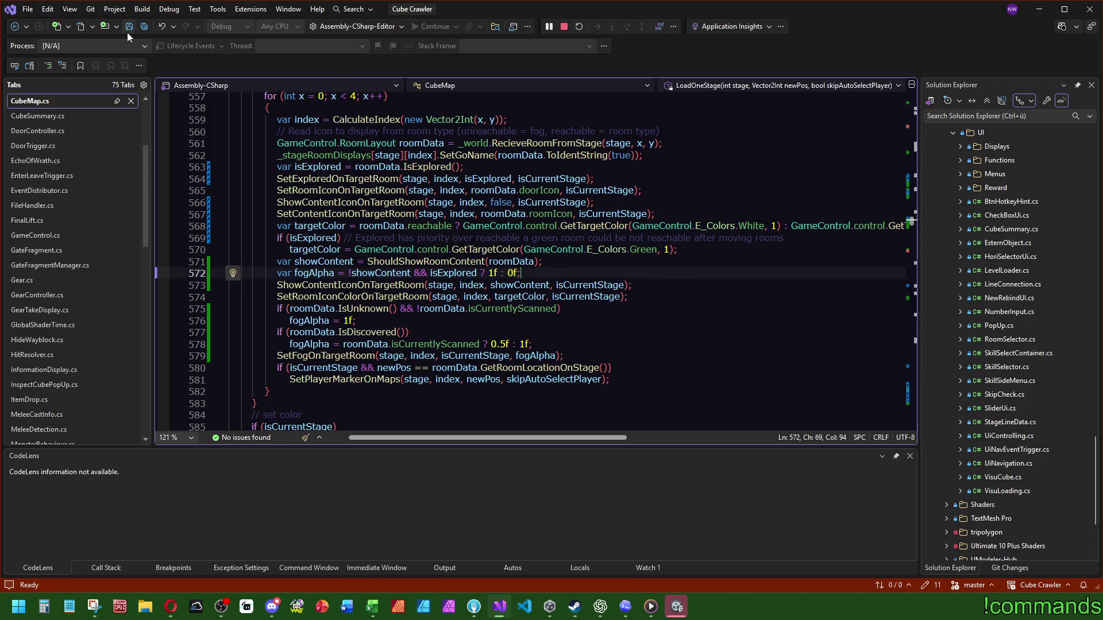
click(678, 609)
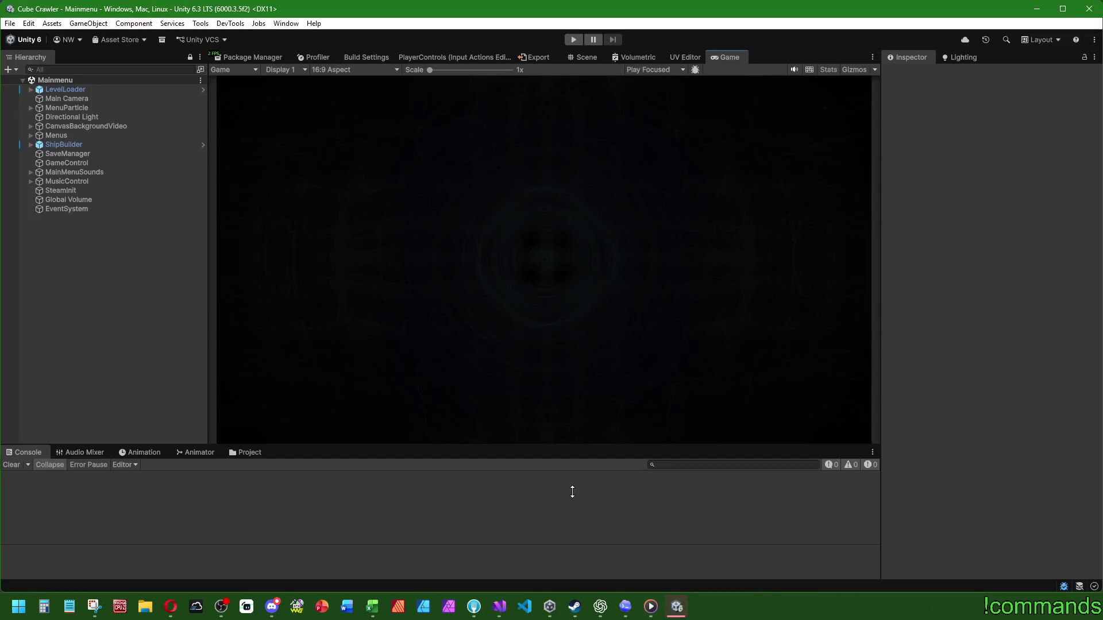
Step: Enter Play mode, start a new game, skip the intro and open the map with M
click(575, 39)
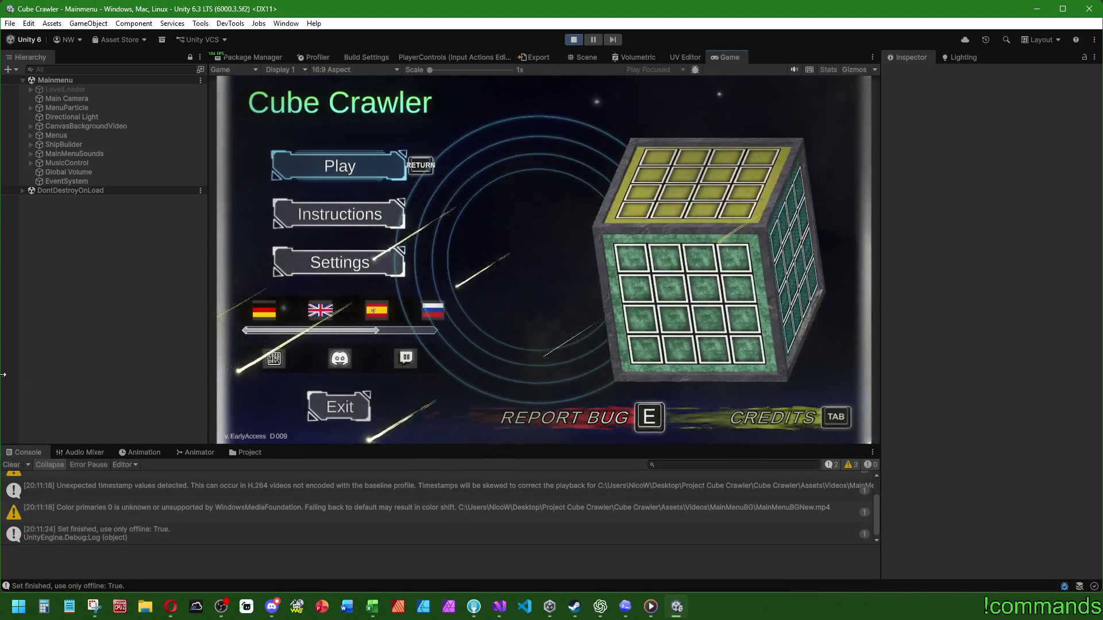
key(Return)
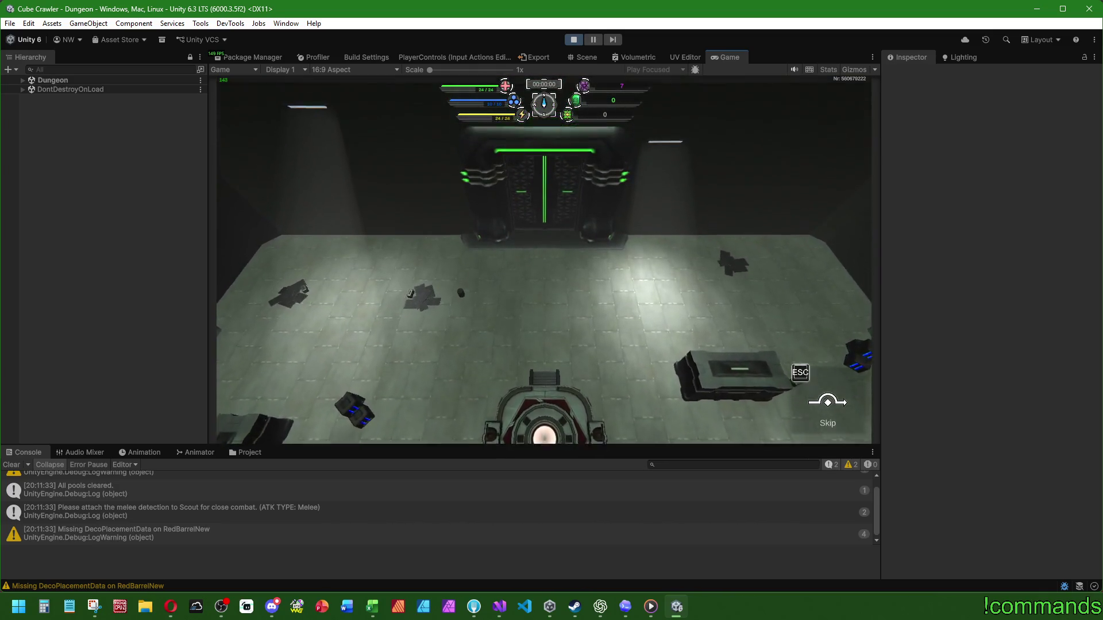
key(Escape)
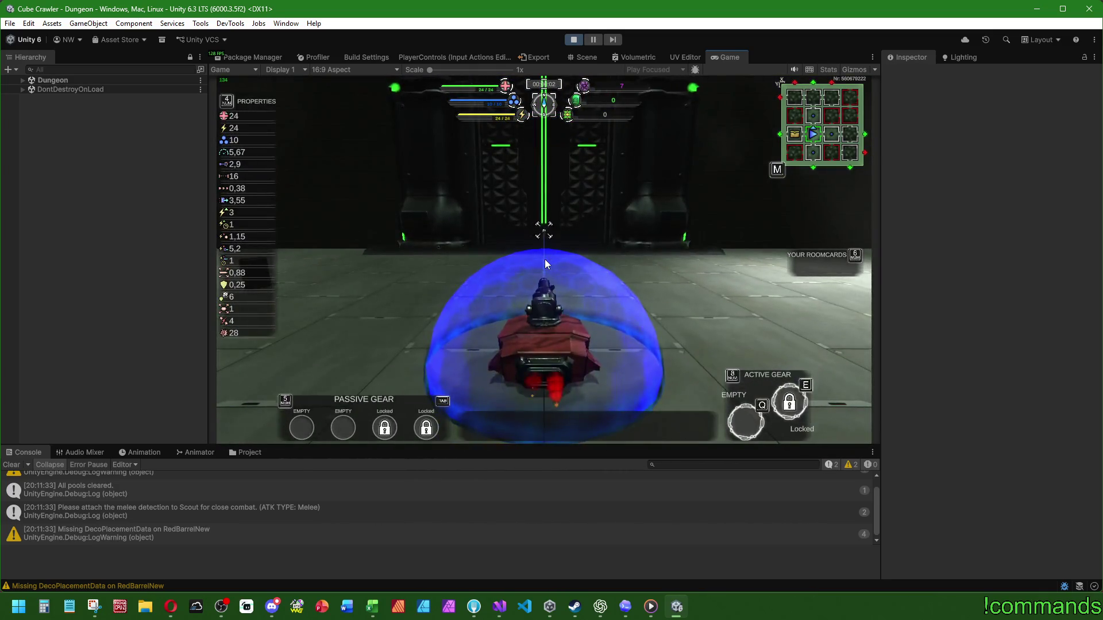
key(m)
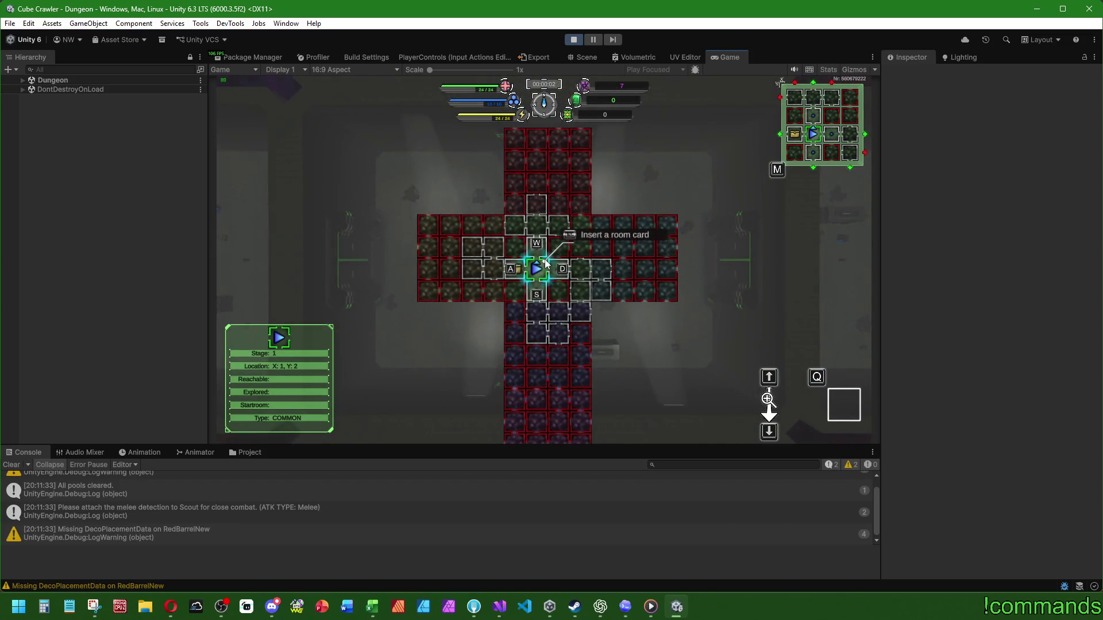
Step: Step the map selection right and back left across nearby rooms, then quick-travel to the chest room
scroll(546, 263, up, 3)
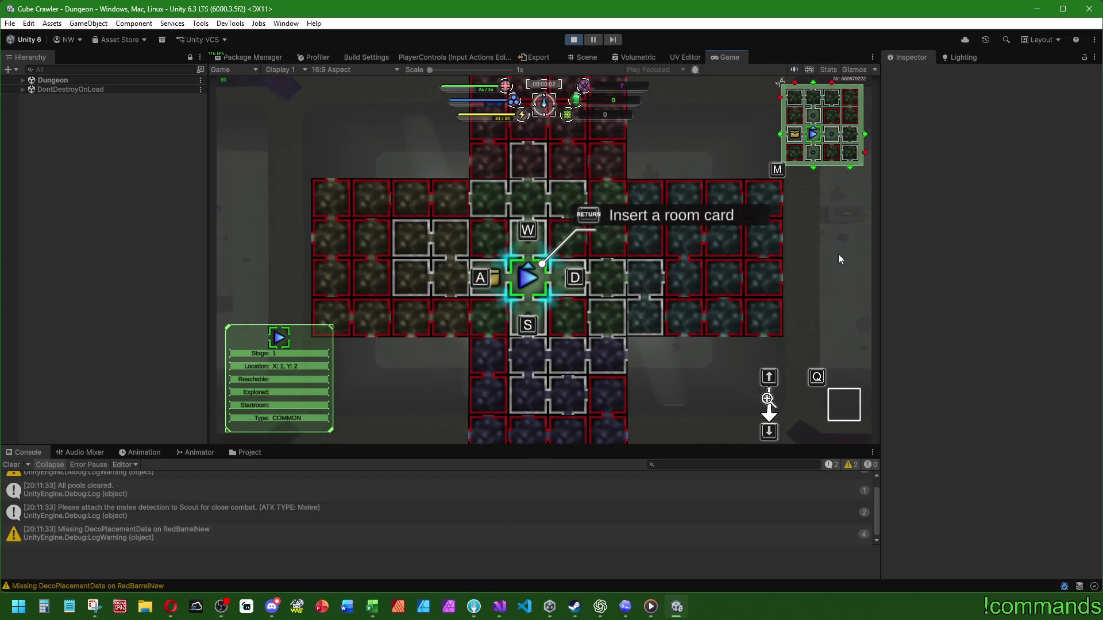
key(d)
key(d)
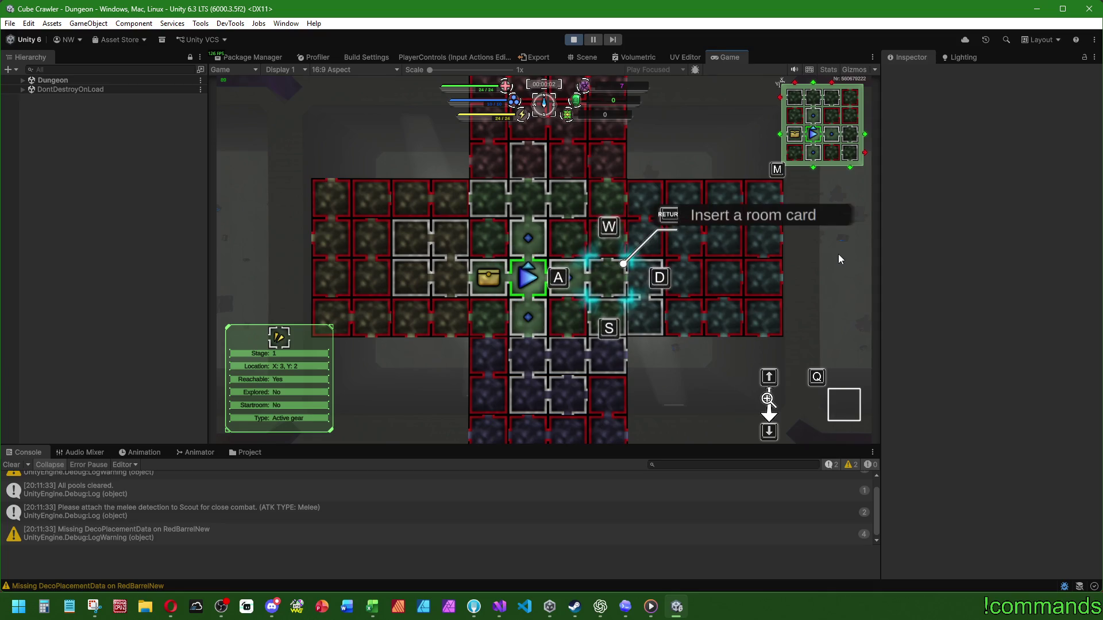
key(d)
key(a)
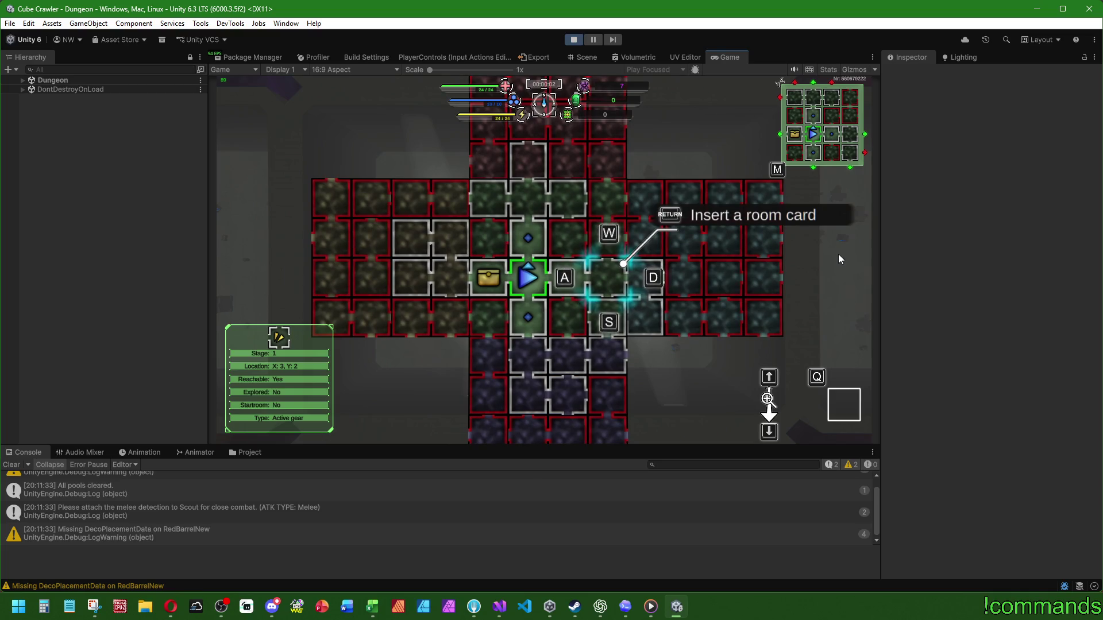
key(a)
key(a)
key(a)
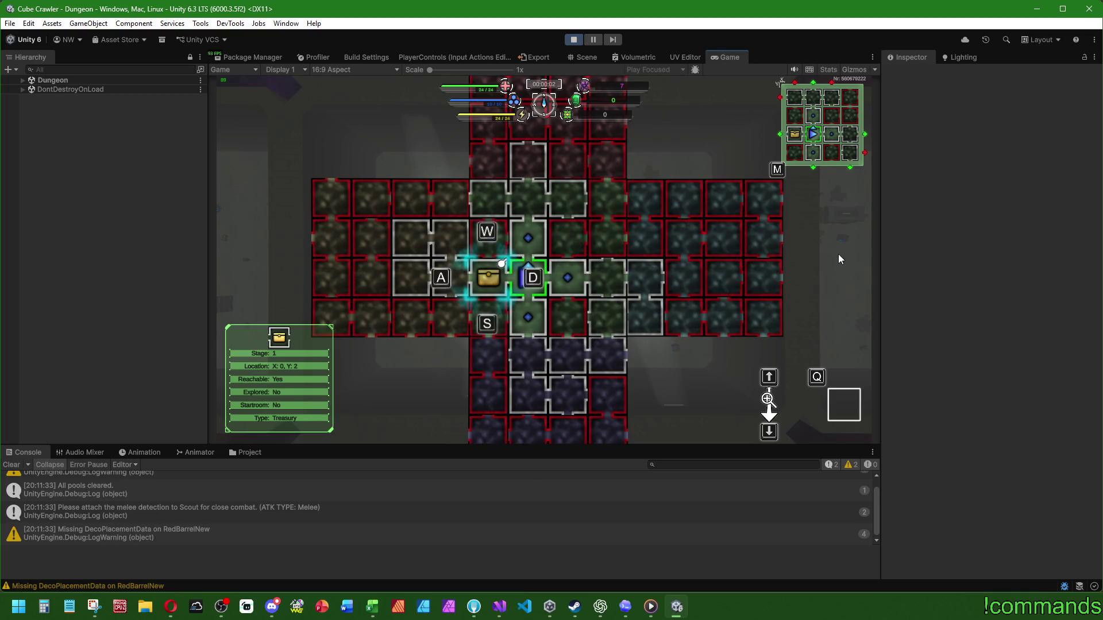
key(m)
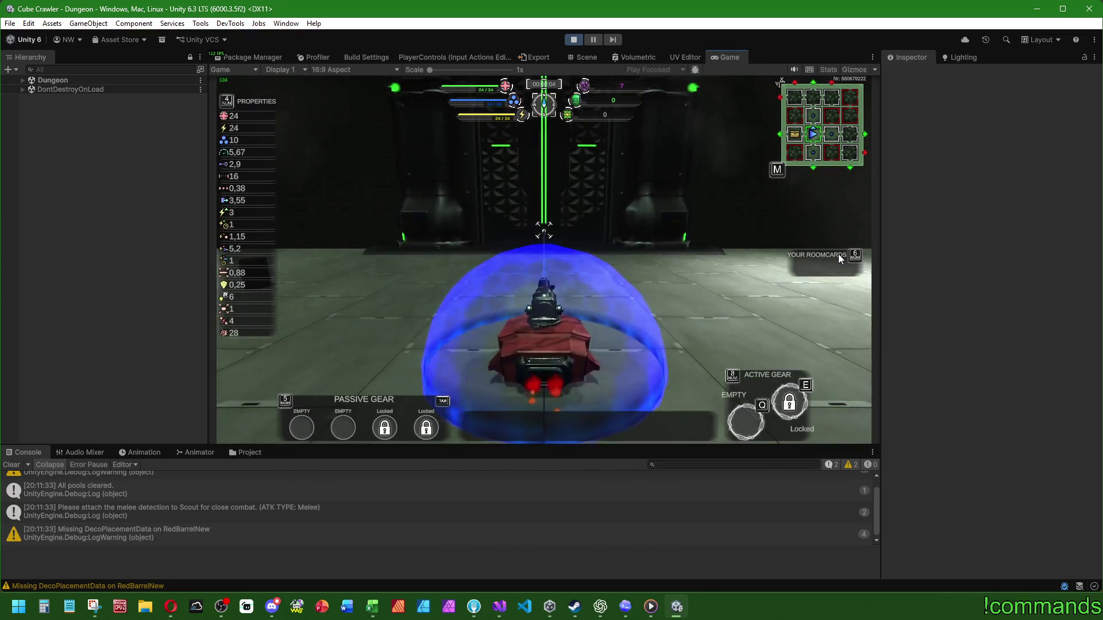
key(m)
key(m)
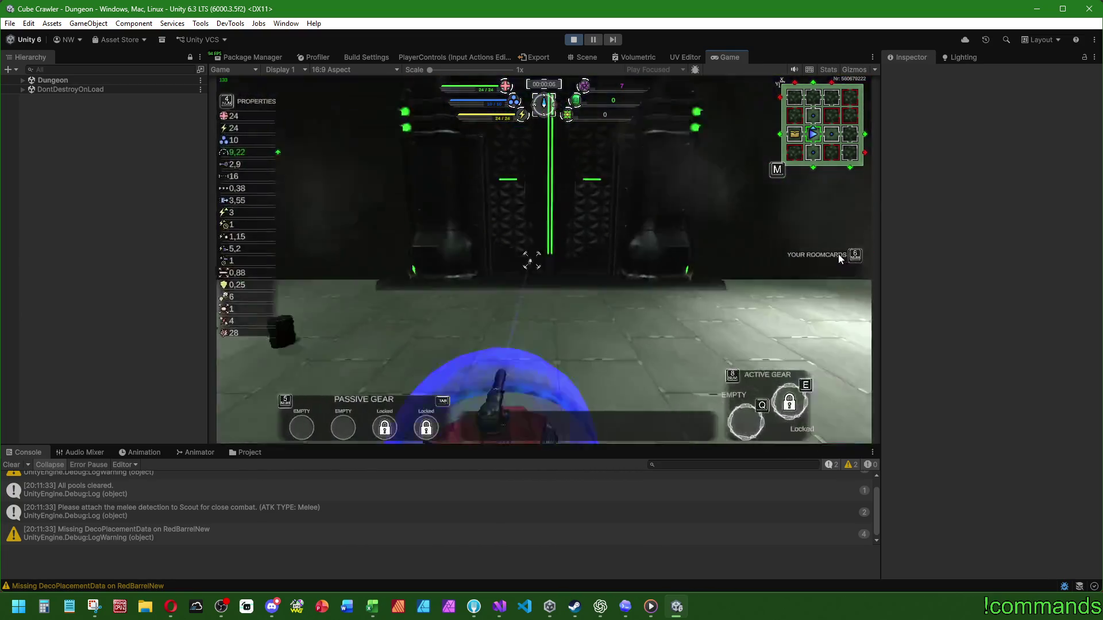
Step: Drive the tank across the room and through the green portal
key(w)
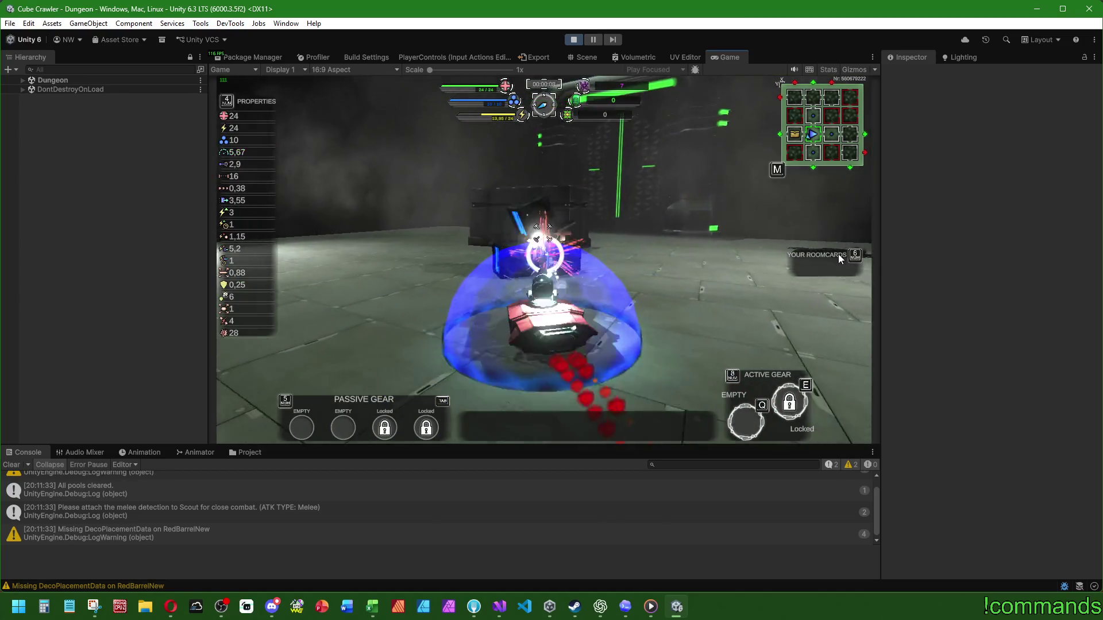
key(w)
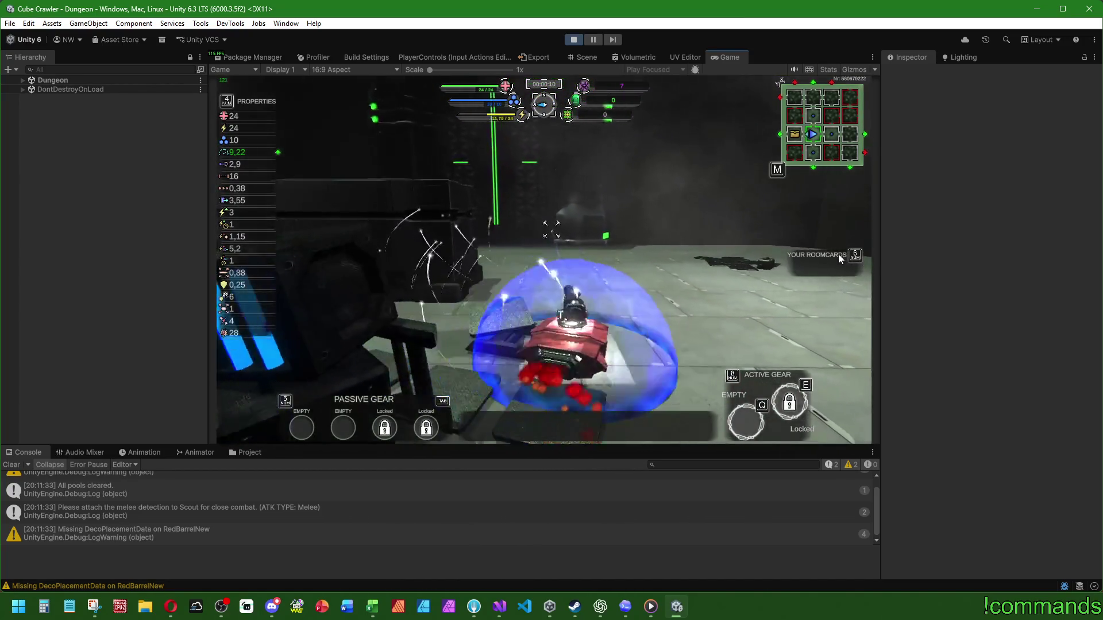
key(w)
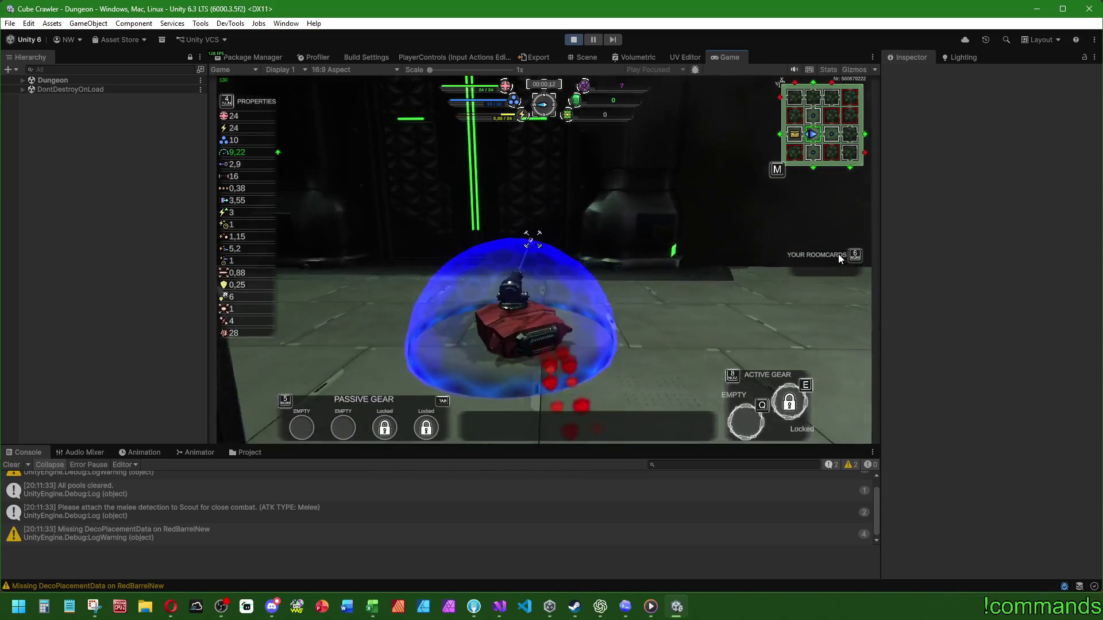
key(w)
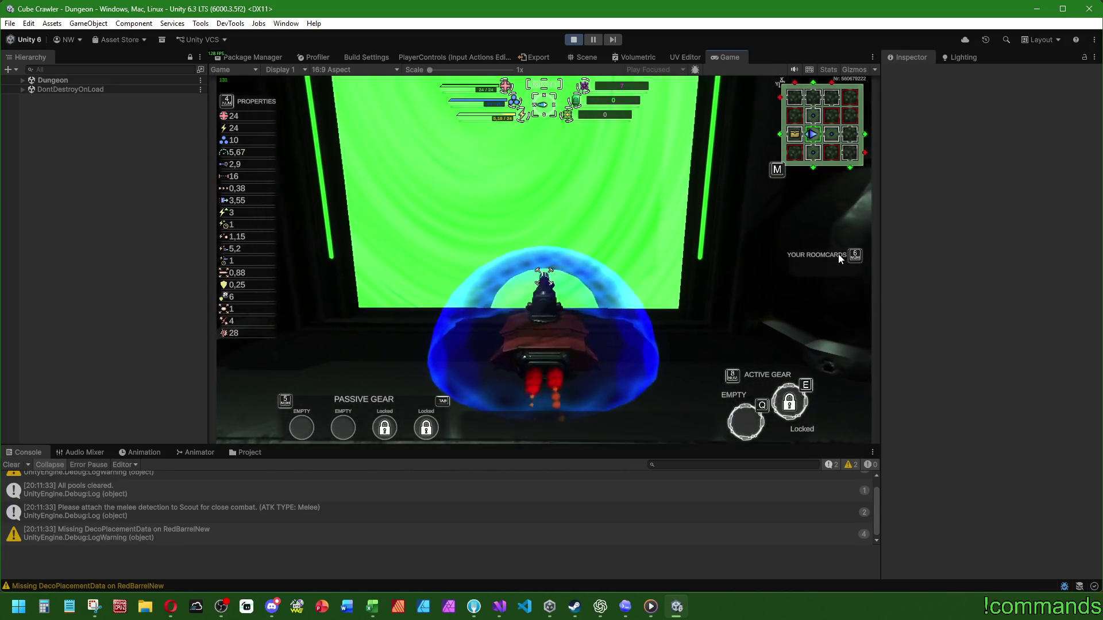
Step: Open the dungeon map, select the Treasury room, and zoom in and back out
key(m)
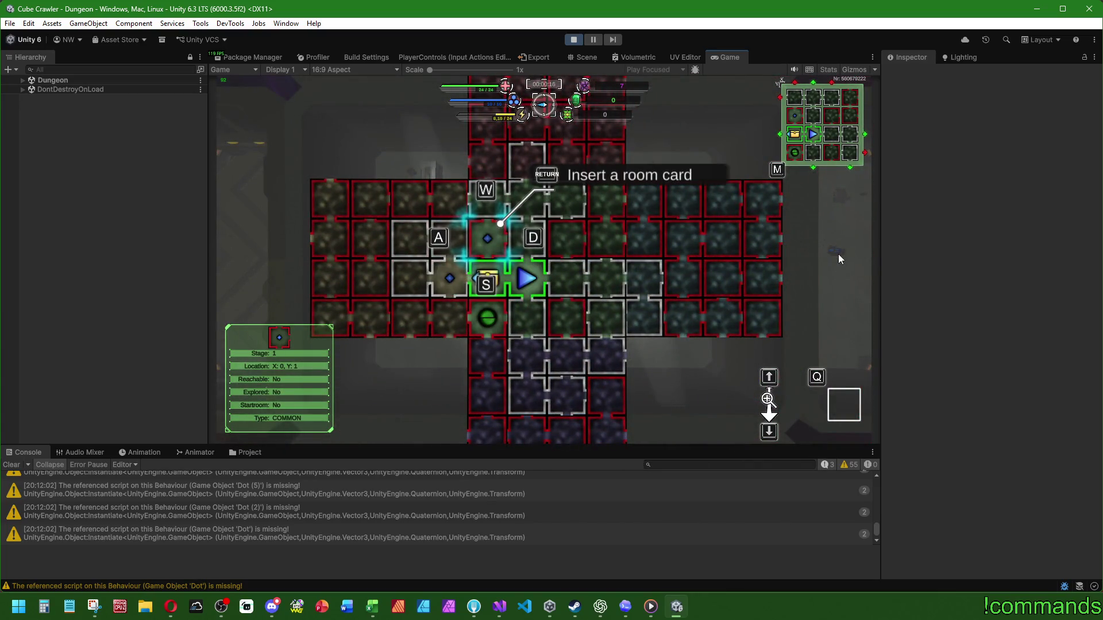
key(s)
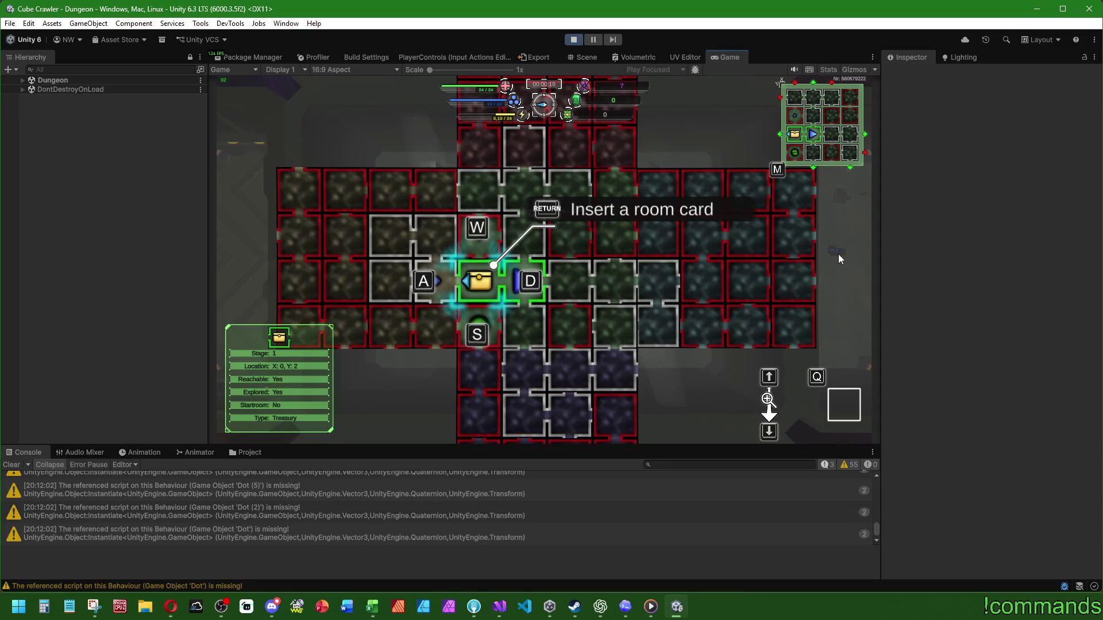
key(w)
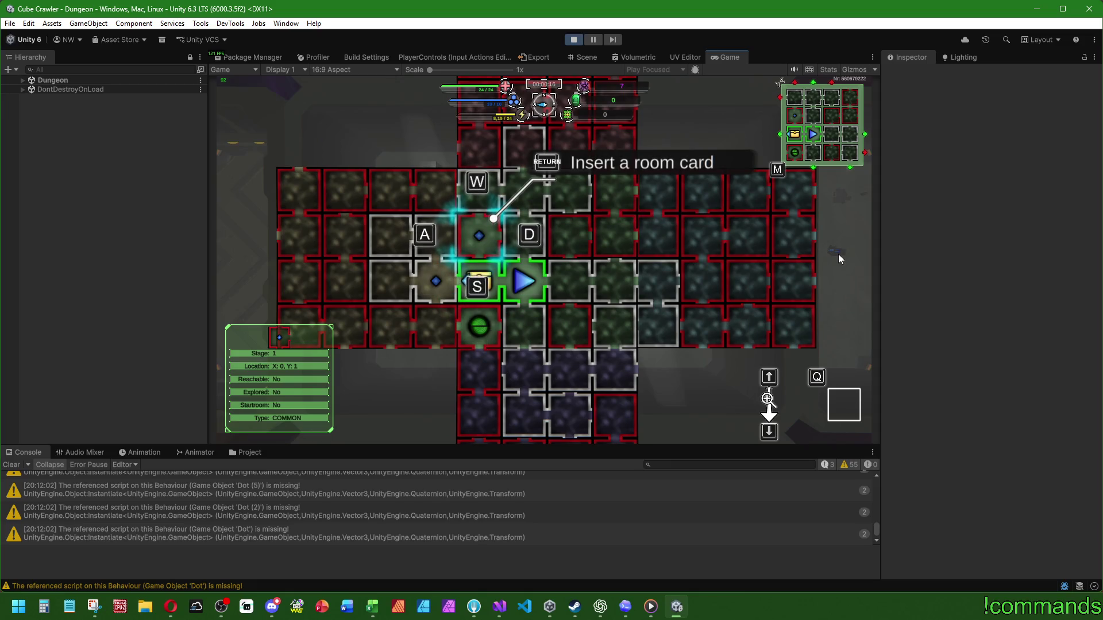
key(s)
key(Up)
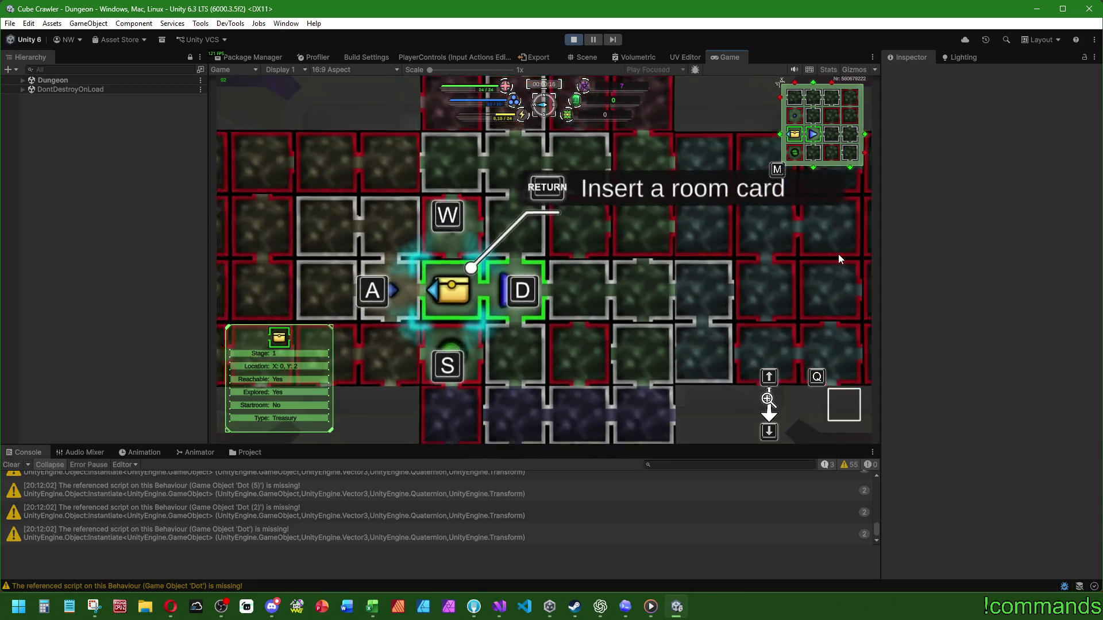
key(Down)
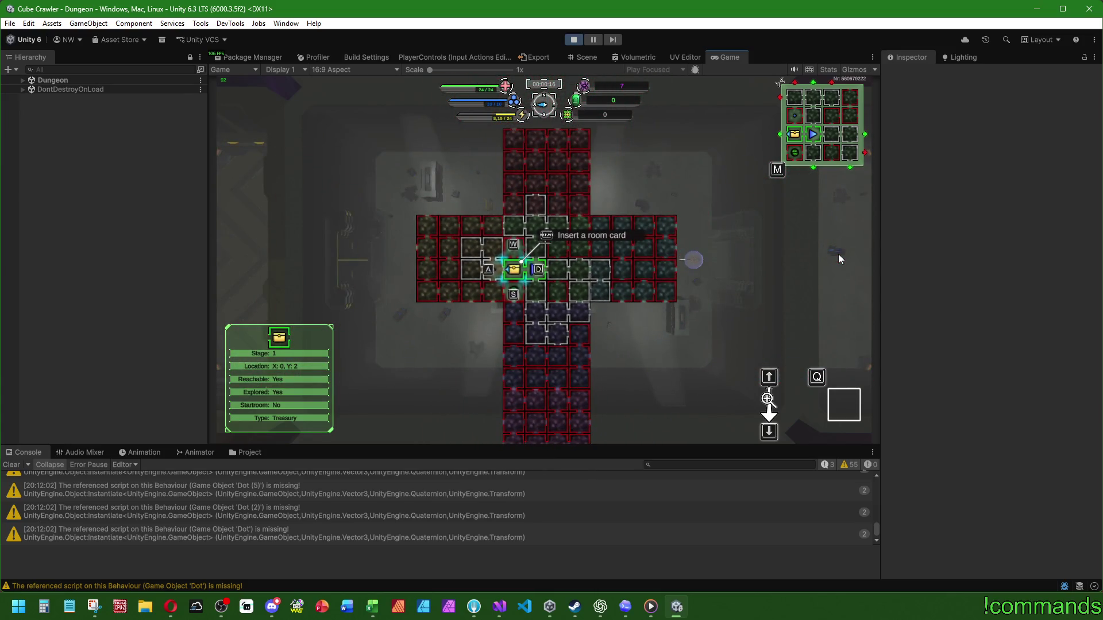
Step: Inspect the rooms left of the Treasury, X:3 Y:3 and X:3 Y:2, then close the map
key(a)
key(Up)
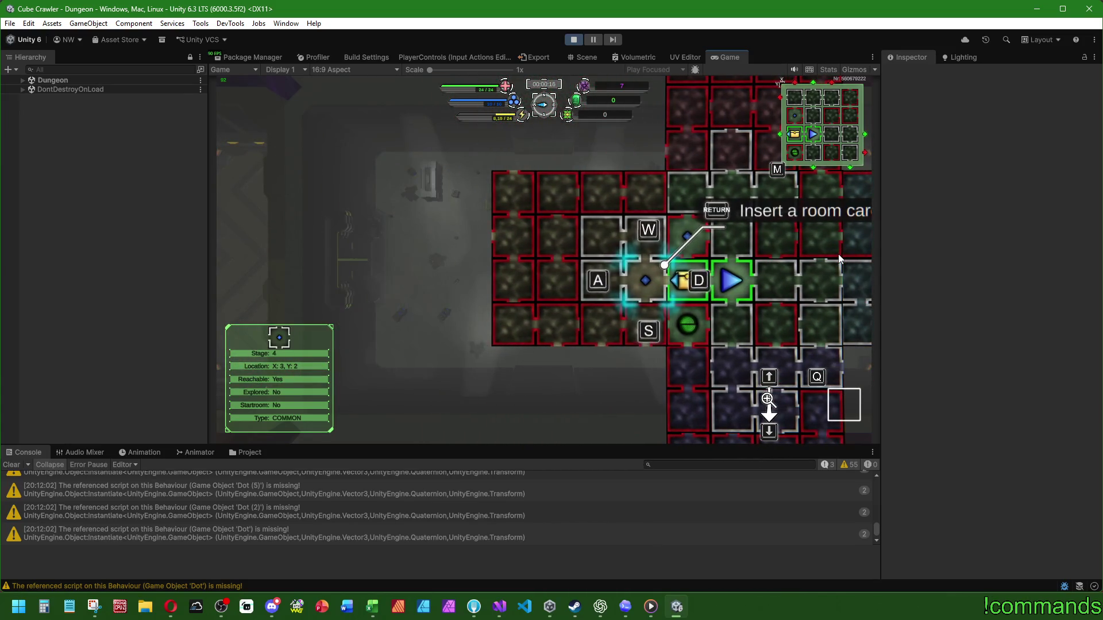
key(s)
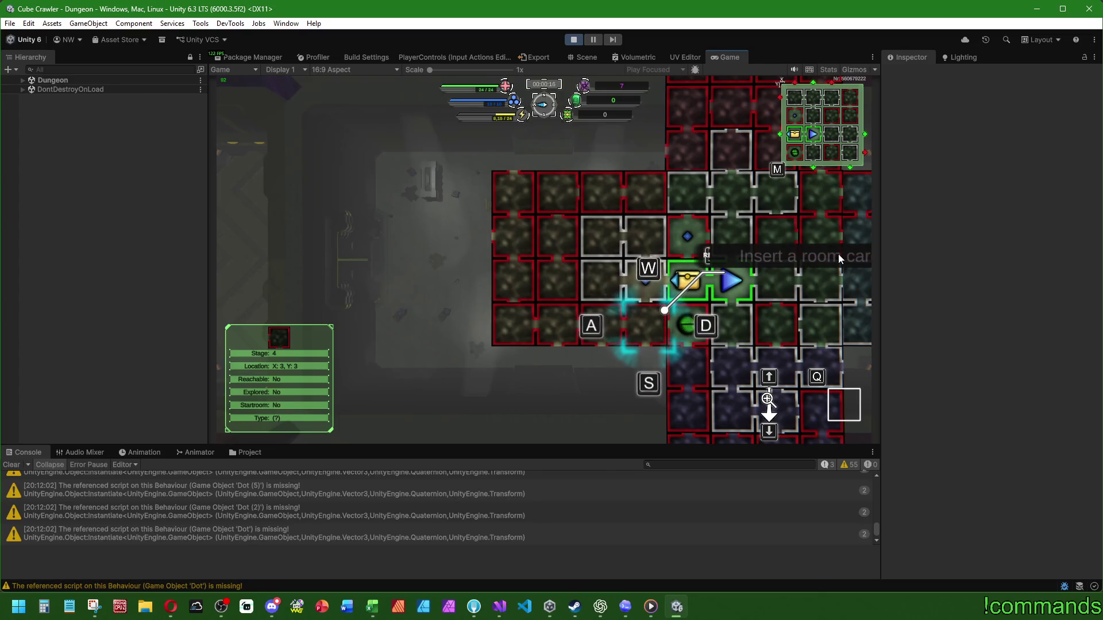
key(Down)
key(Up)
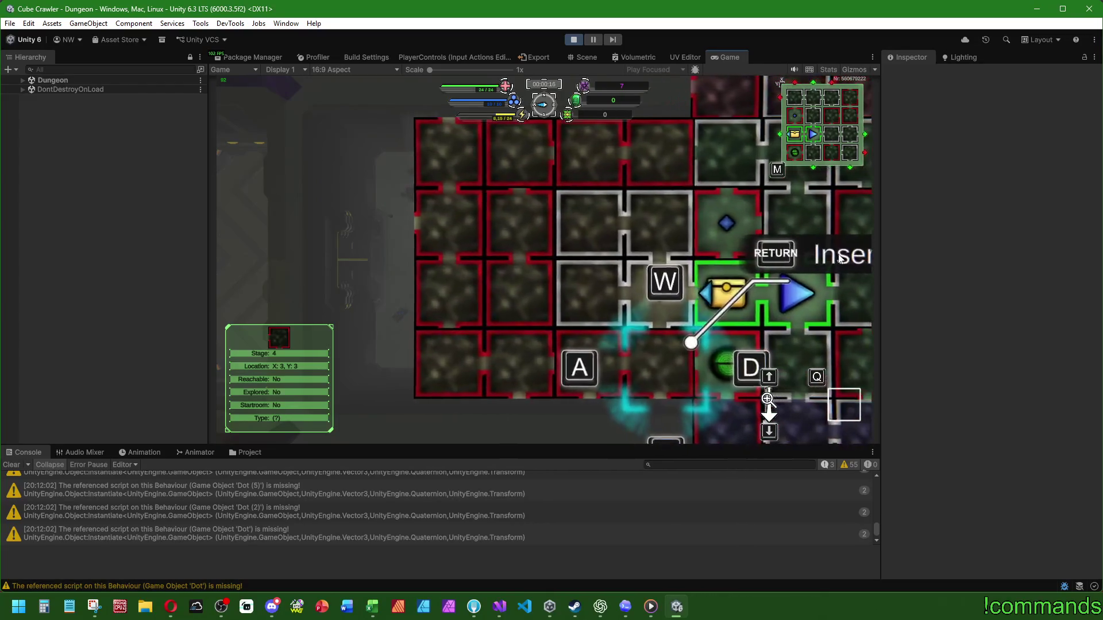
key(w)
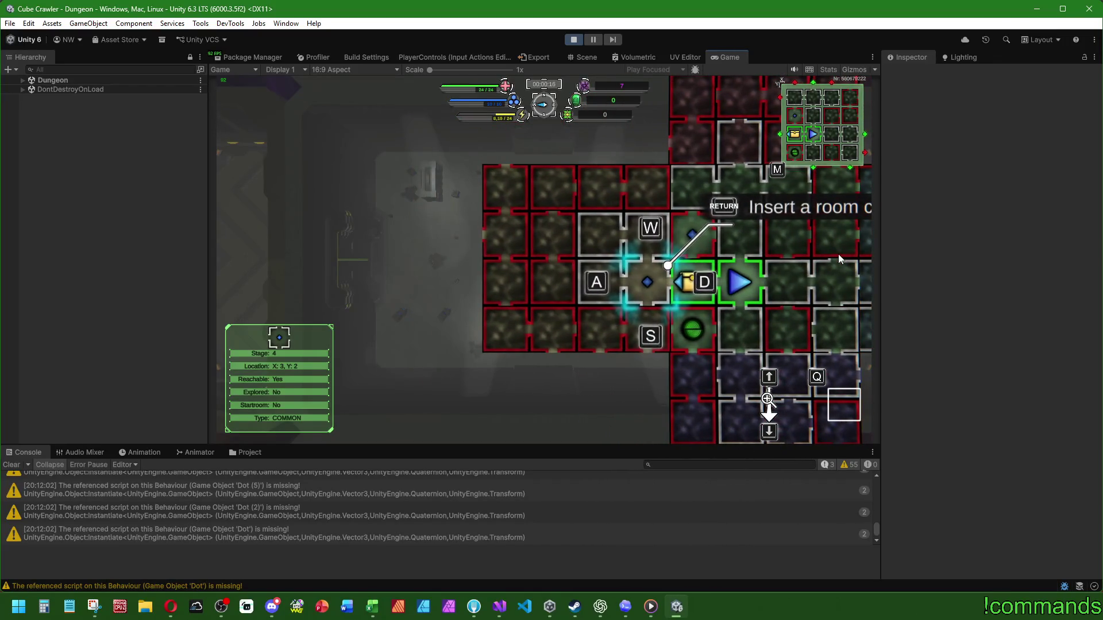
key(m)
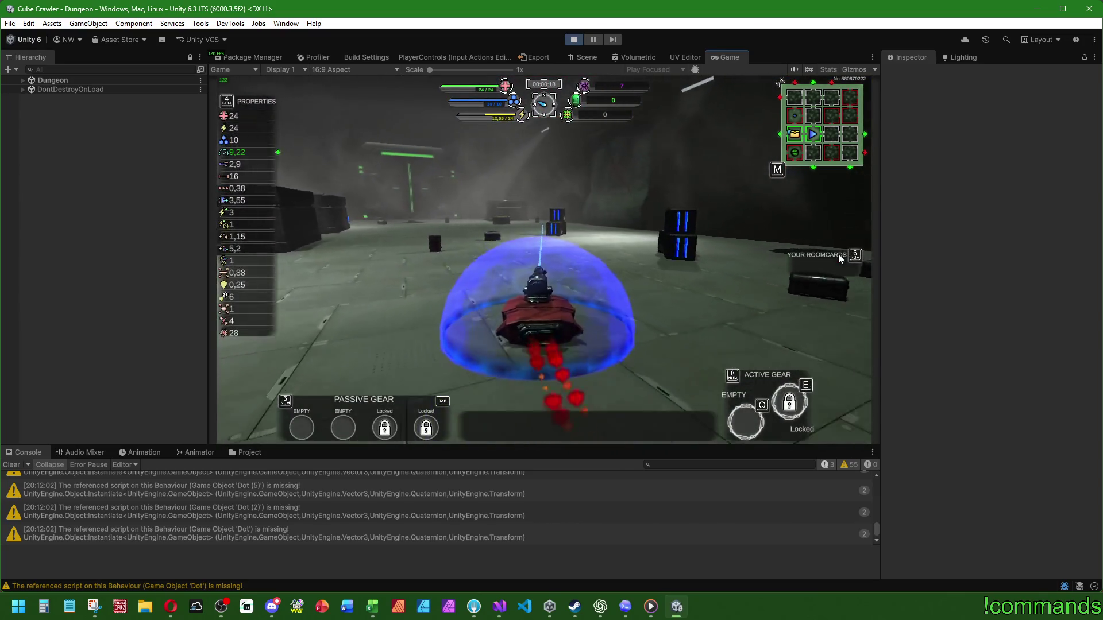
Step: Steer the tank past the crates and the chest corridor into the green portal
key(d)
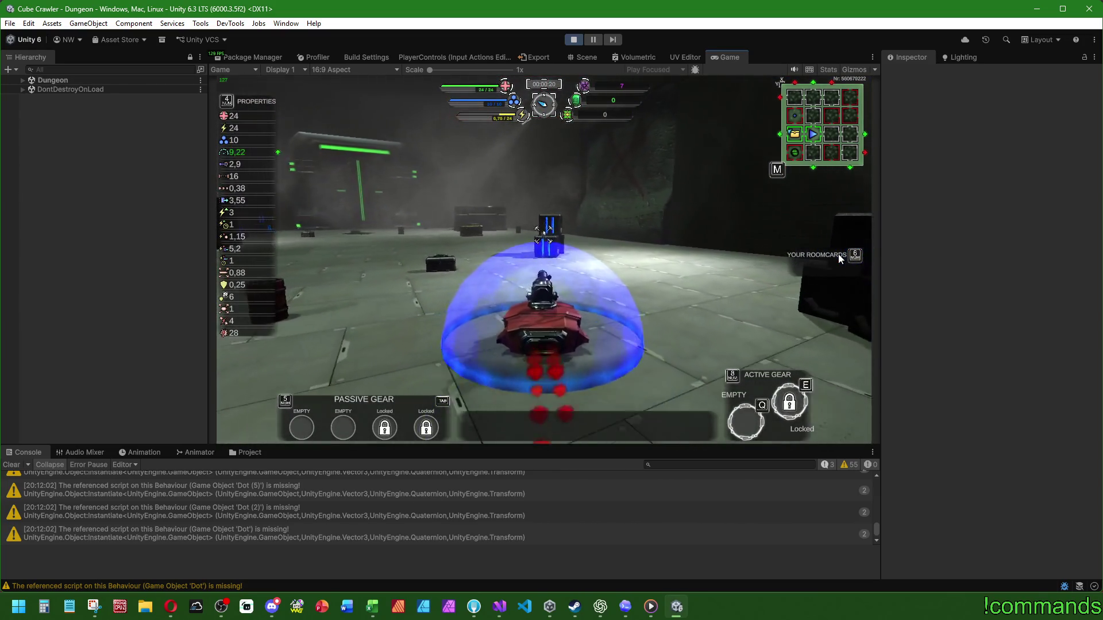
key(w)
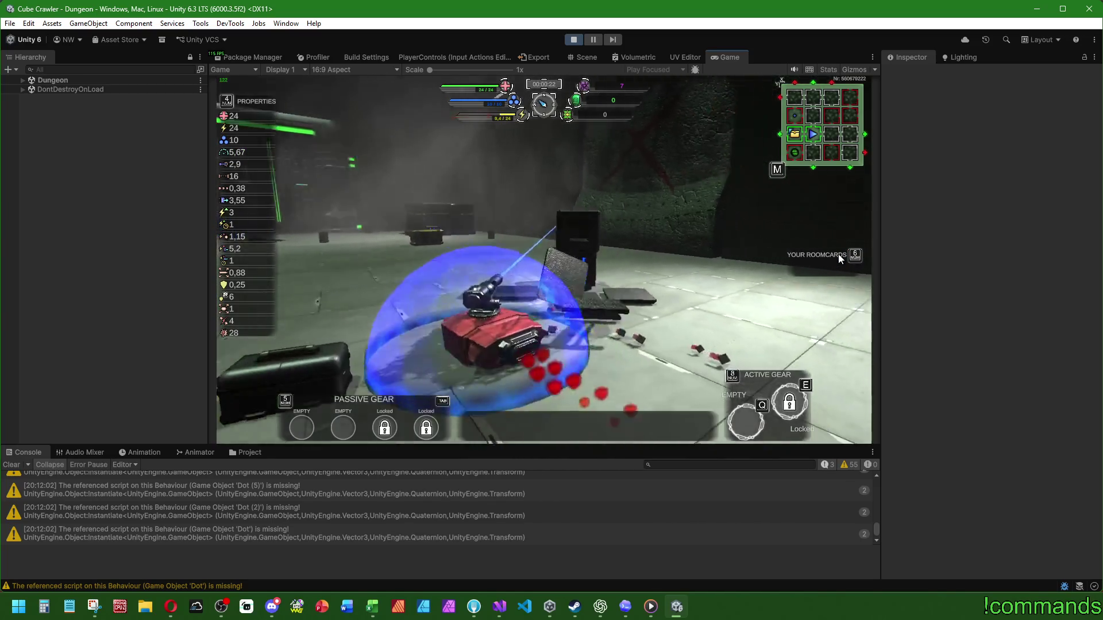
key(a)
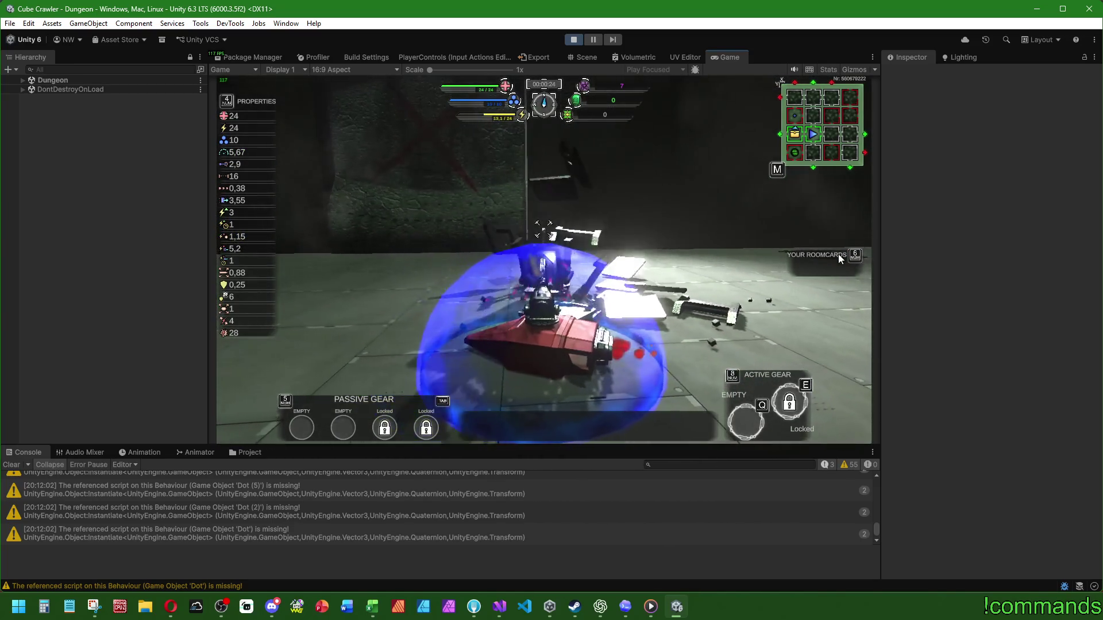
key(a)
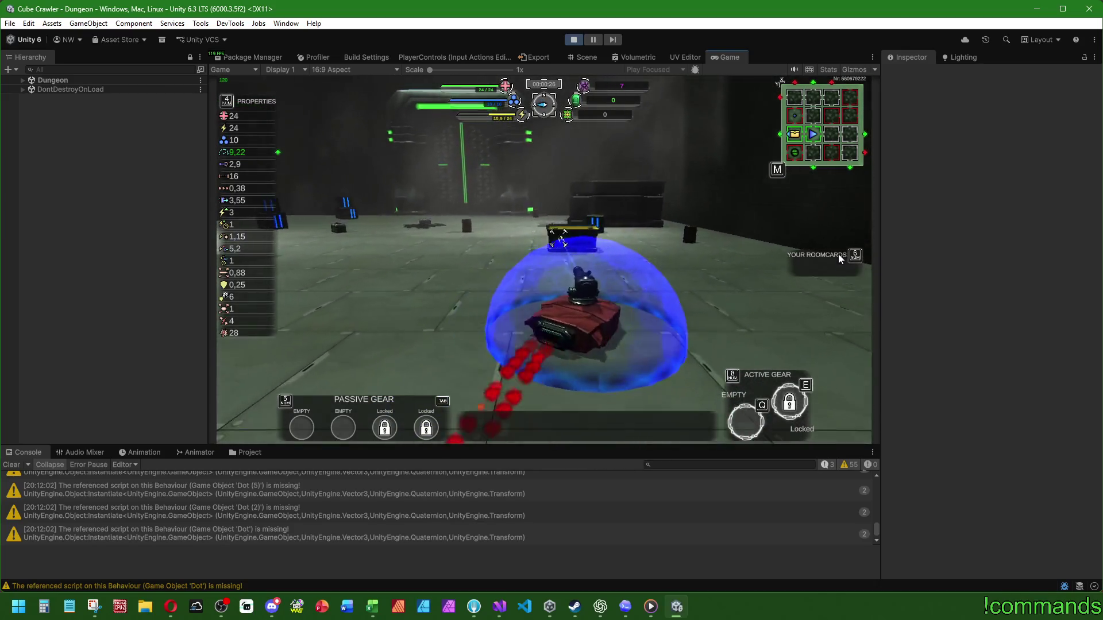
key(d)
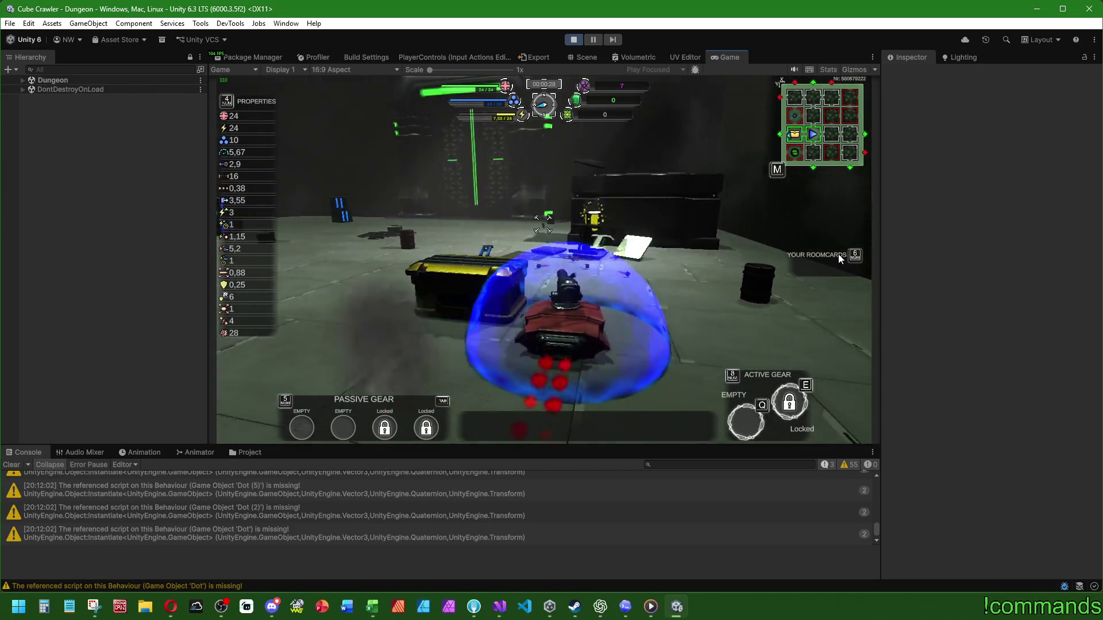
key(d)
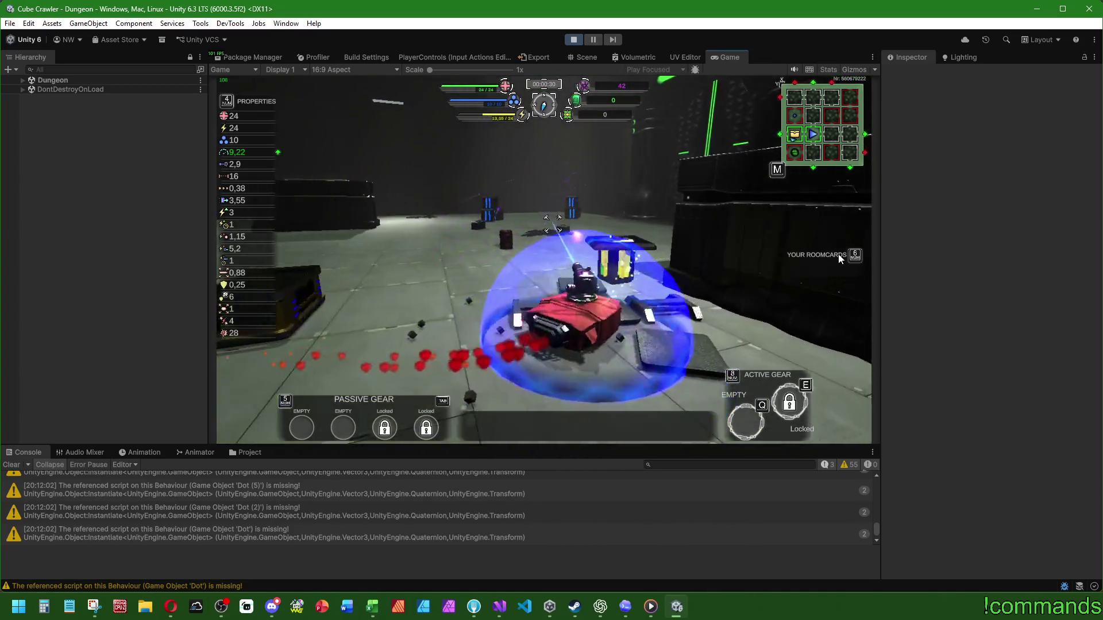
key(a)
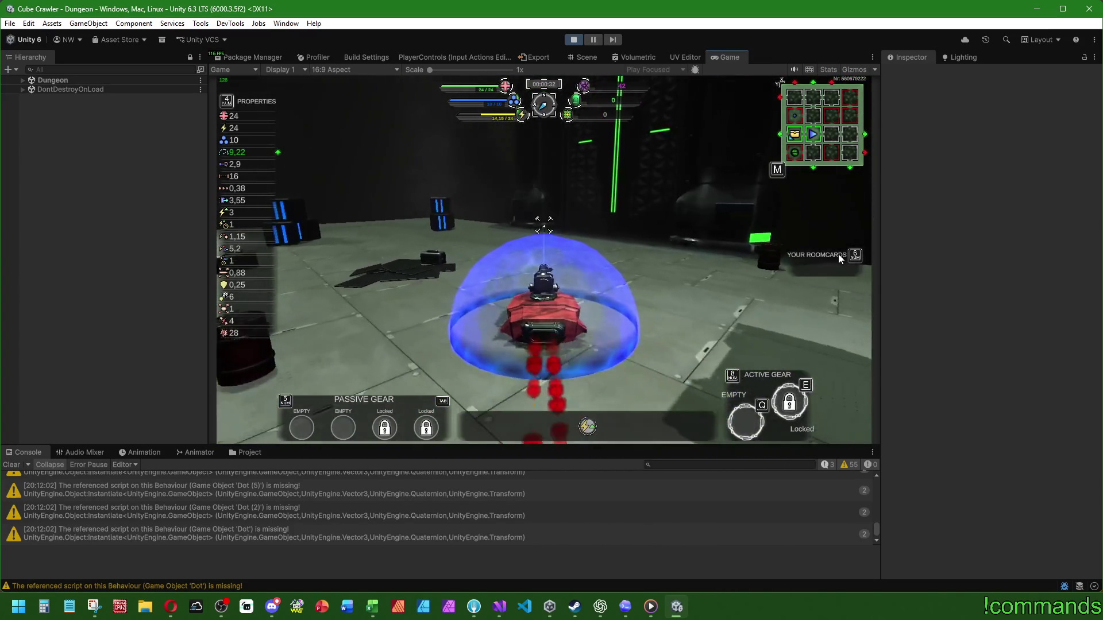
key(w)
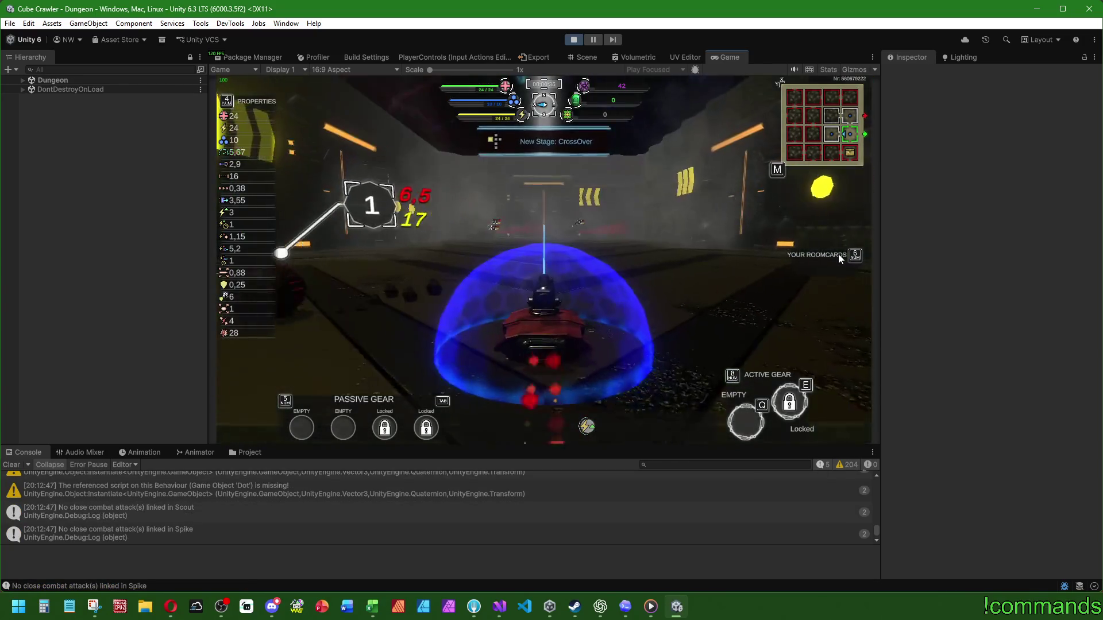
Step: Turn toward the enemies in the new room and attack them while maneuvering
key(d)
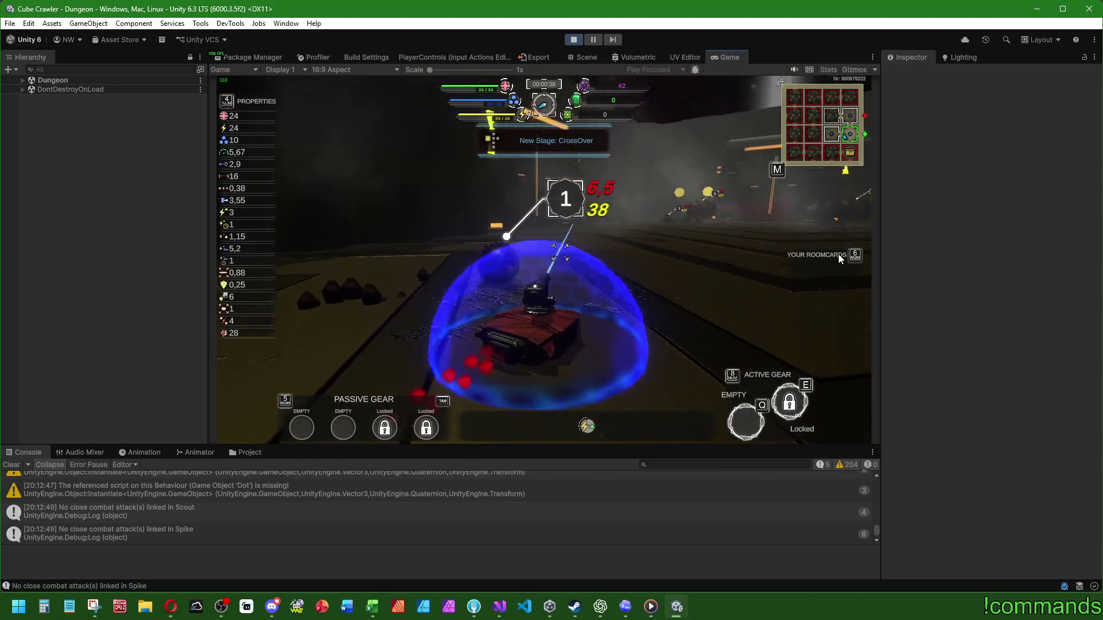
key(w)
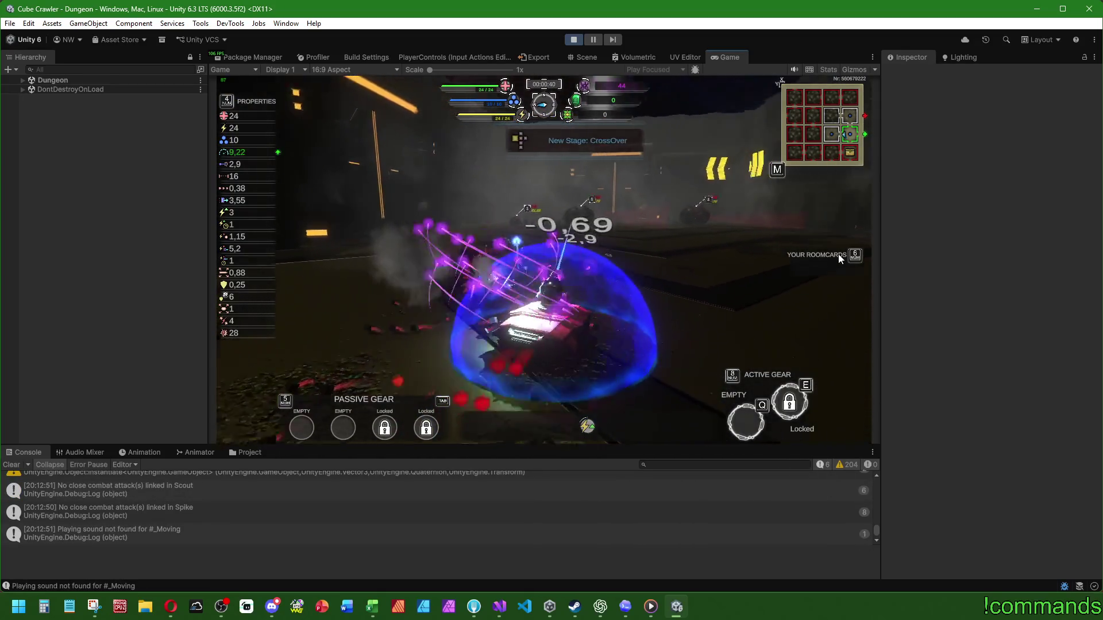
key(d)
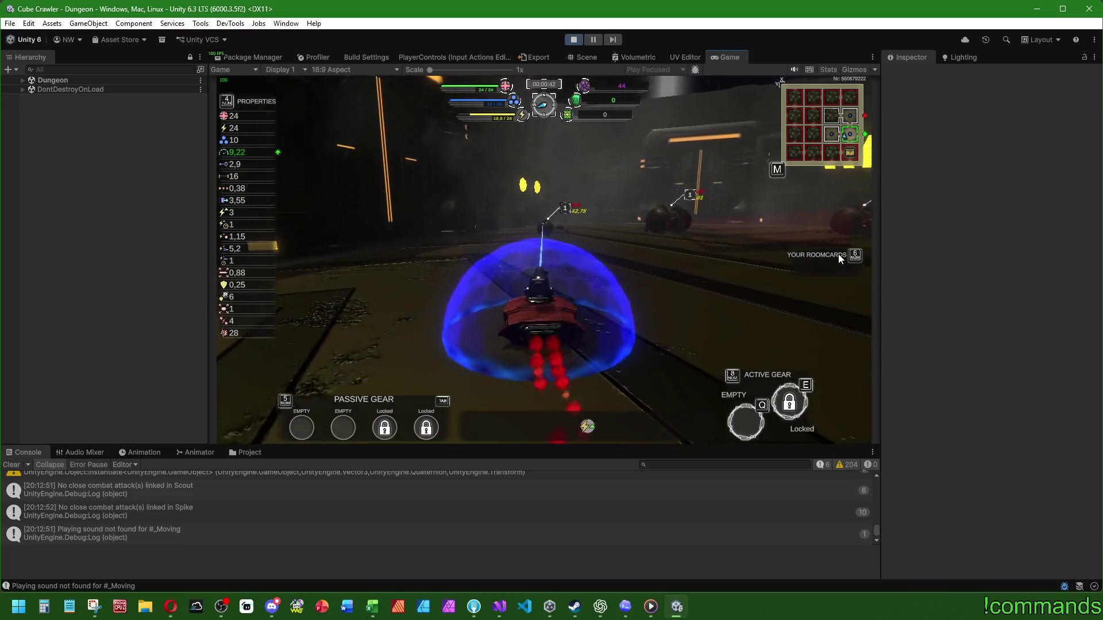
key(d)
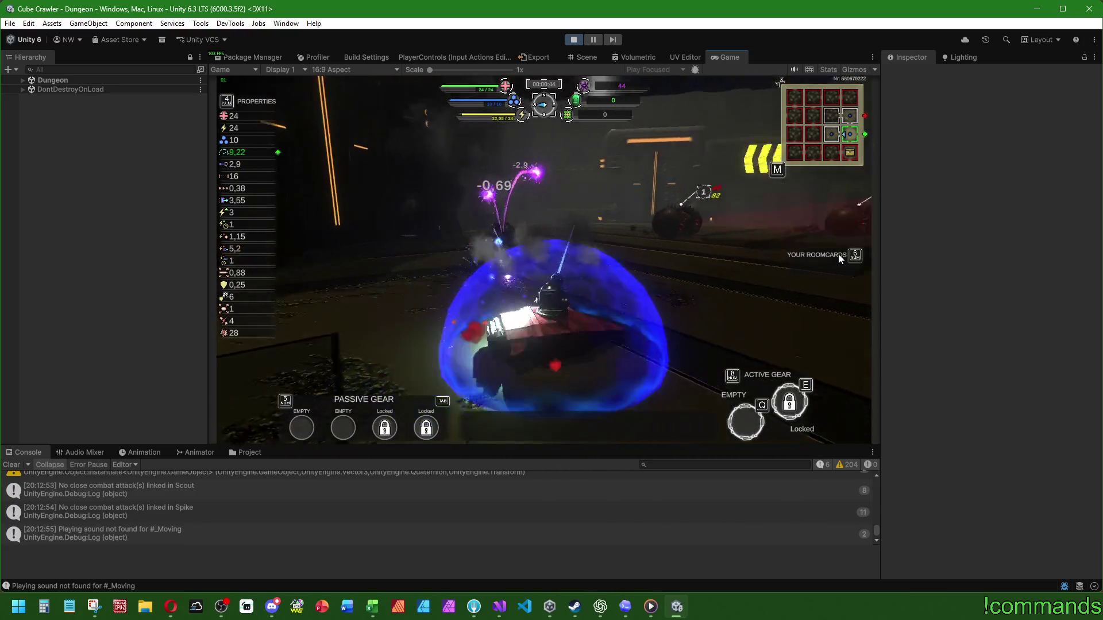
key(w)
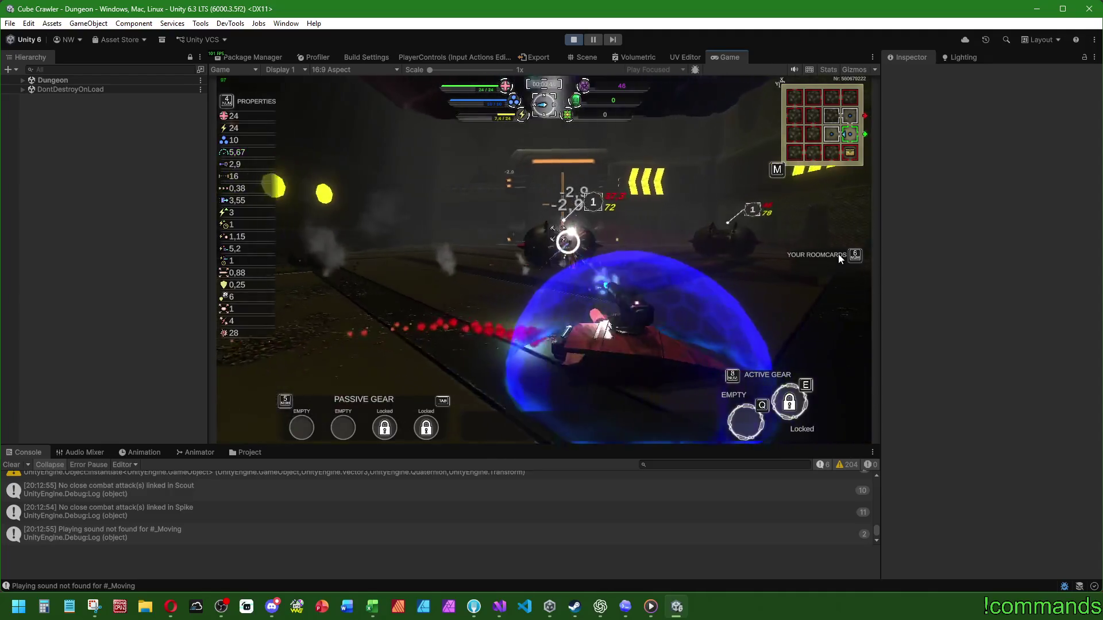
key(d)
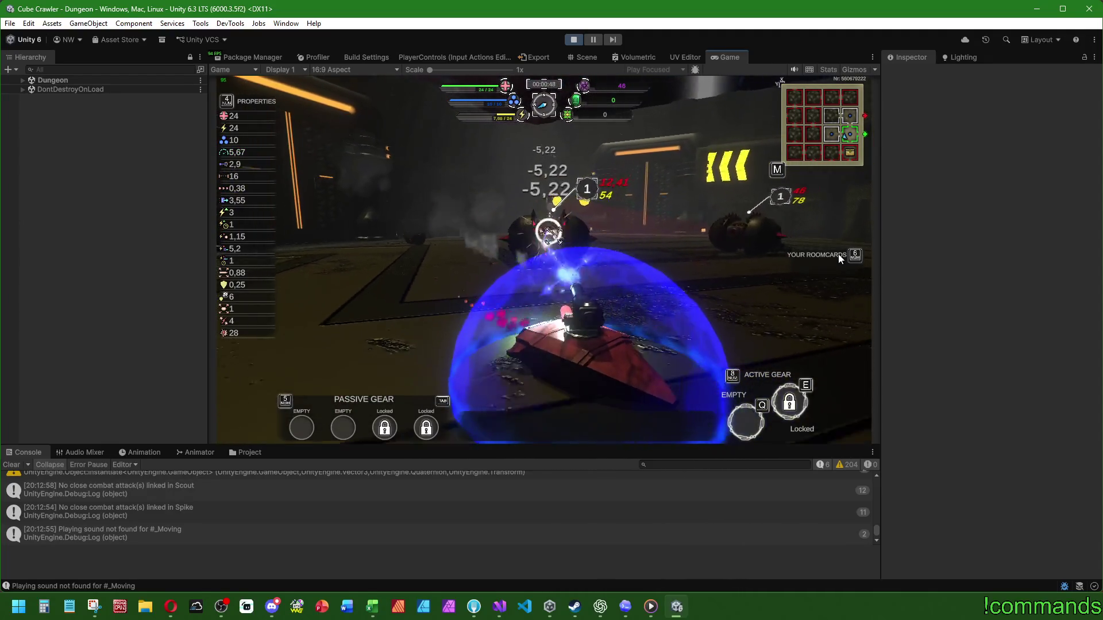
key(a)
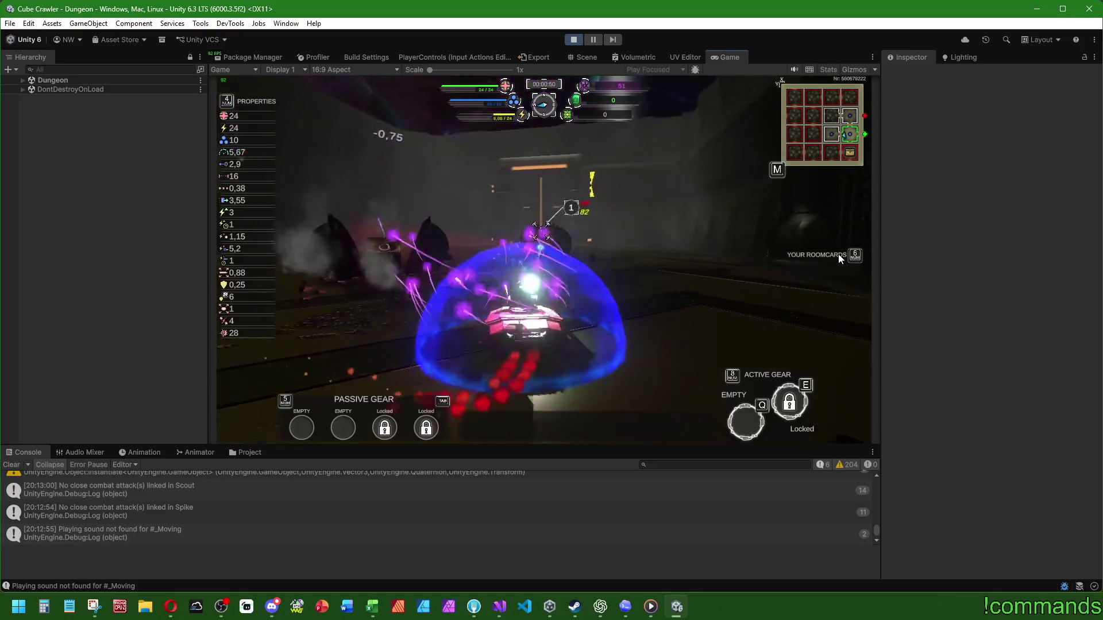
key(a)
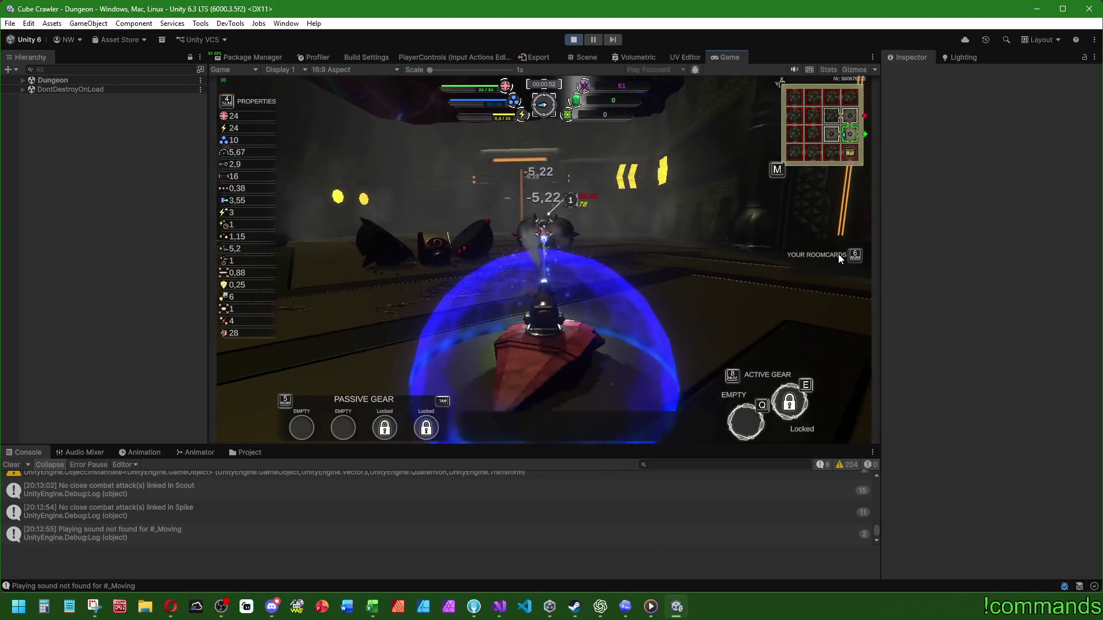
Step: Drive the tank through the green portal into the next room and bring up the dungeon map
key(d)
key(w)
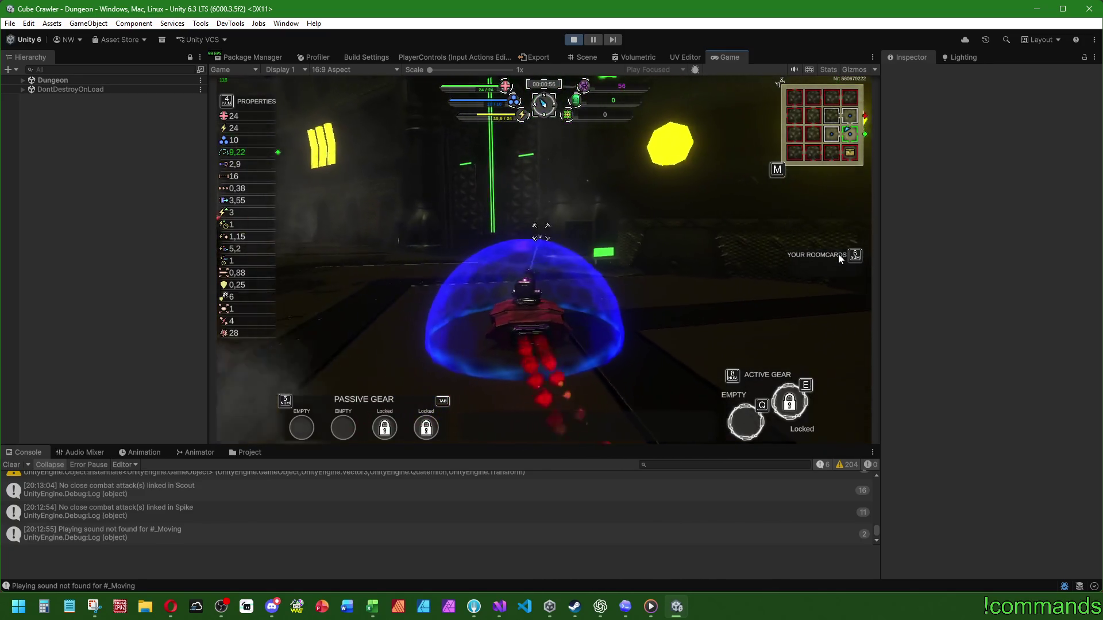
key(w)
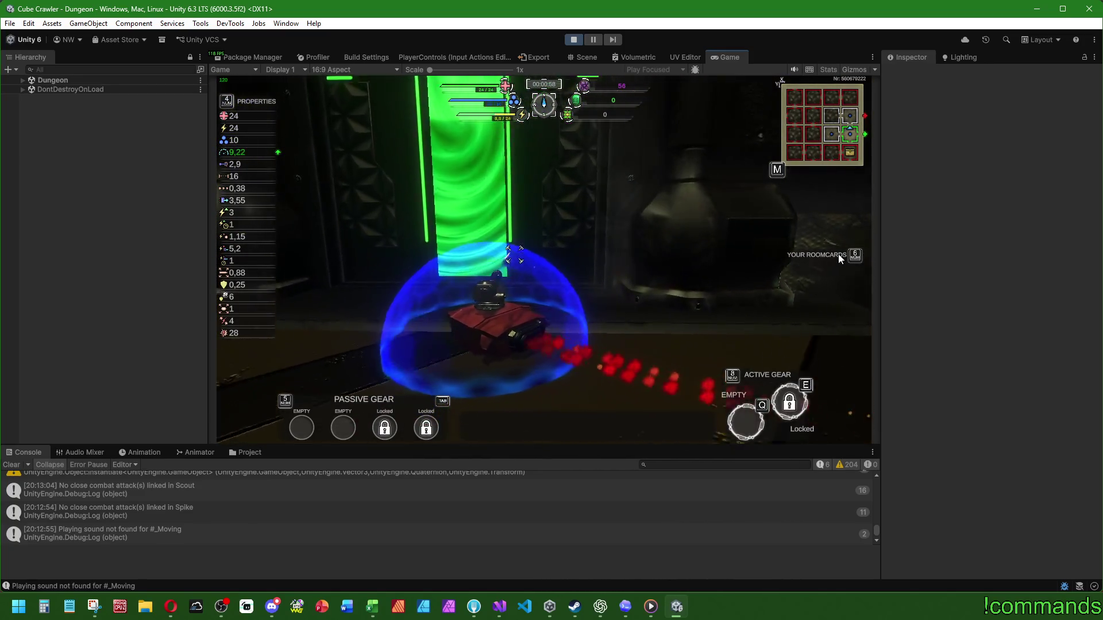
key(w)
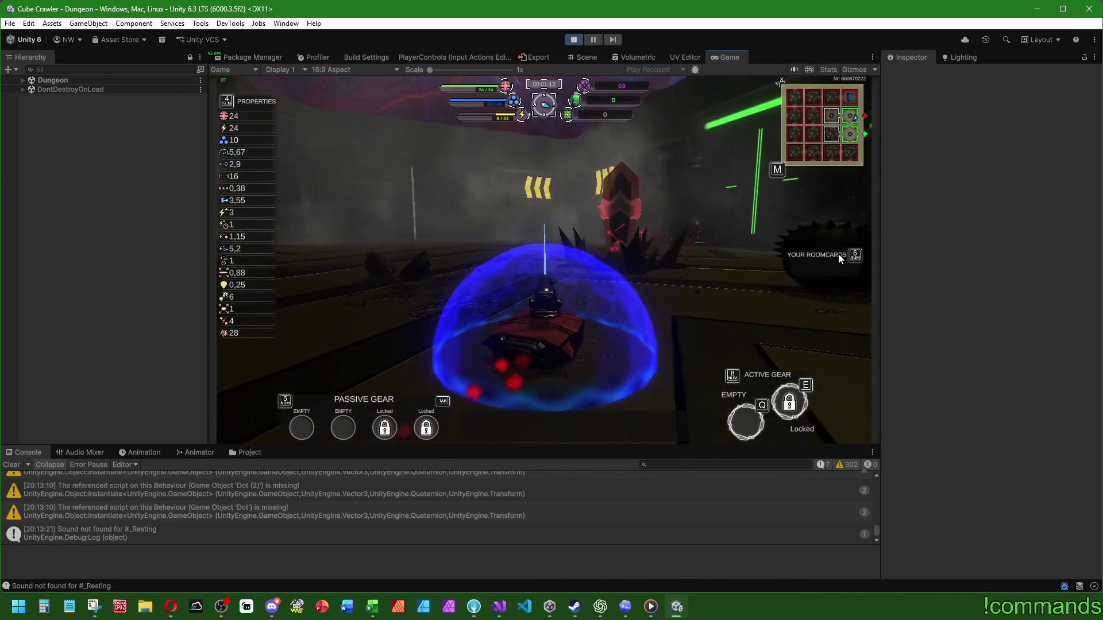
key(m)
key(m)
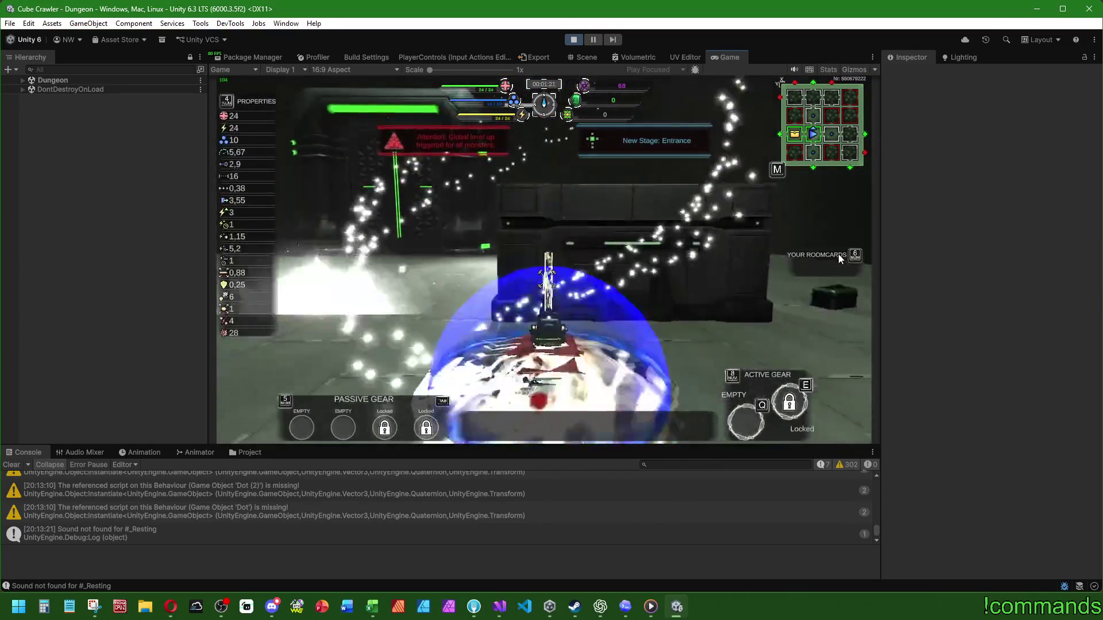
Step: Browse the map rooms between stage 1 and the stage 2 room at X:0, Y:2, then close it
key(r)
key(a)
key(Down)
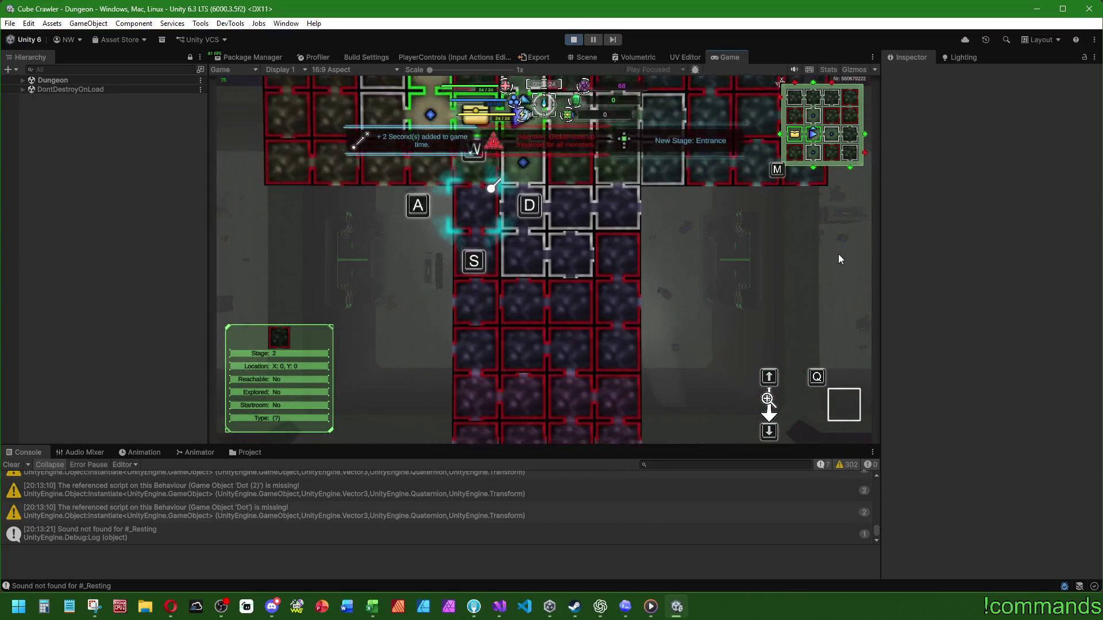
key(Up)
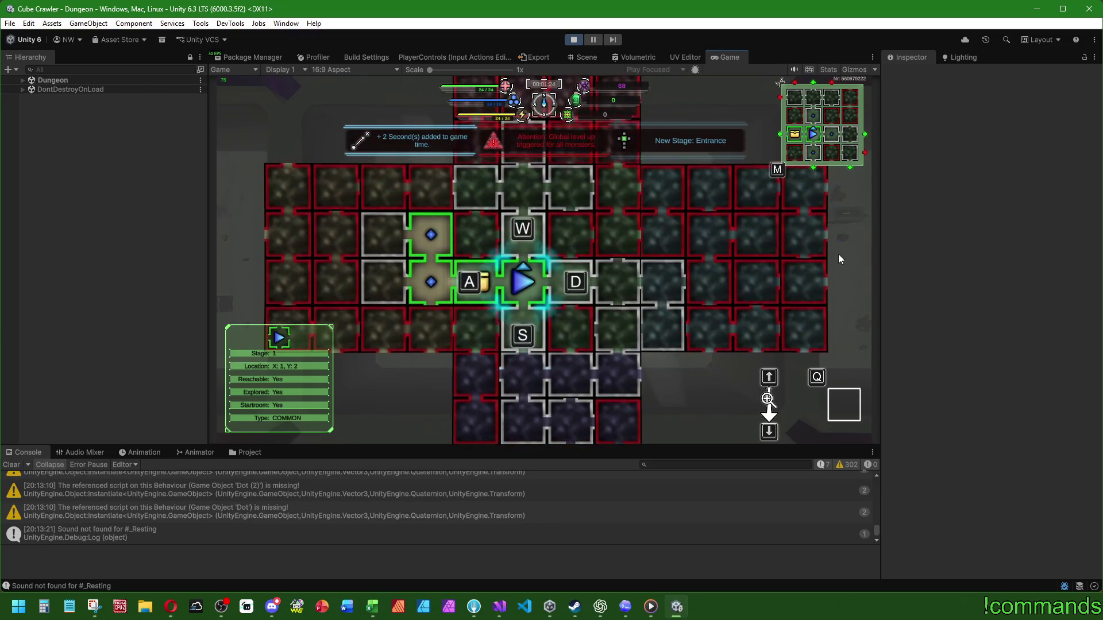
key(r)
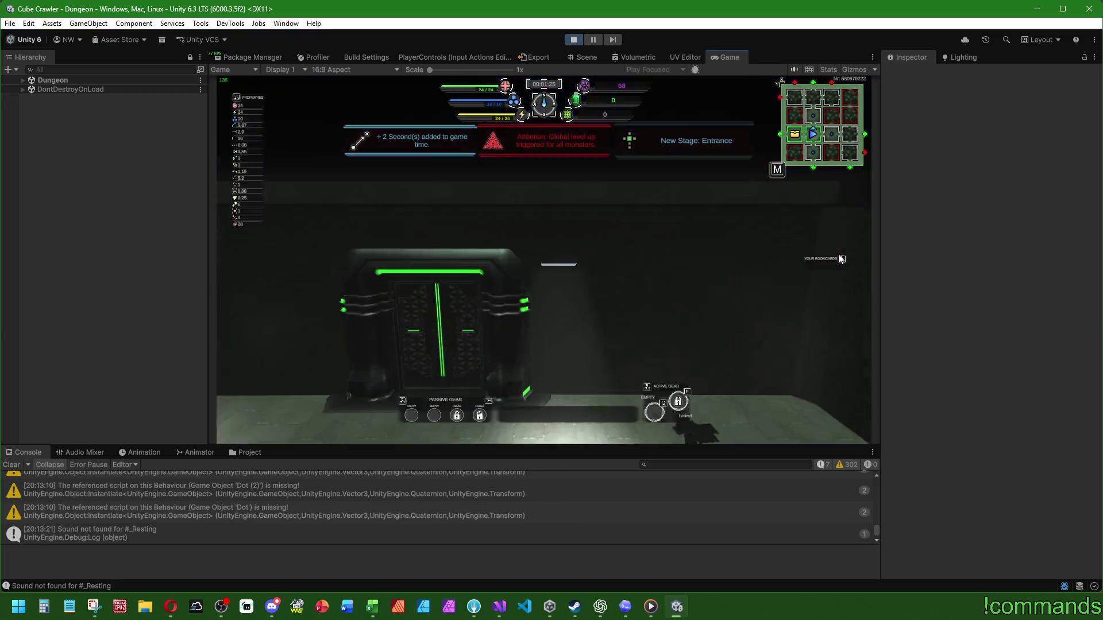
Step: Drive through the doorway, fight the enemies near the dark block, and reopen the room map
key(d)
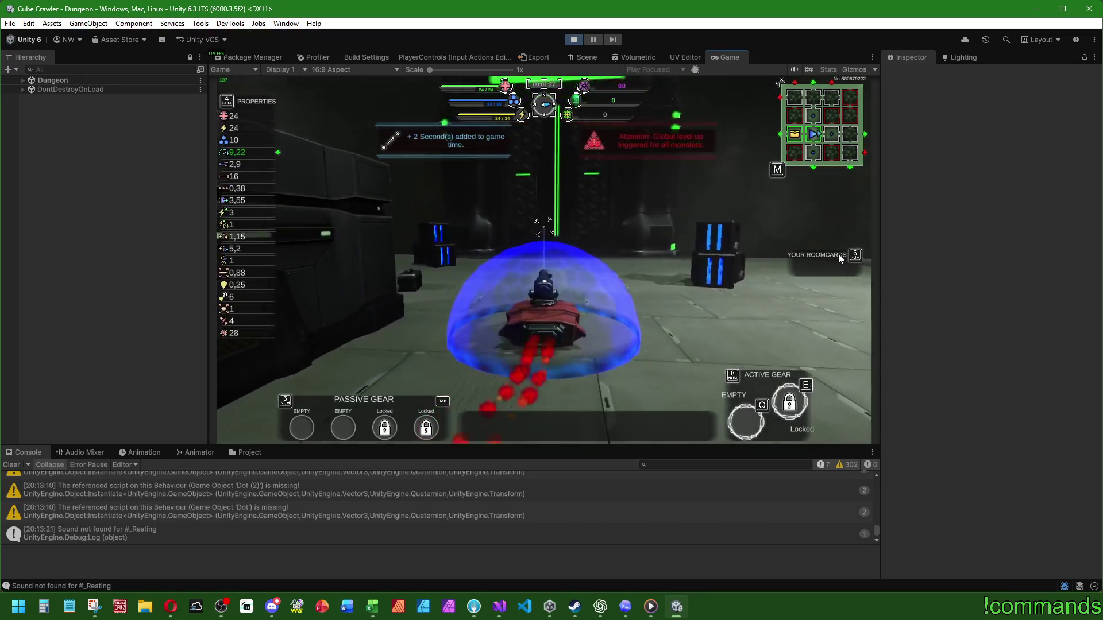
key(w)
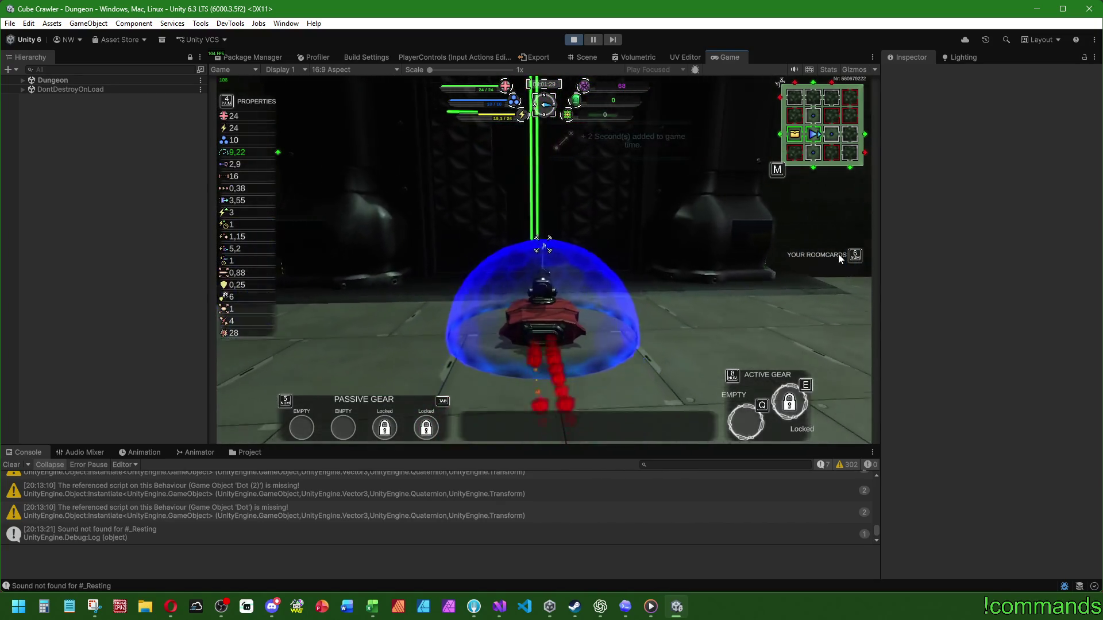
key(w)
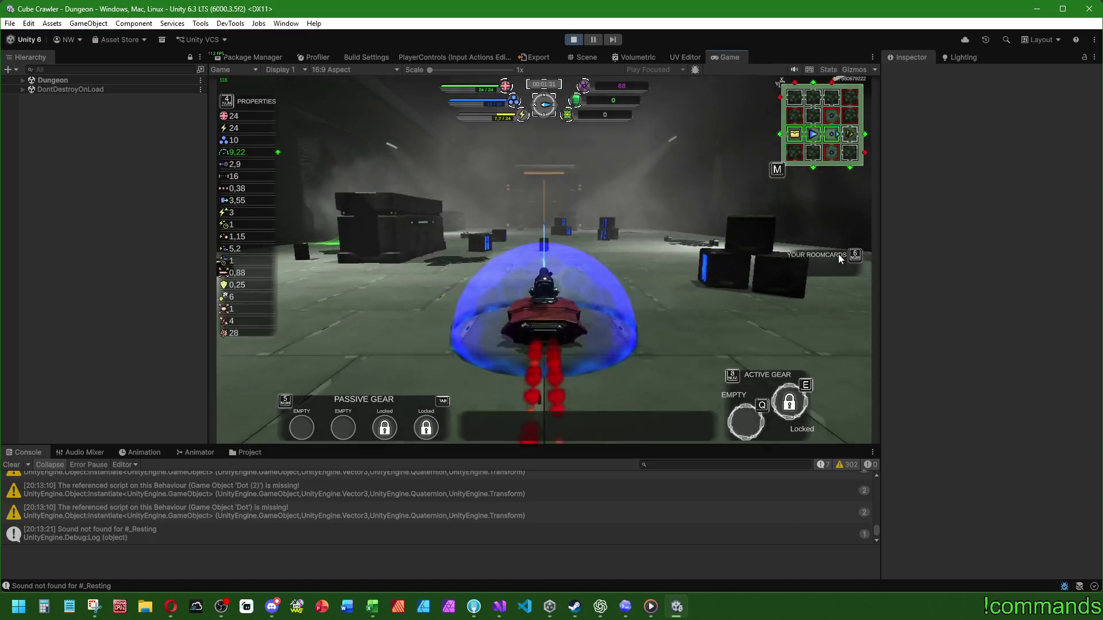
key(d)
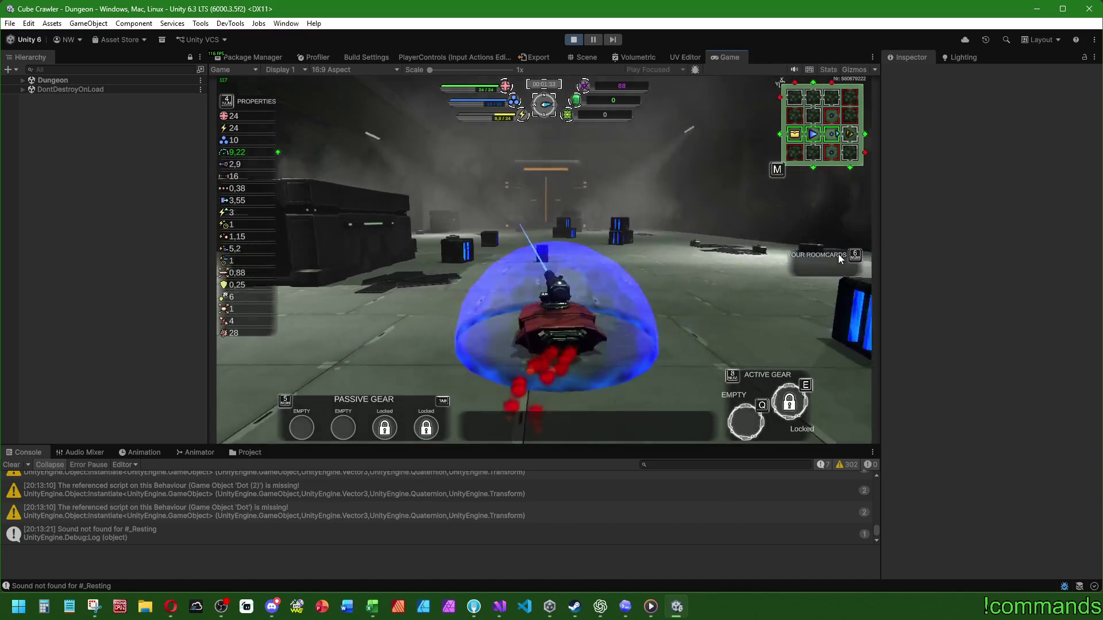
key(a)
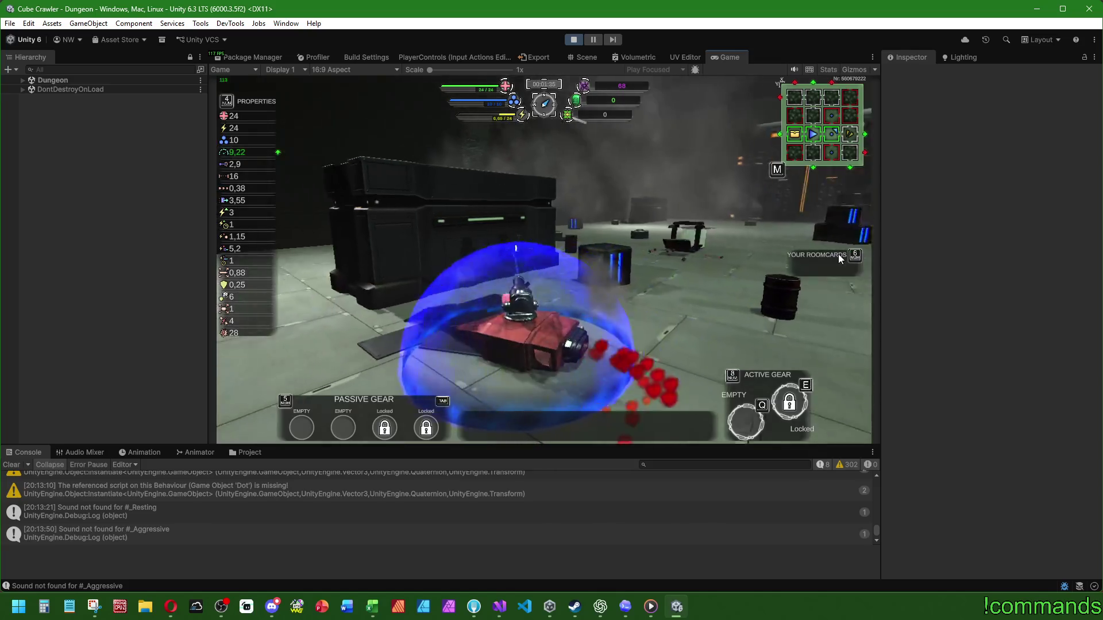
key(a)
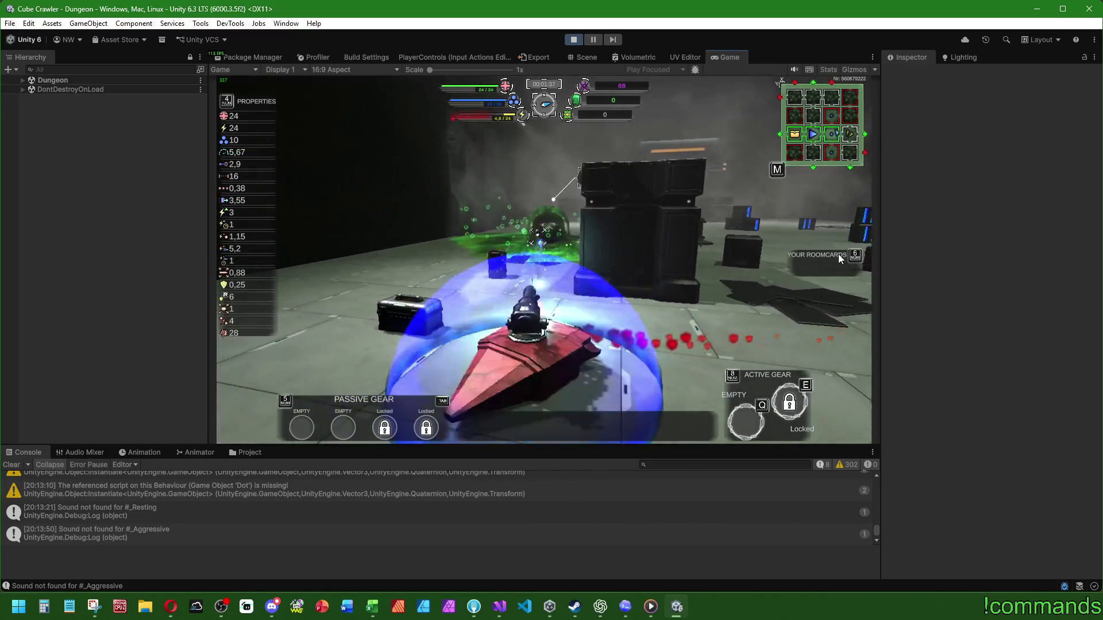
key(d)
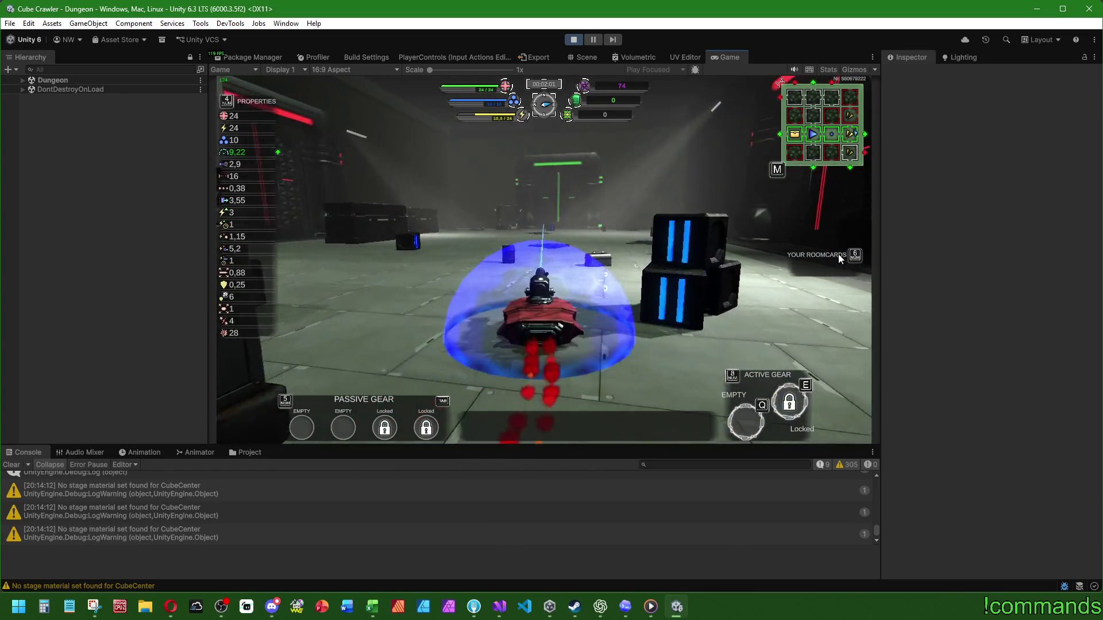
key(m)
key(m)
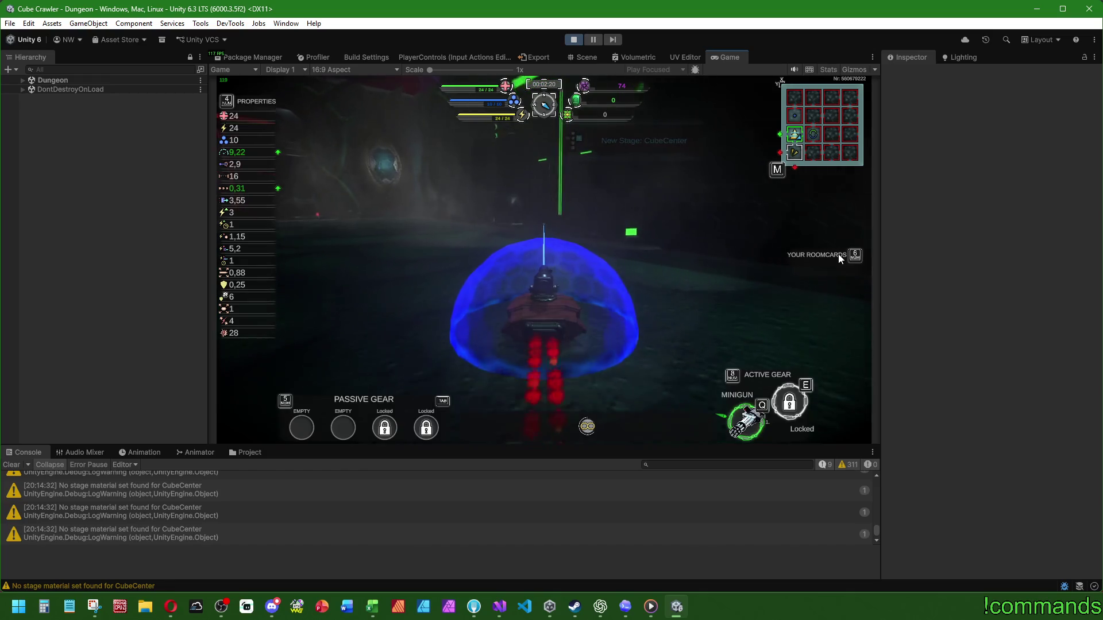
Step: Dismiss the room map, drive through the green portal, and open fire on the enemies
key(m)
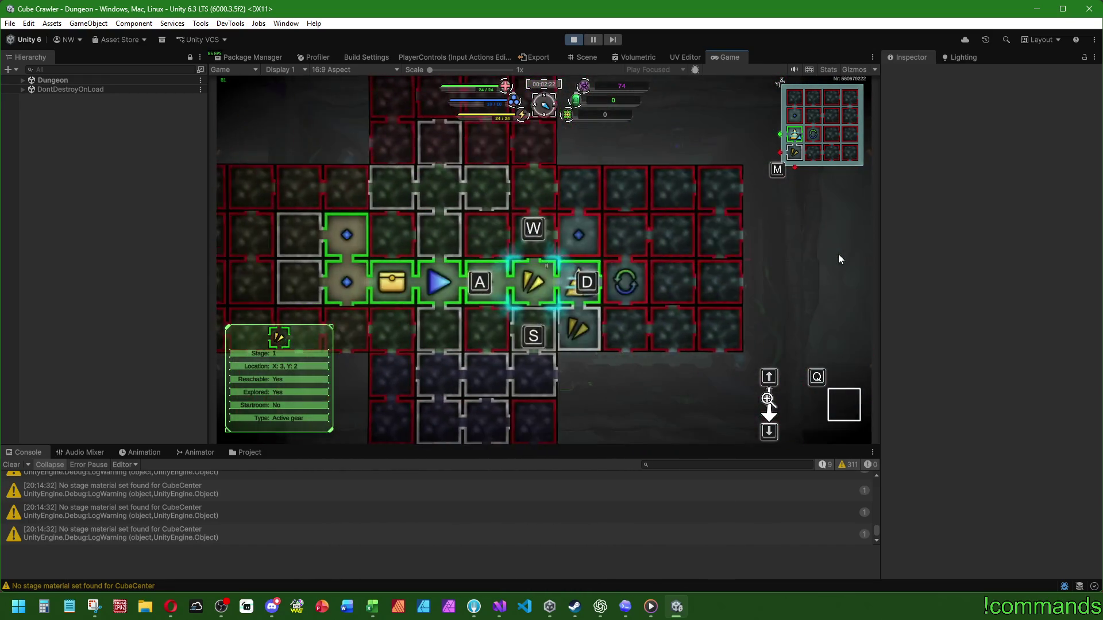
key(m)
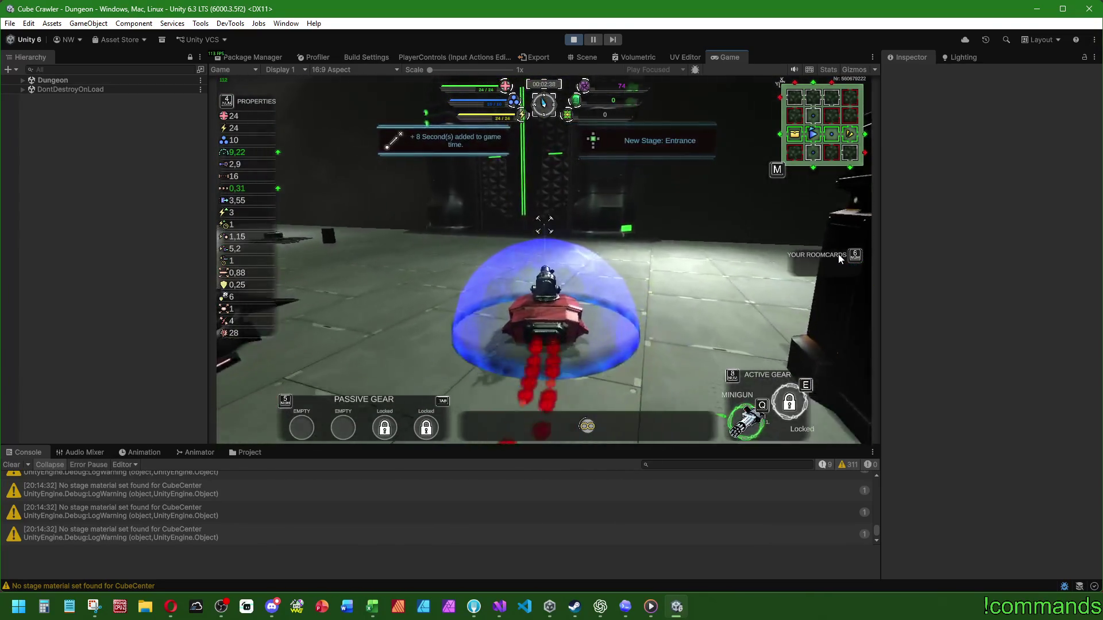
key(w)
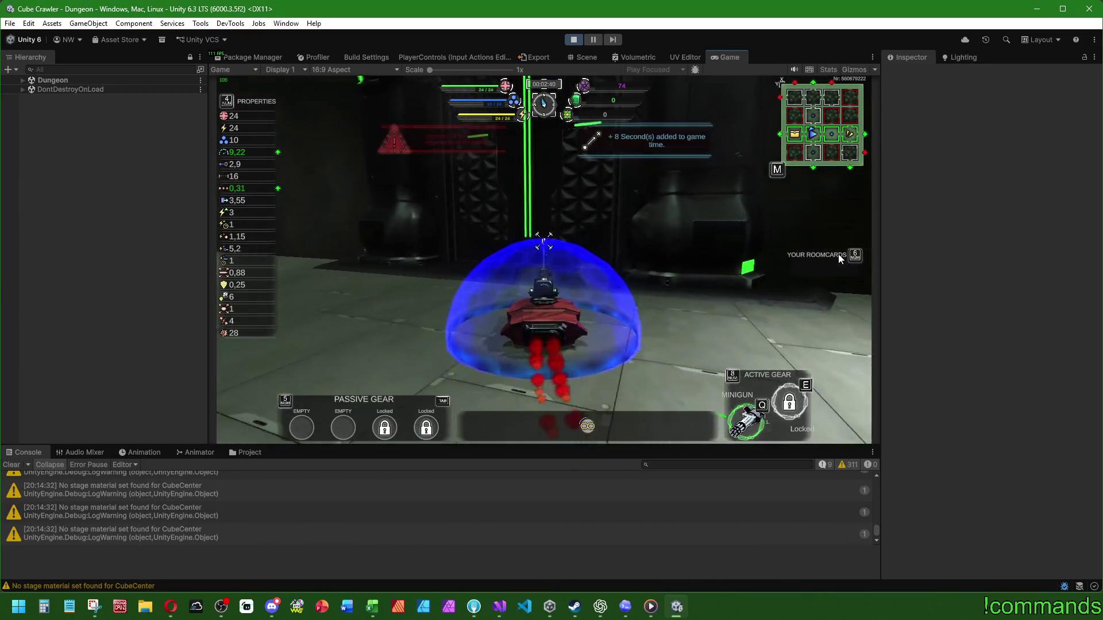
key(w)
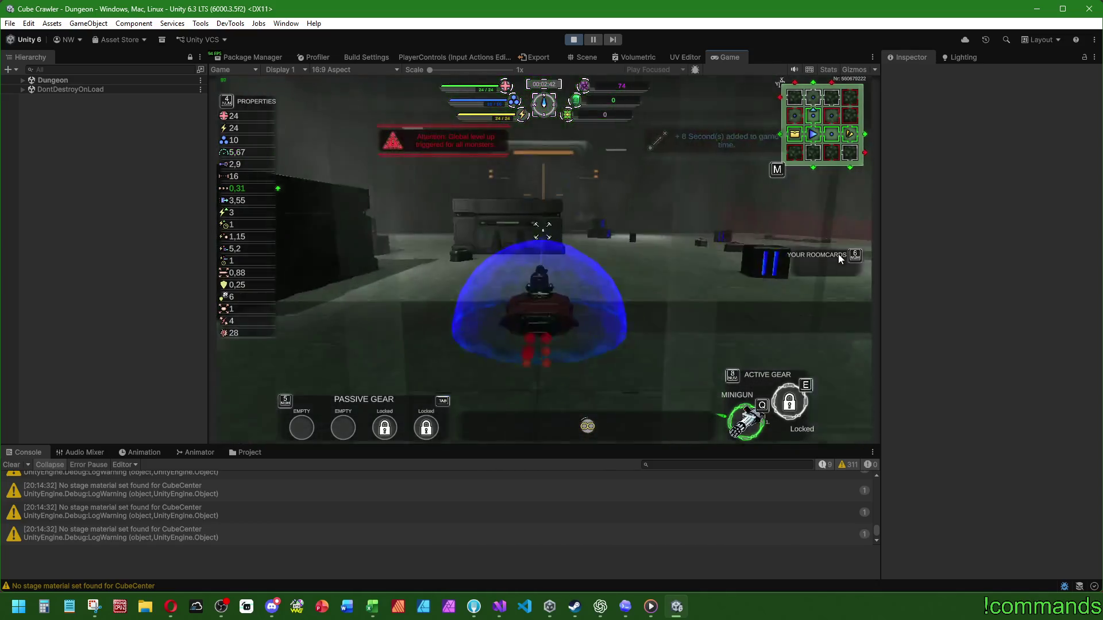
key(w)
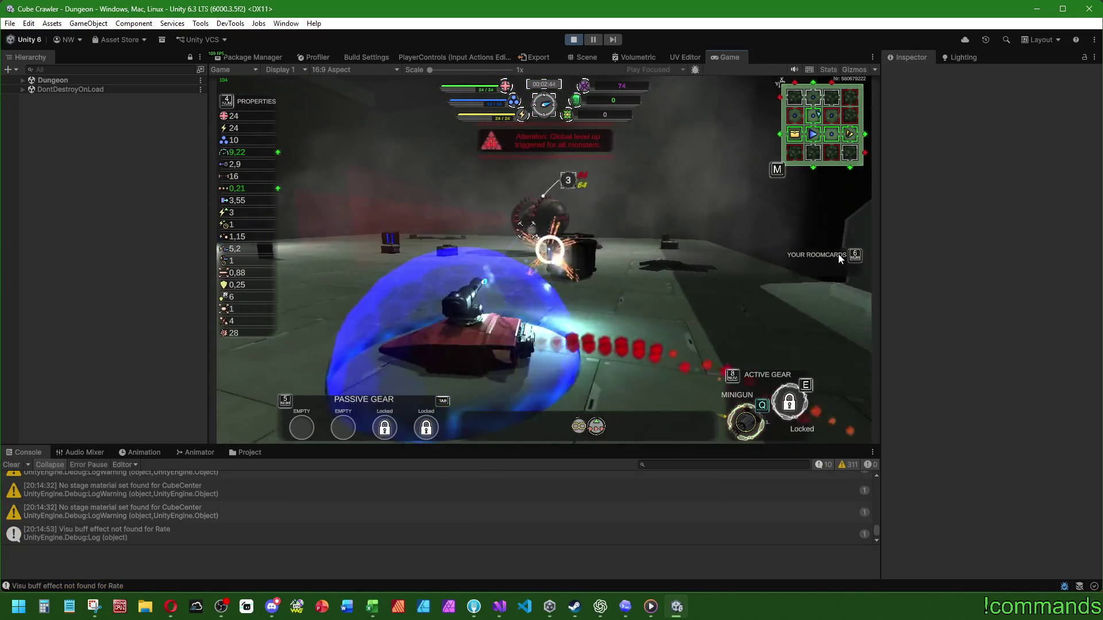
key(w)
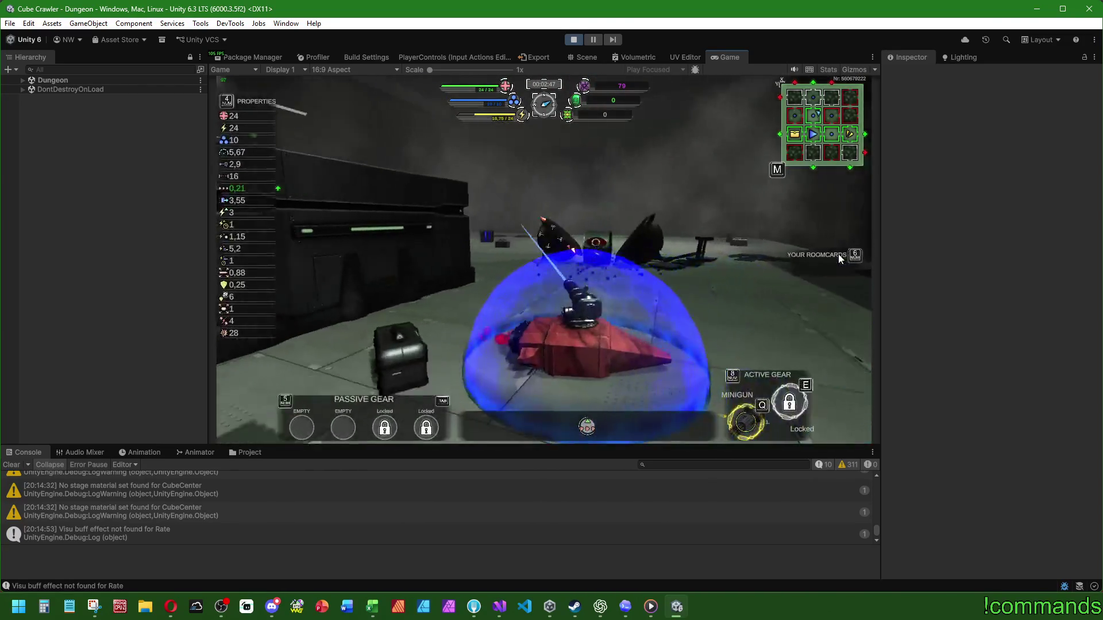
Step: Chase the enemies across the room, then pass through the glowing green portal
key(w)
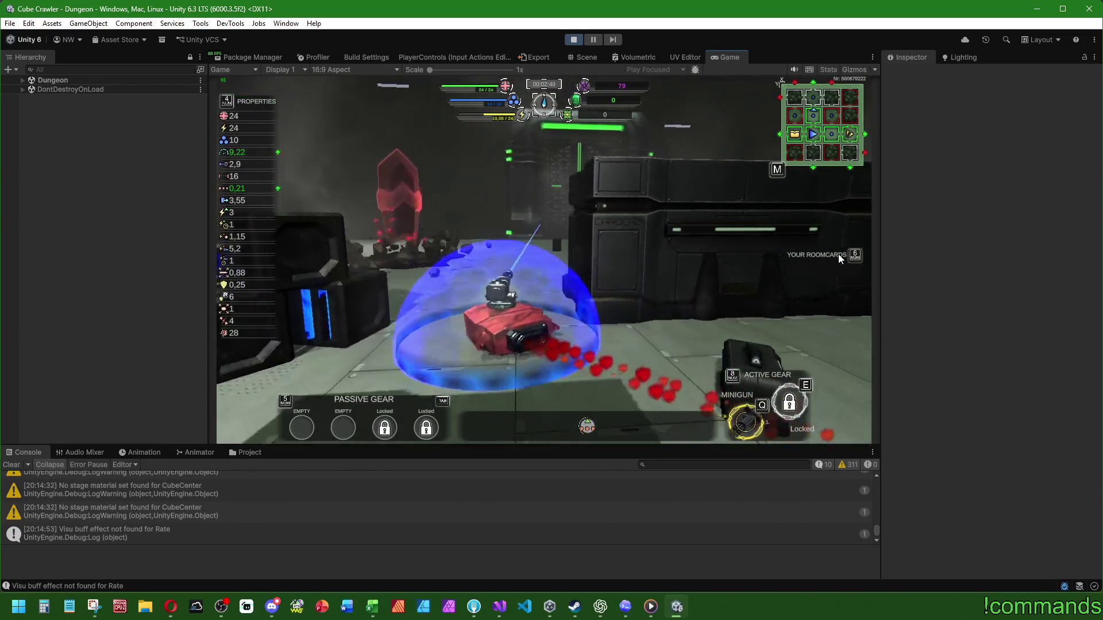
key(a)
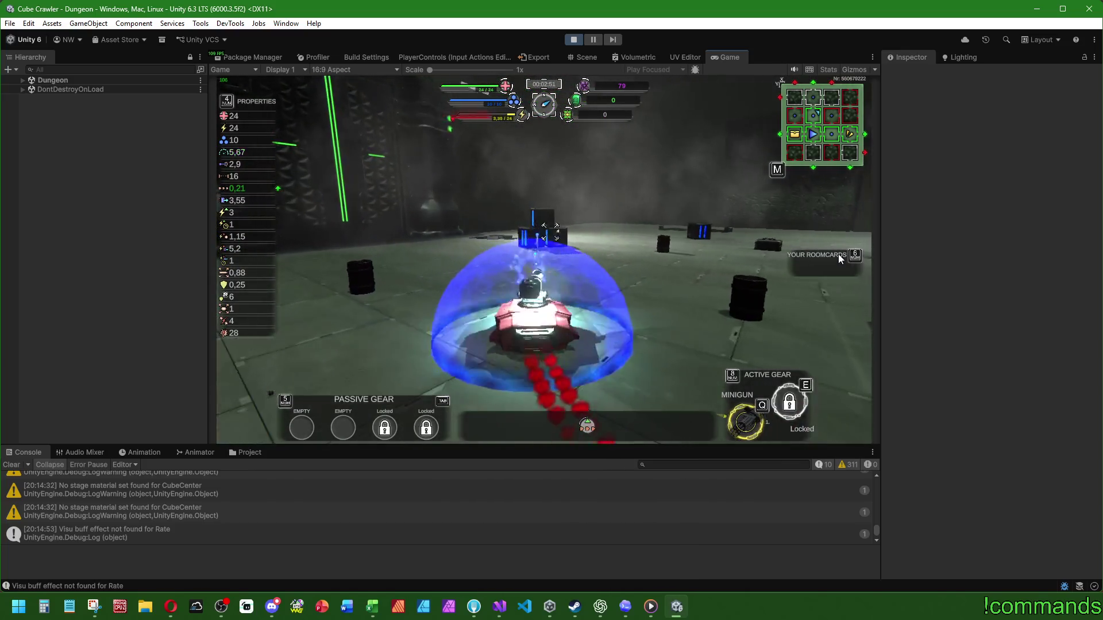
key(a)
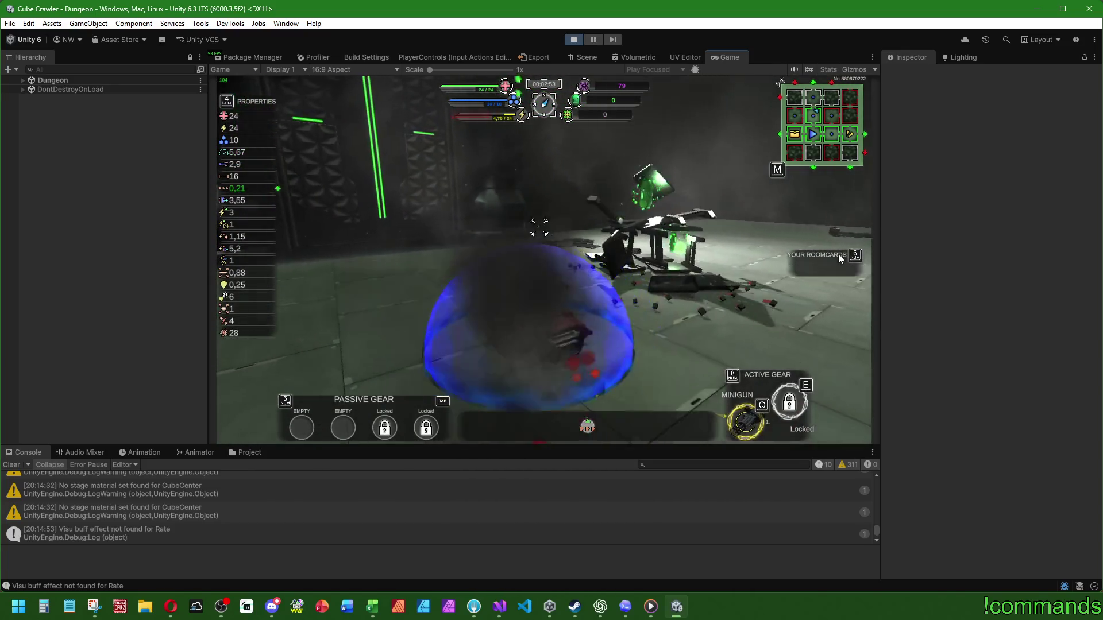
key(a)
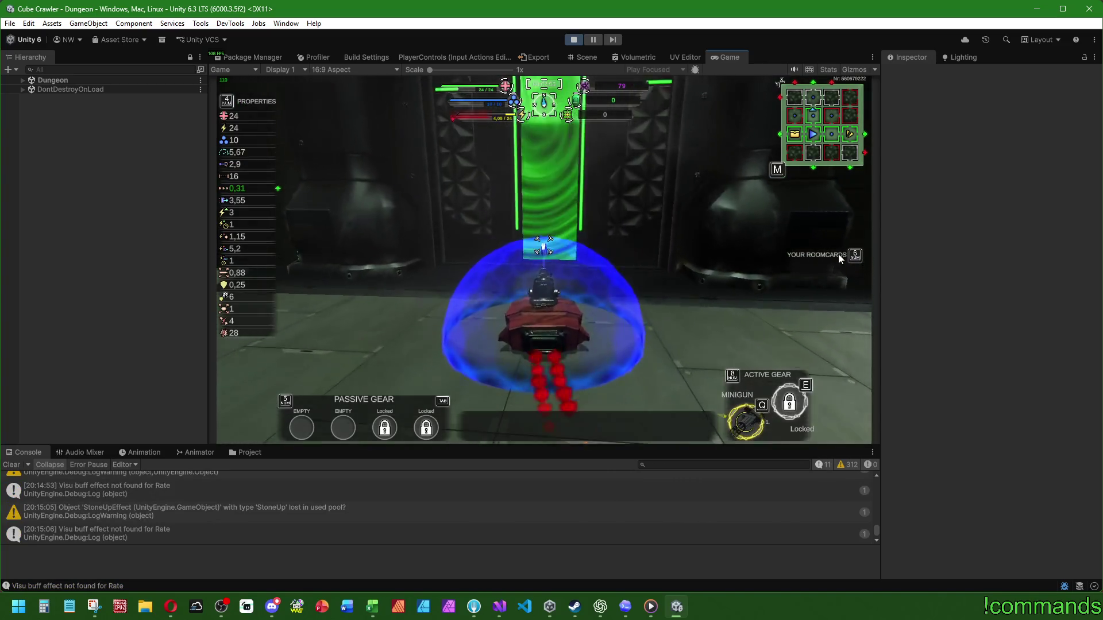
key(w)
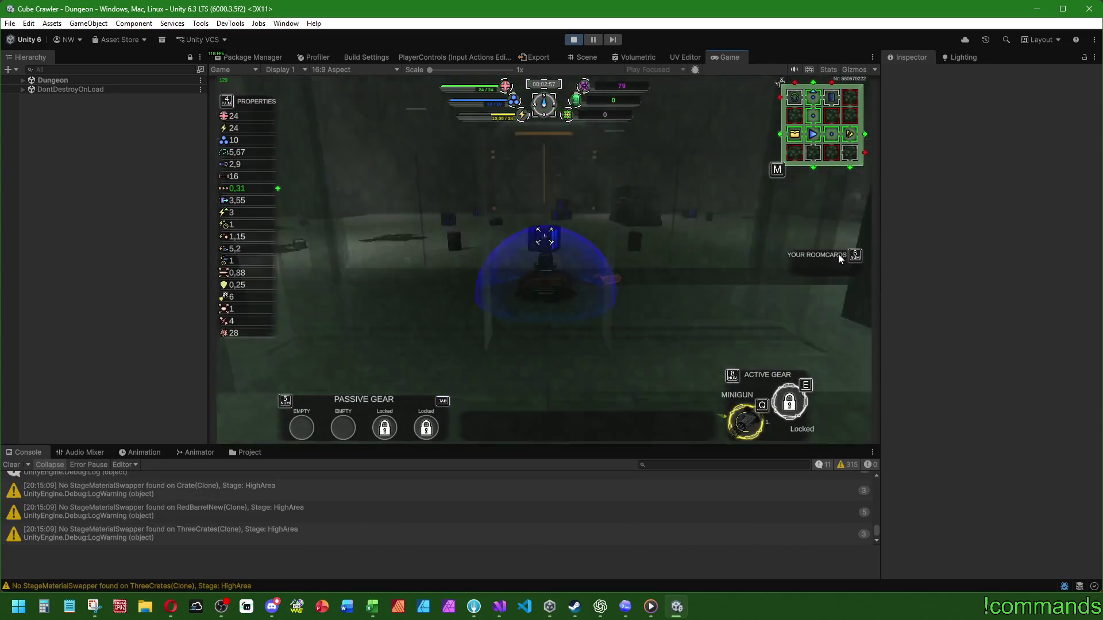
Step: Attack the enemies in the next area with the Minigun, steering clear of the exploding crates
key(d)
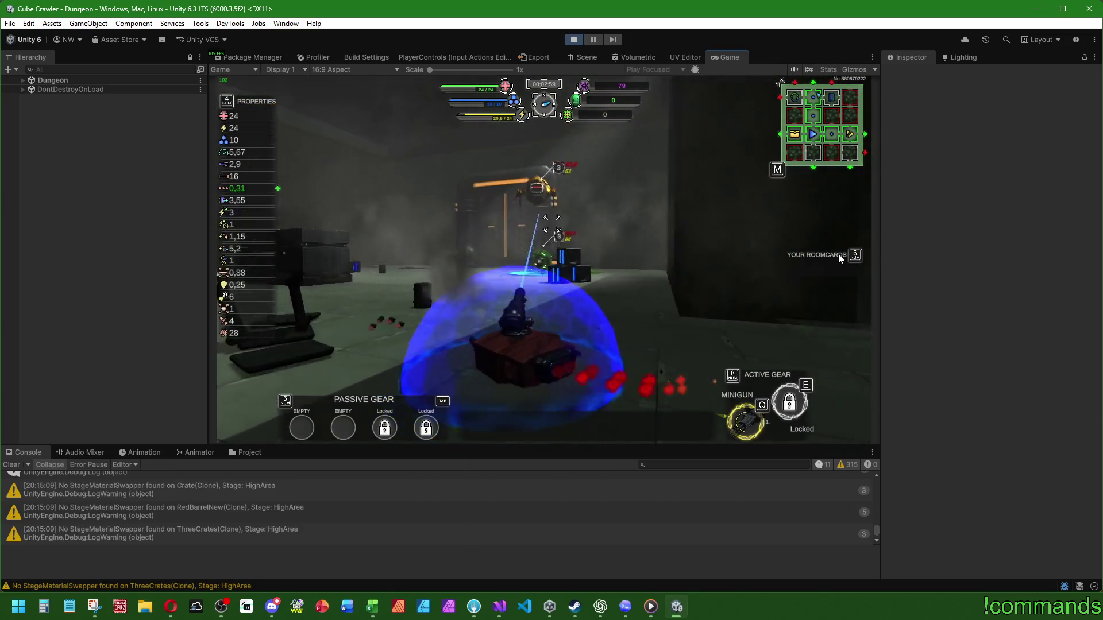
key(w)
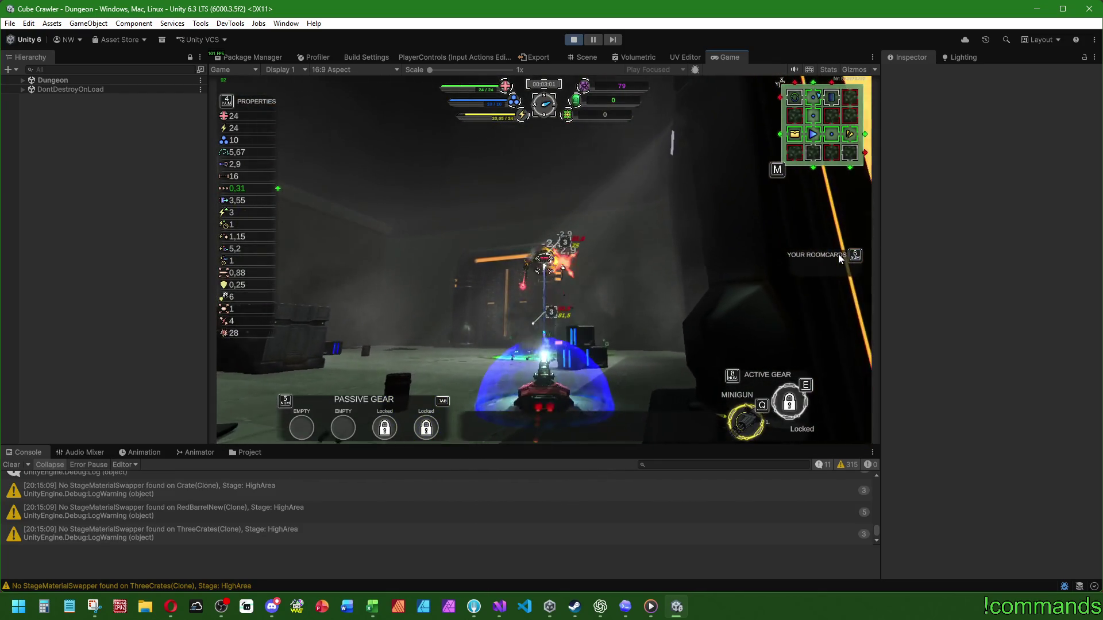
key(d)
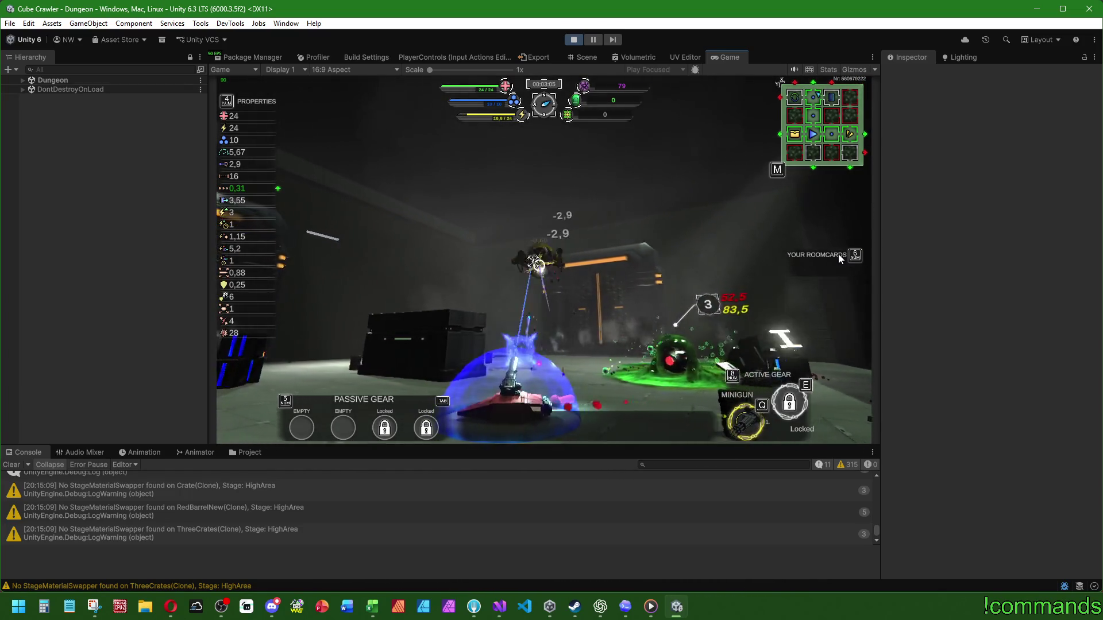
key(w)
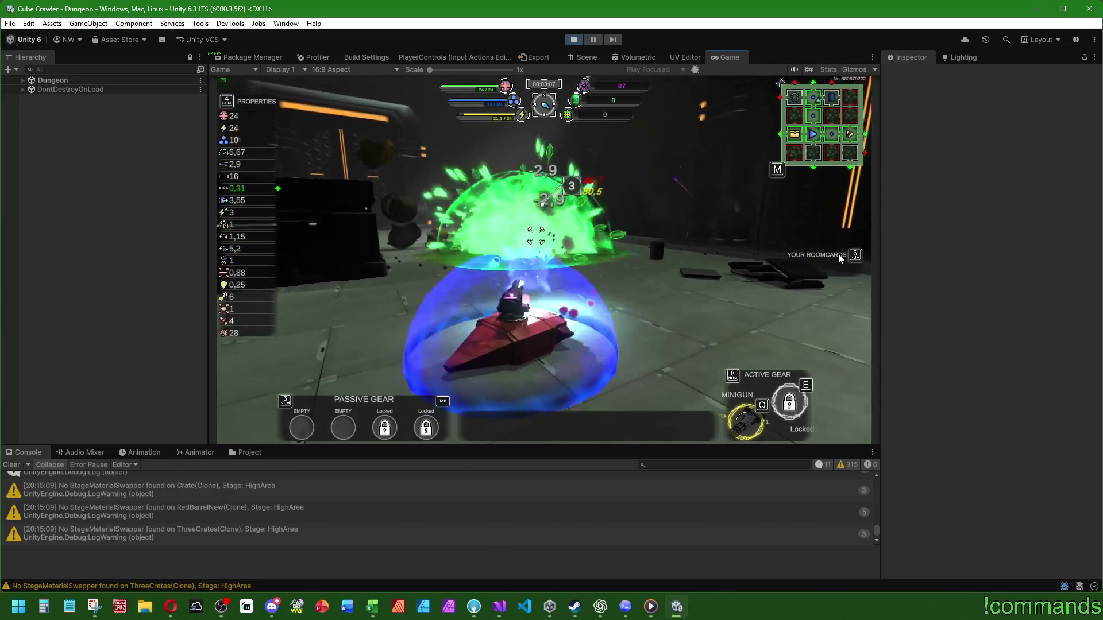
key(a)
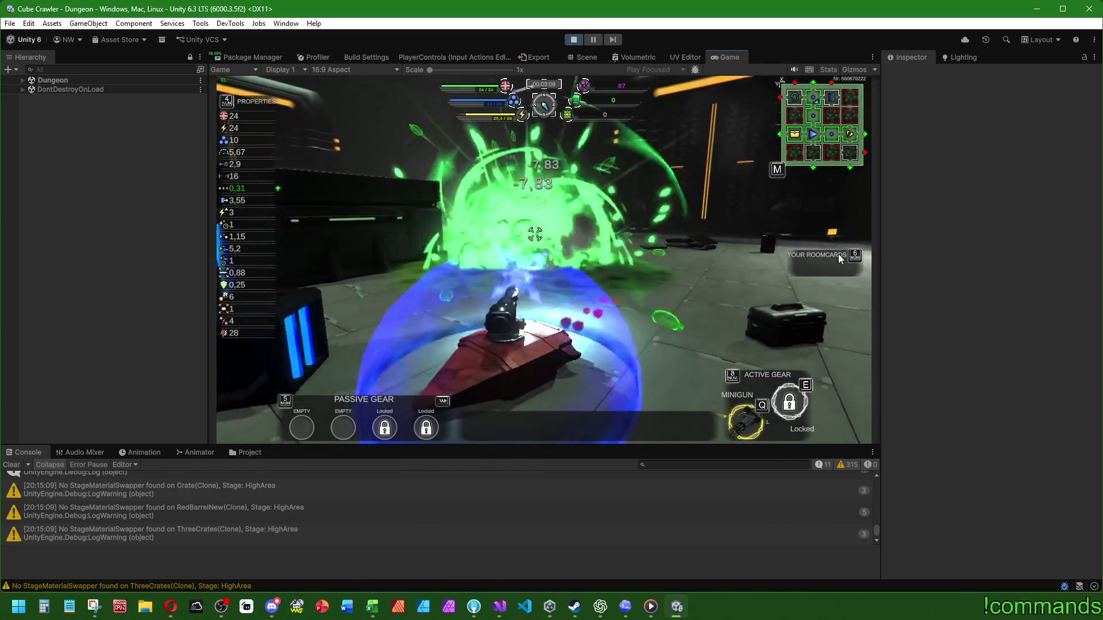
key(a)
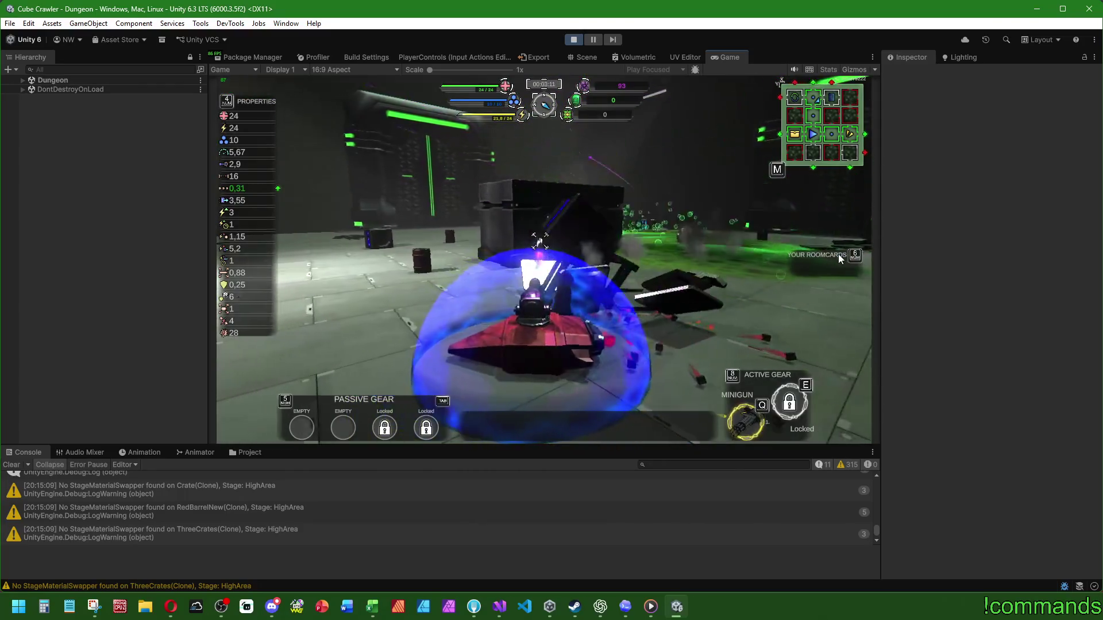
key(a)
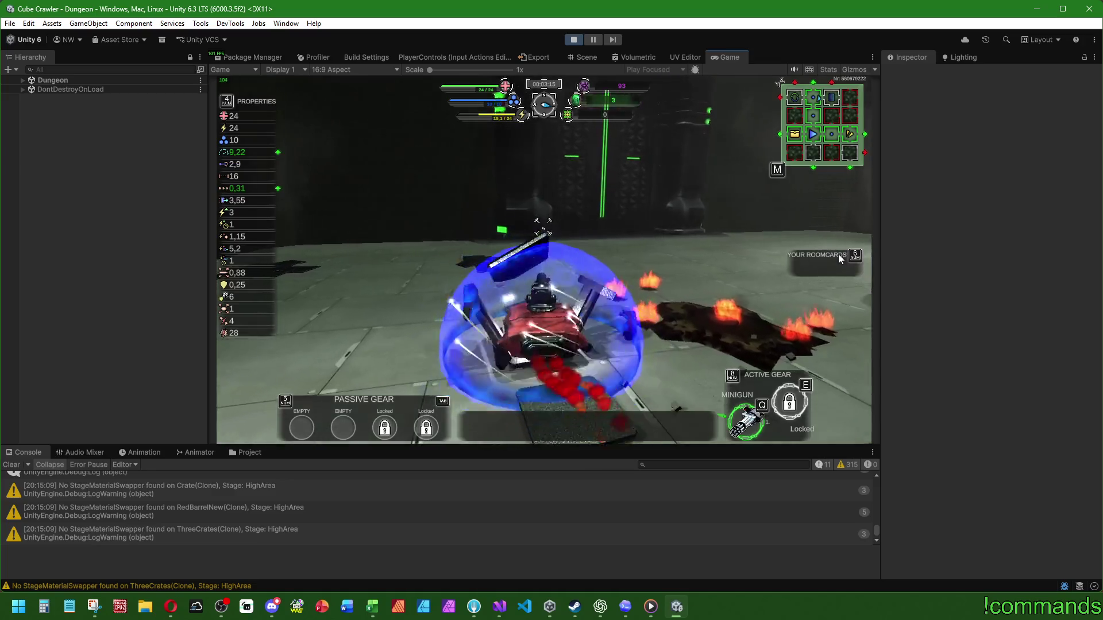
Step: Drive the tank past the debris toward the green beam and along the wall
key(d)
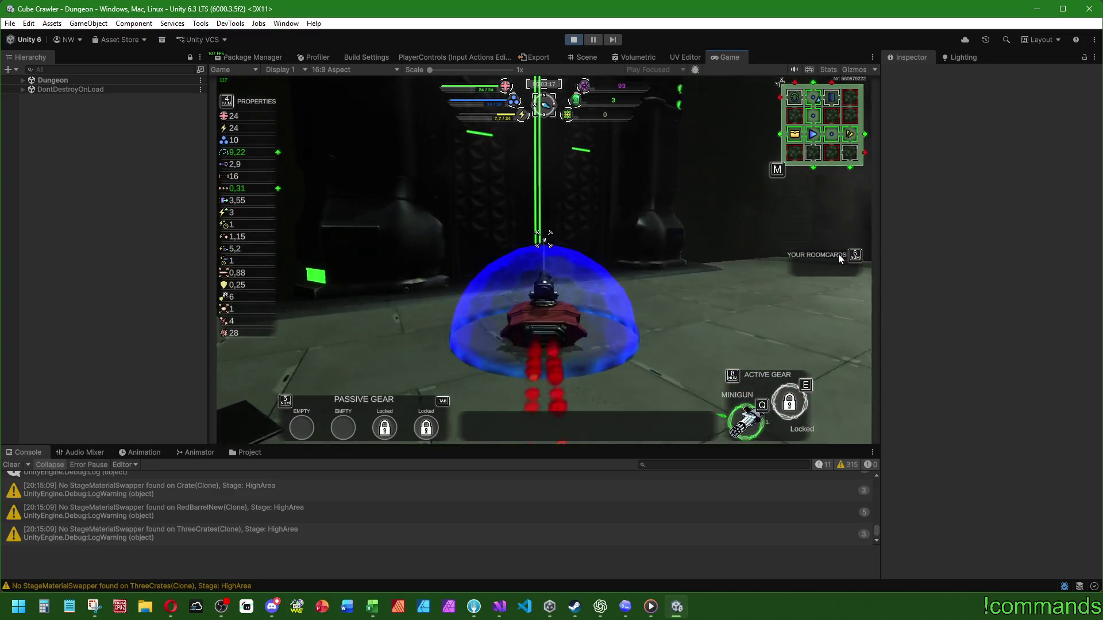
key(w)
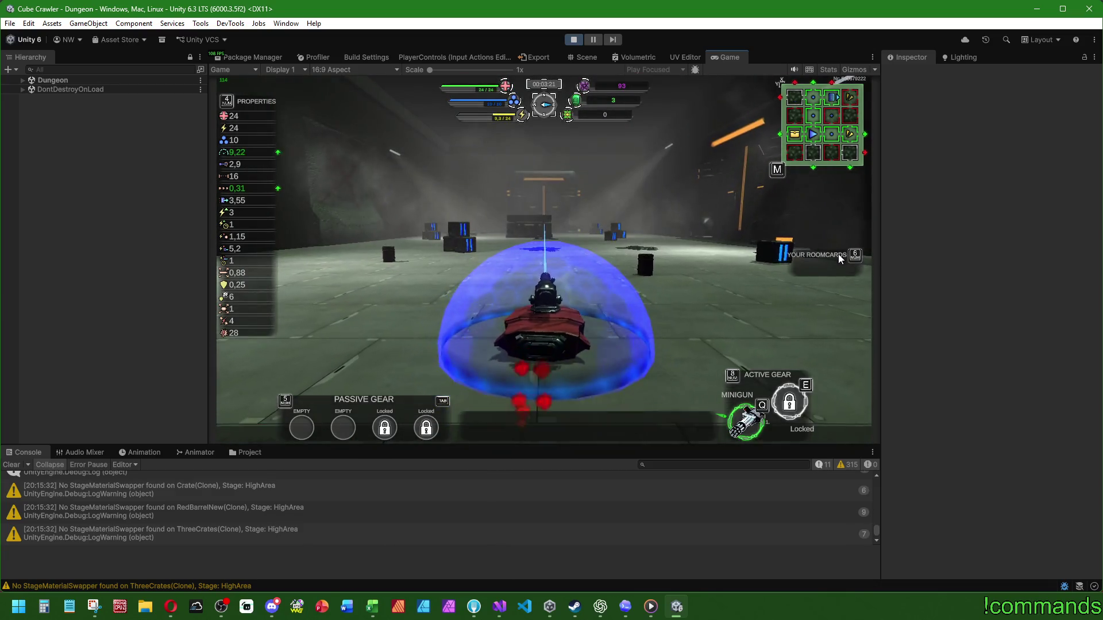
key(a)
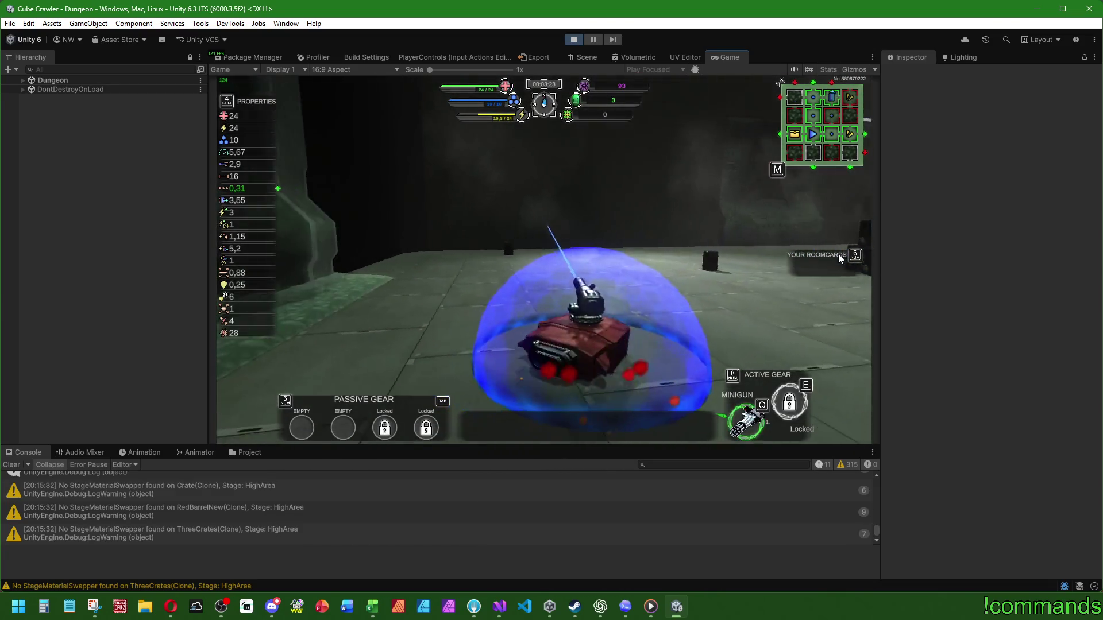
key(a)
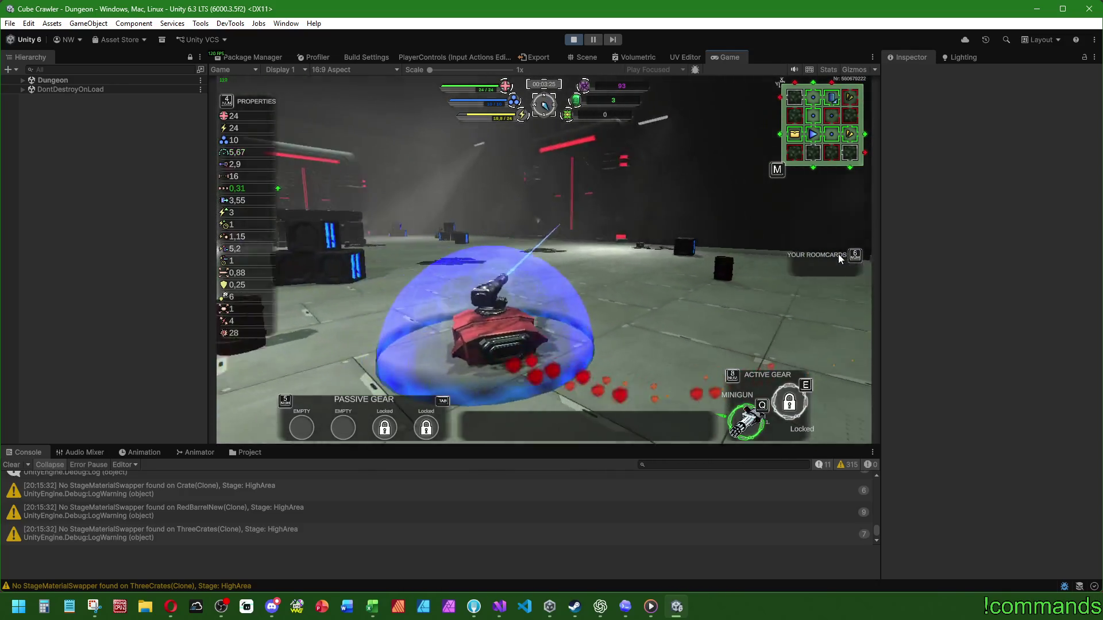
key(a)
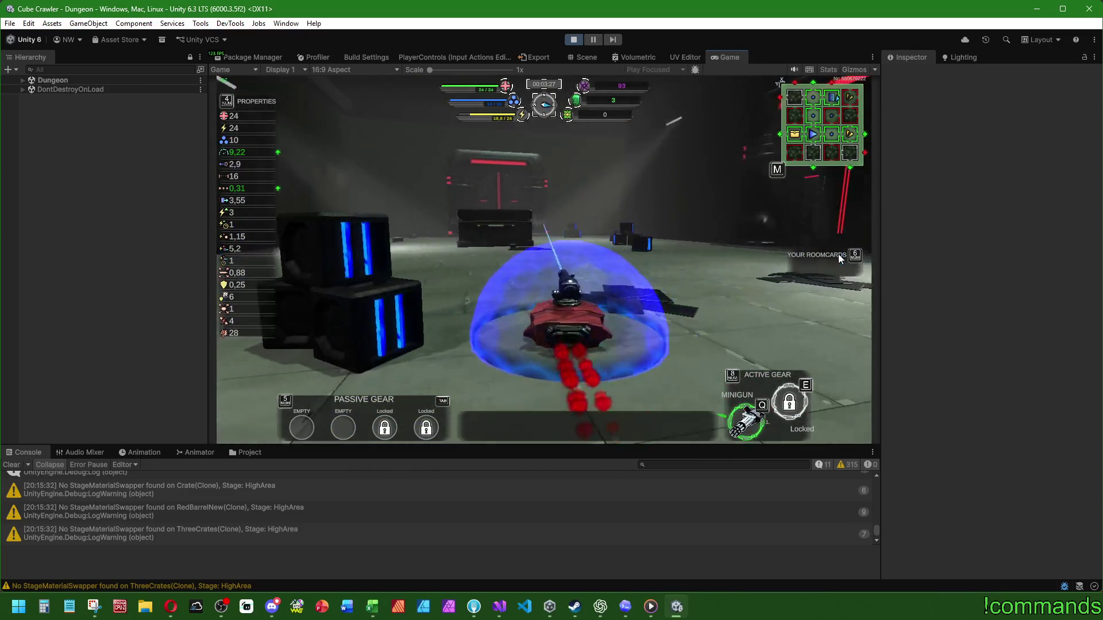
key(a)
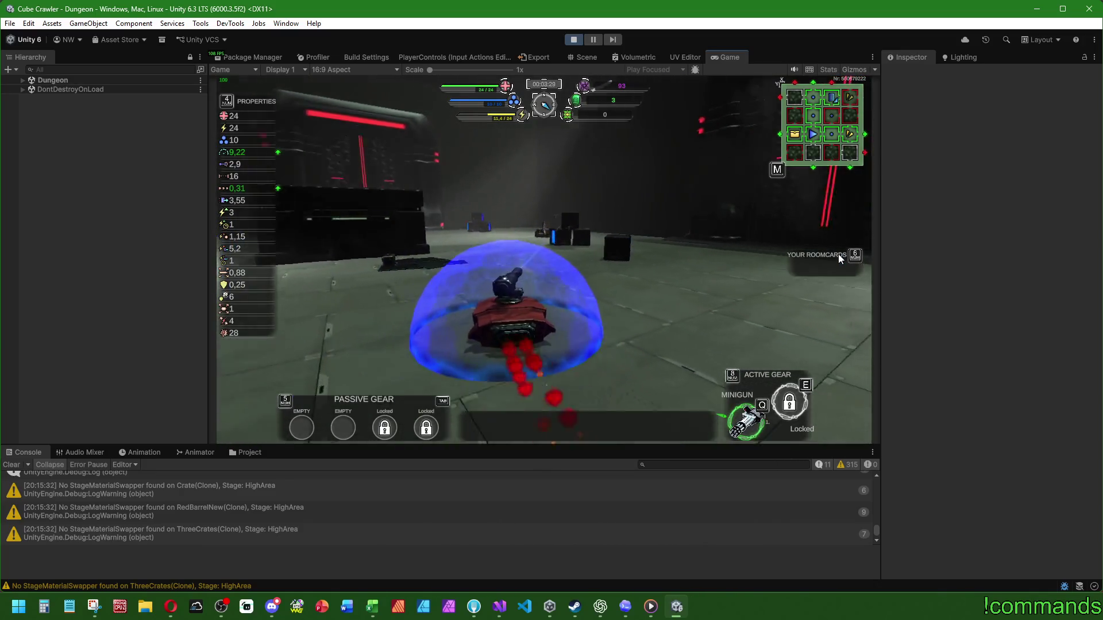
key(w)
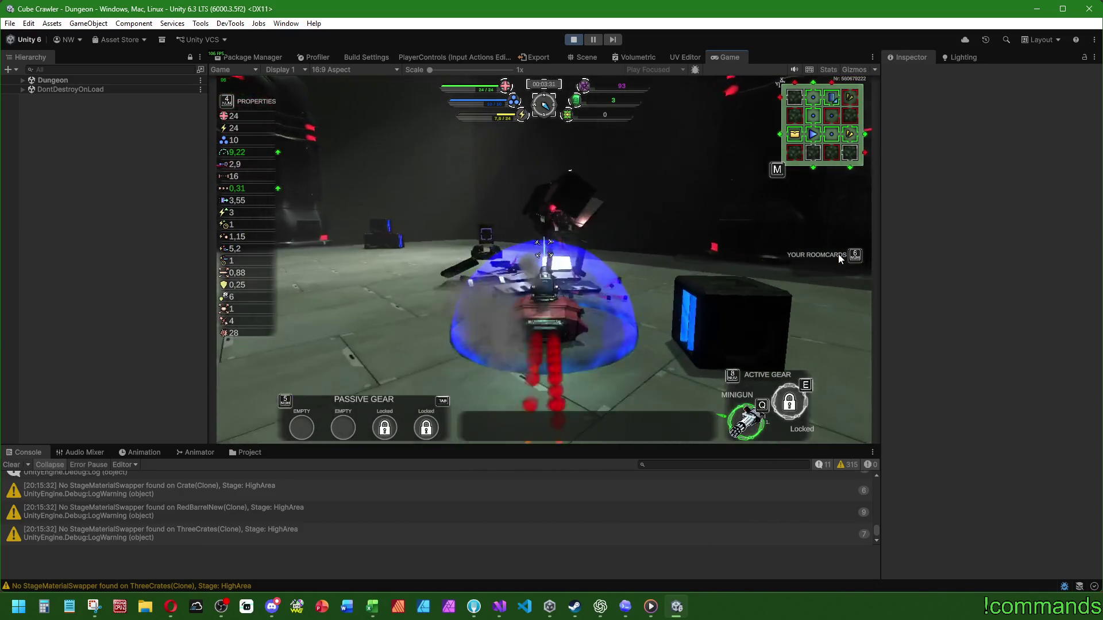
Step: Pick up two room cards while turning past the crate and down the corridor
key(a)
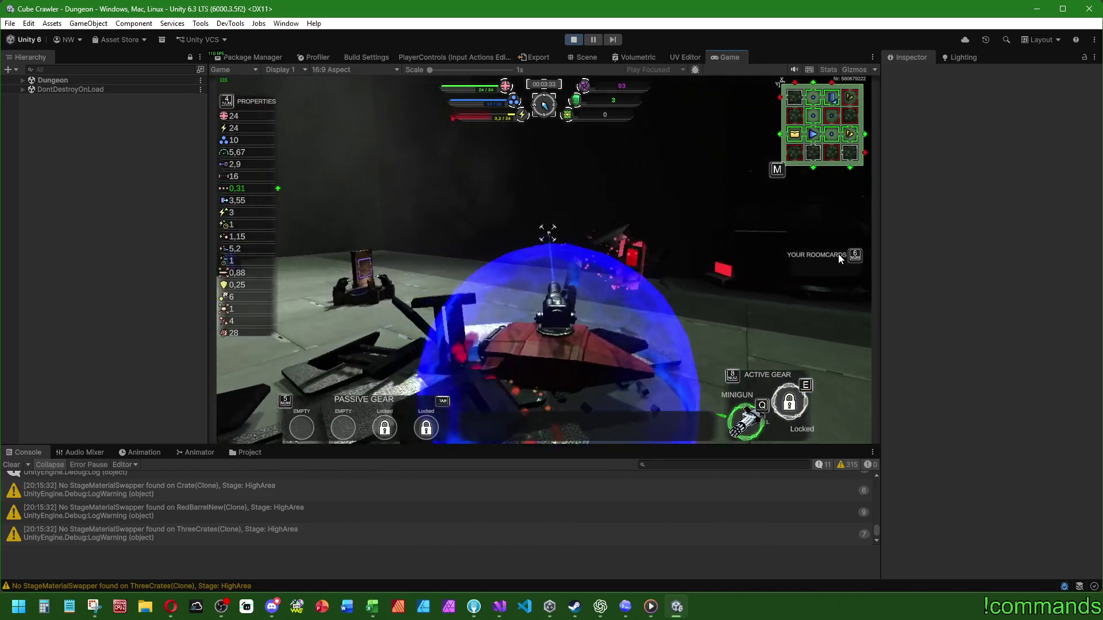
key(a)
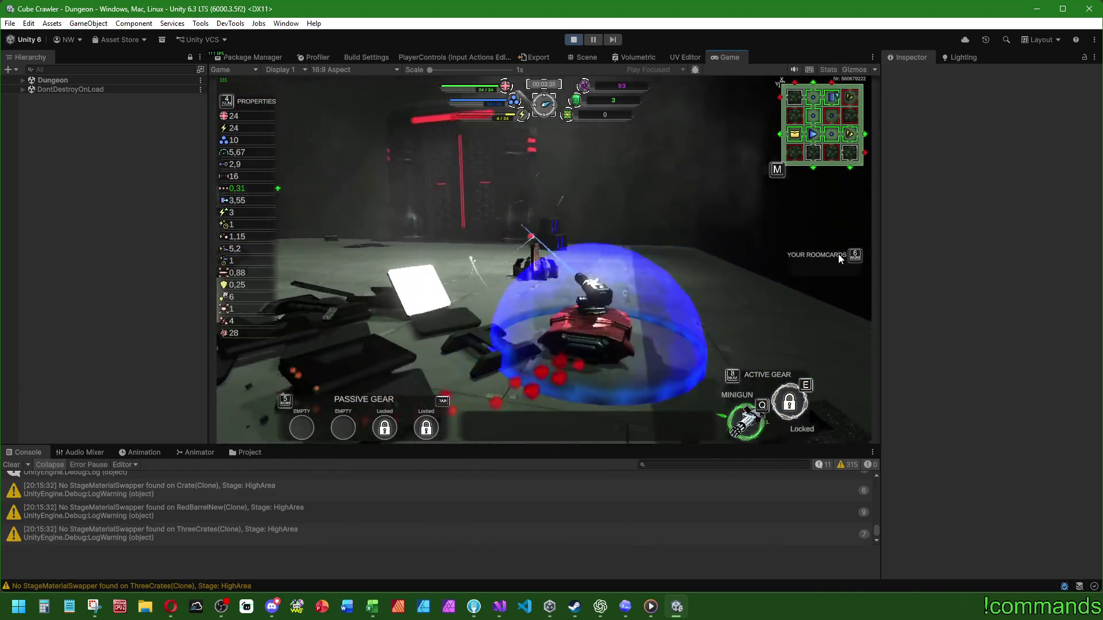
key(a)
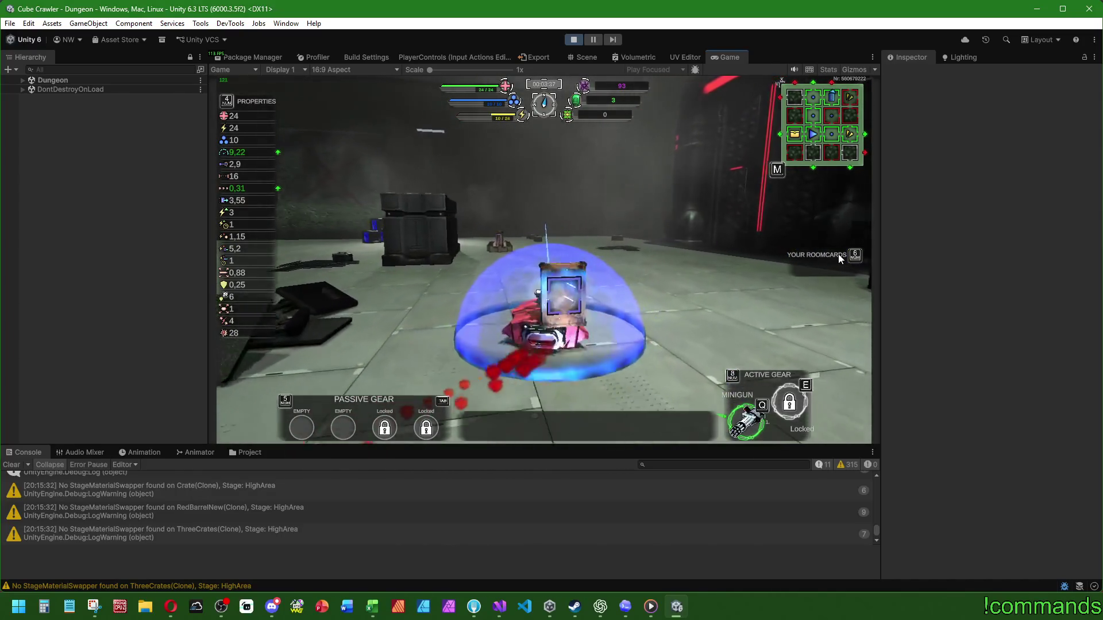
key(d)
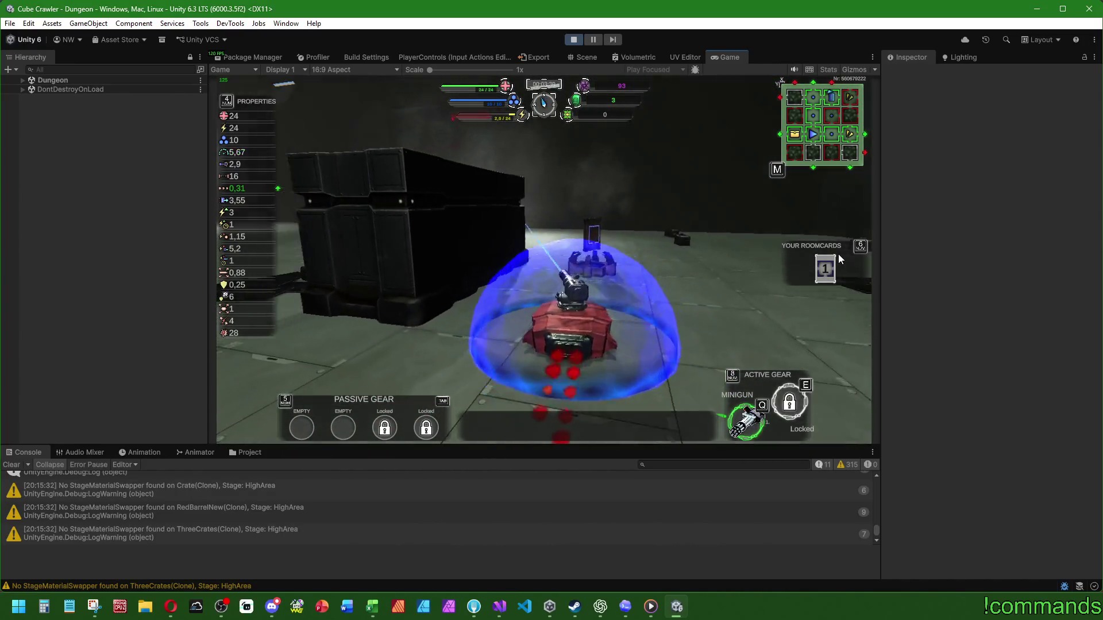
key(a)
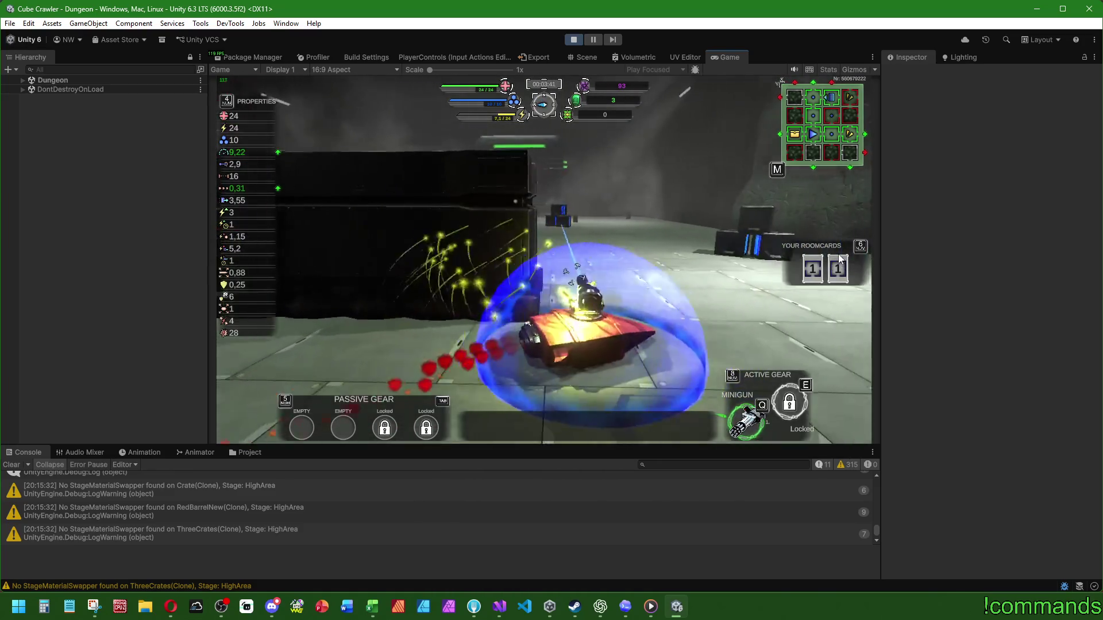
key(w)
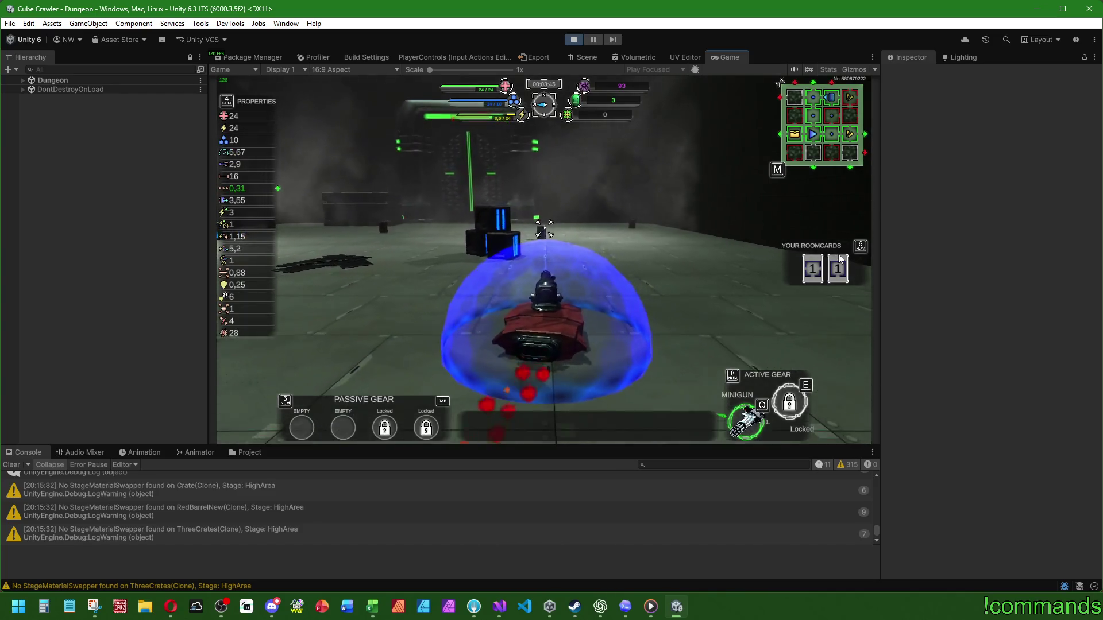
Step: Open the map, move the selection from X:1, Y:1 toward the Boss room, and insert a room card
key(6)
key(s)
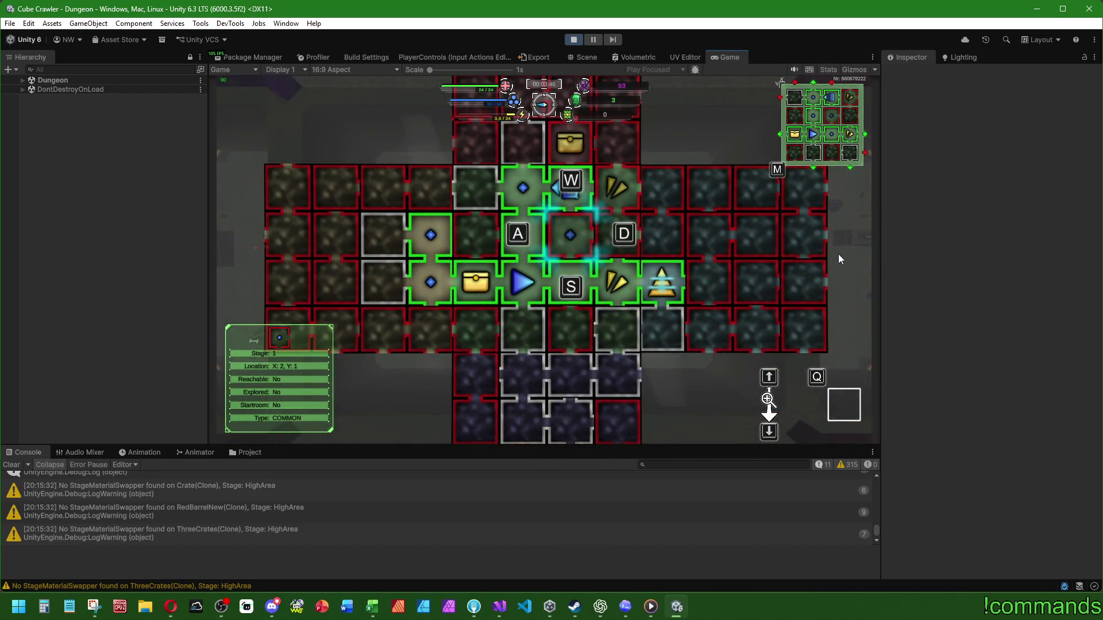
key(a)
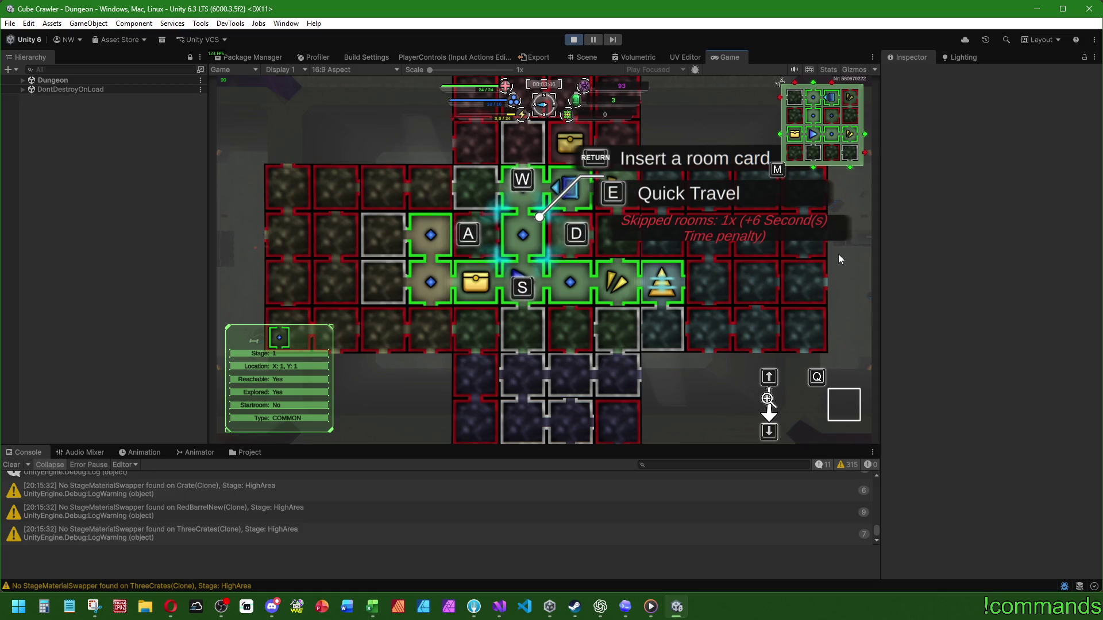
key(d)
key(d)
key(d)
key(Return)
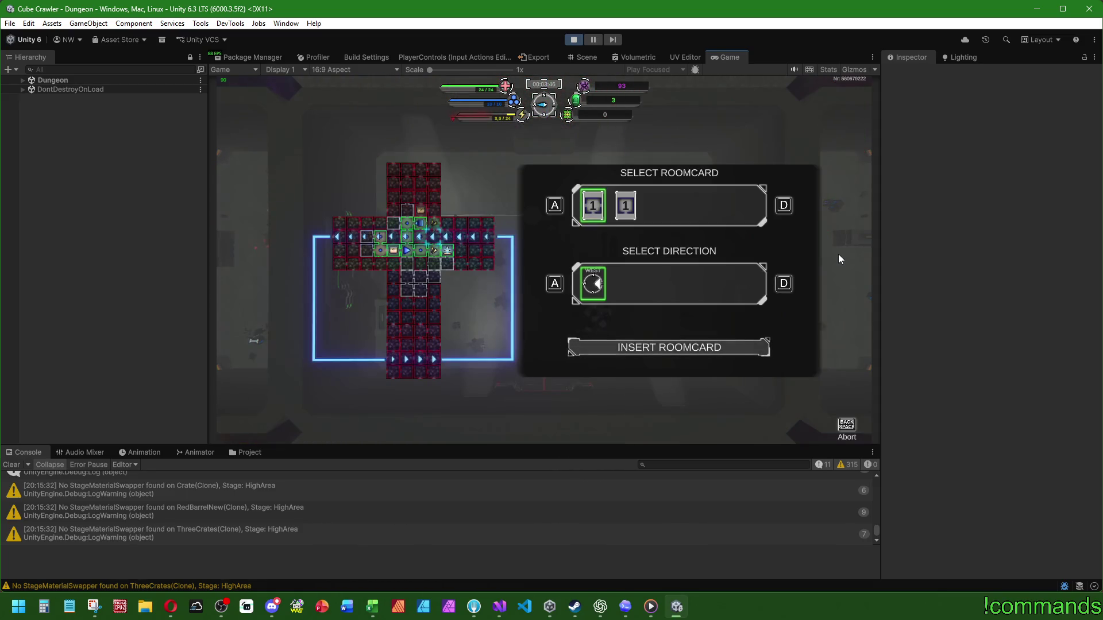
key(Return)
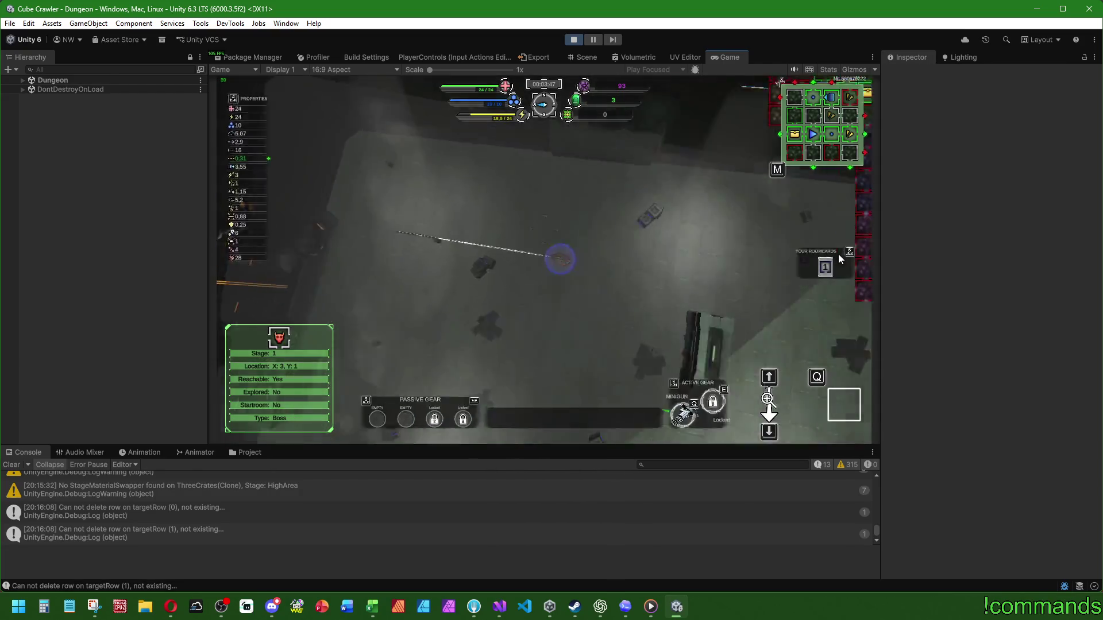
Step: Reopen the dungeon map and step through the Treasury, common and X:2, Y:1 gear rooms
key(m)
scroll(838, 259, up, 3)
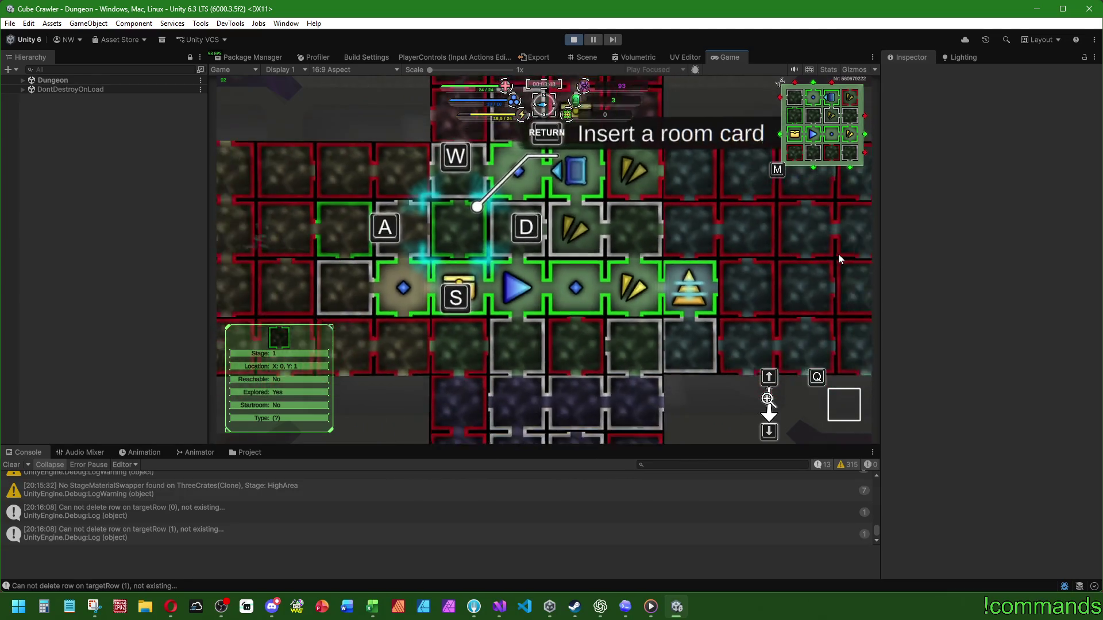
scroll(838, 259, down, 1)
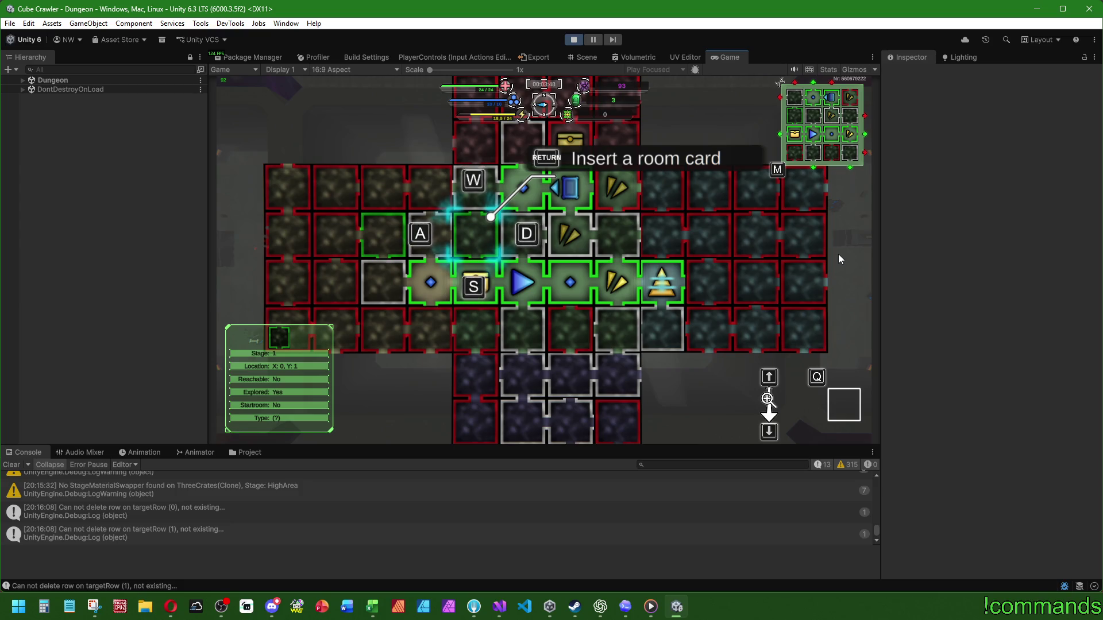
key(s)
key(d)
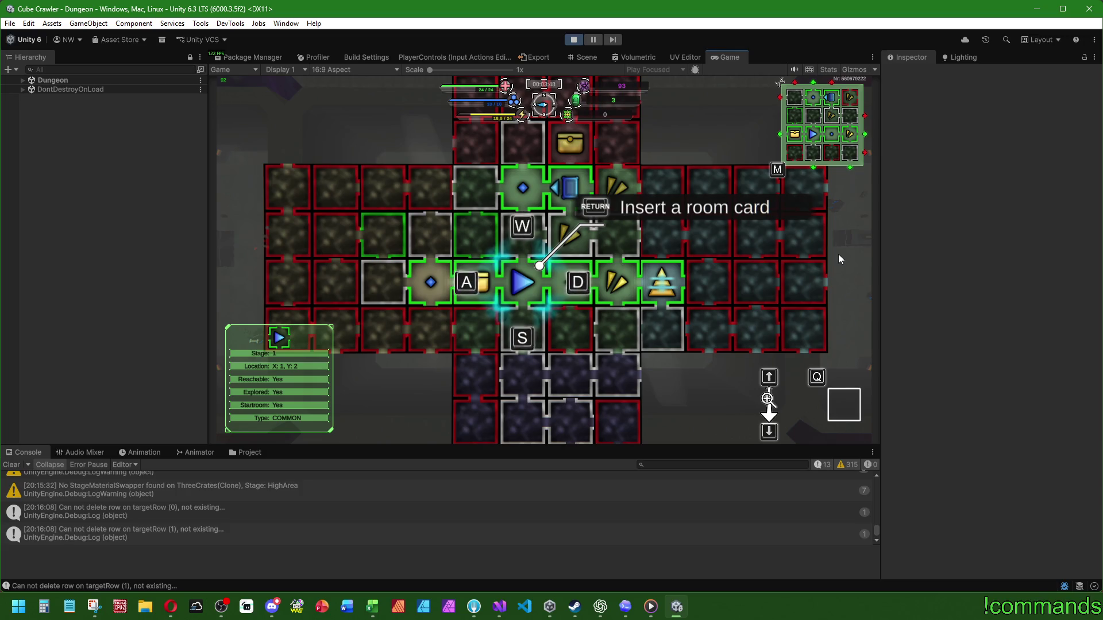
key(d)
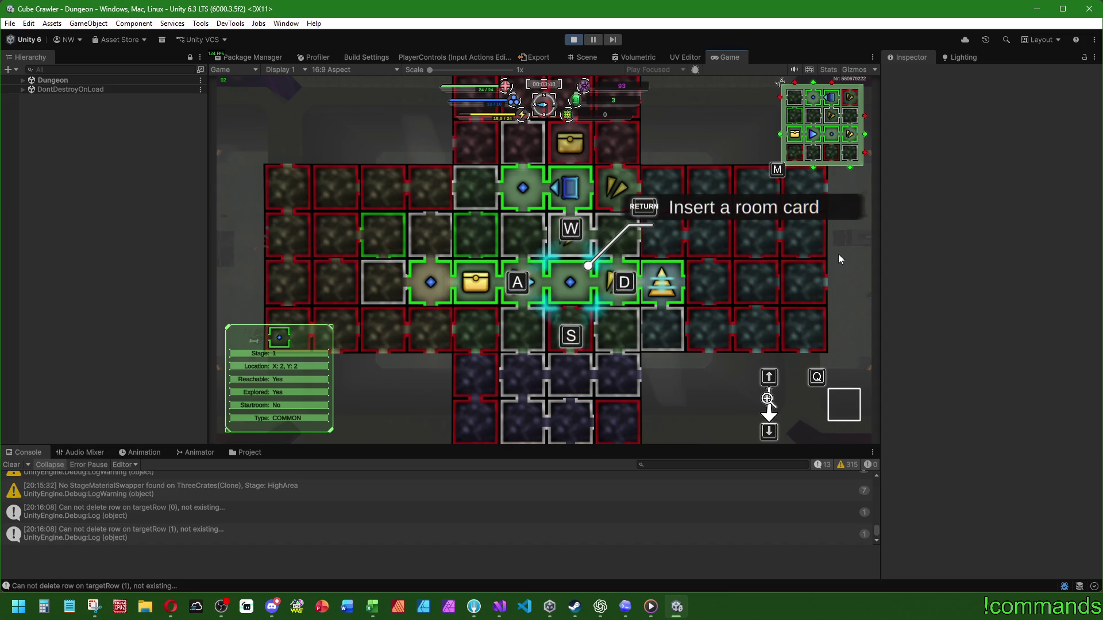
key(w)
key(w)
key(s)
Step: Browse to the artifact room, back to the Treasury and start rooms, then select Boss room X:3, Y:1
key(d)
key(s)
key(d)
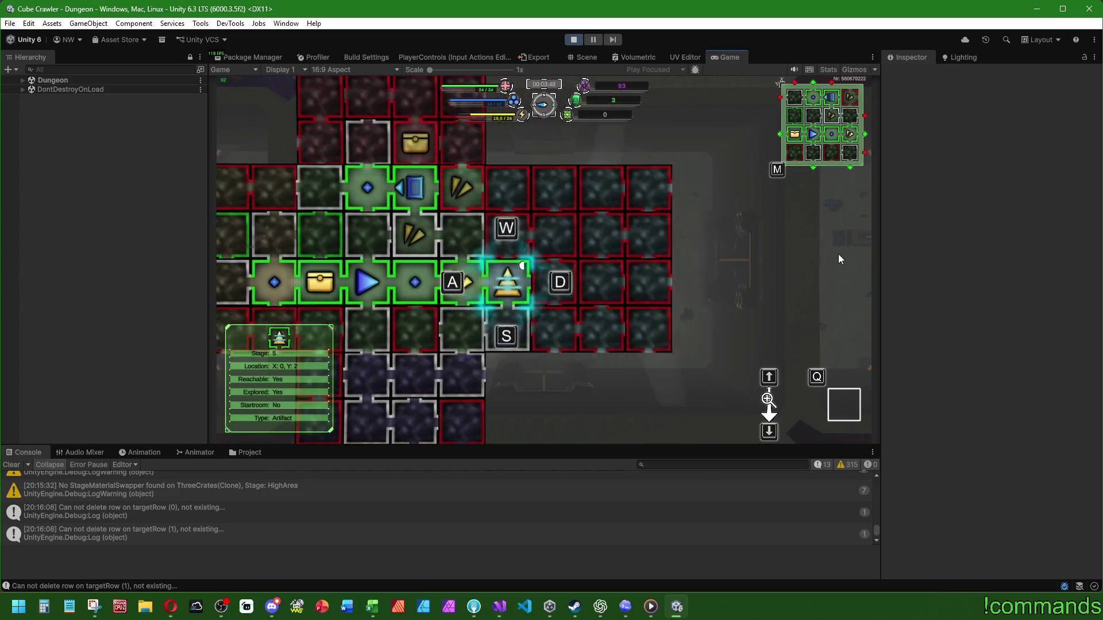
key(a)
key(a)
key(a)
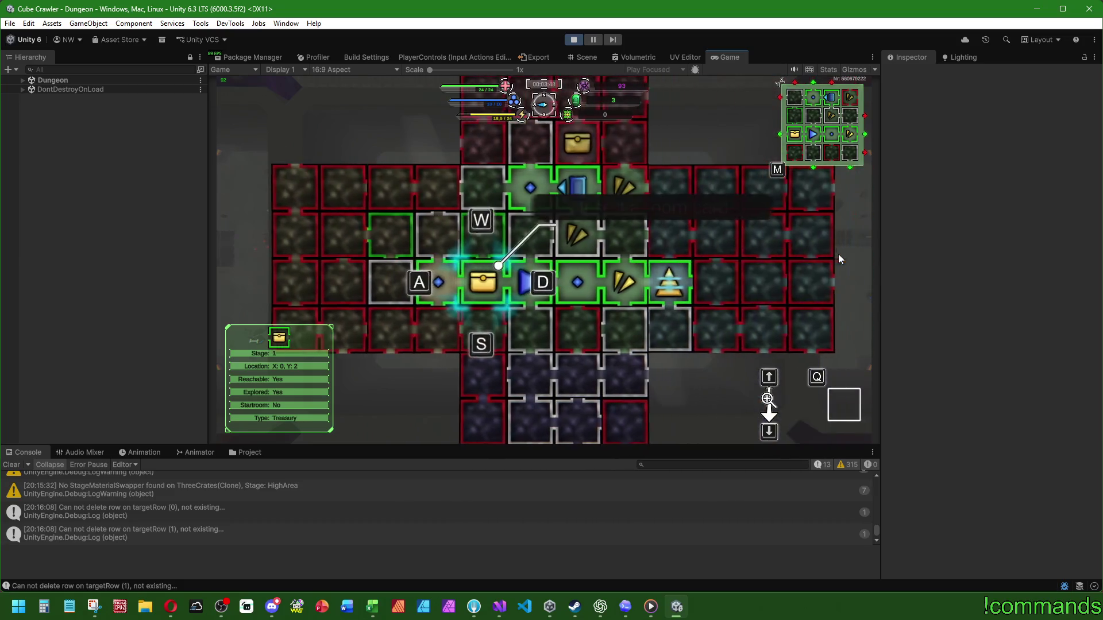
key(d)
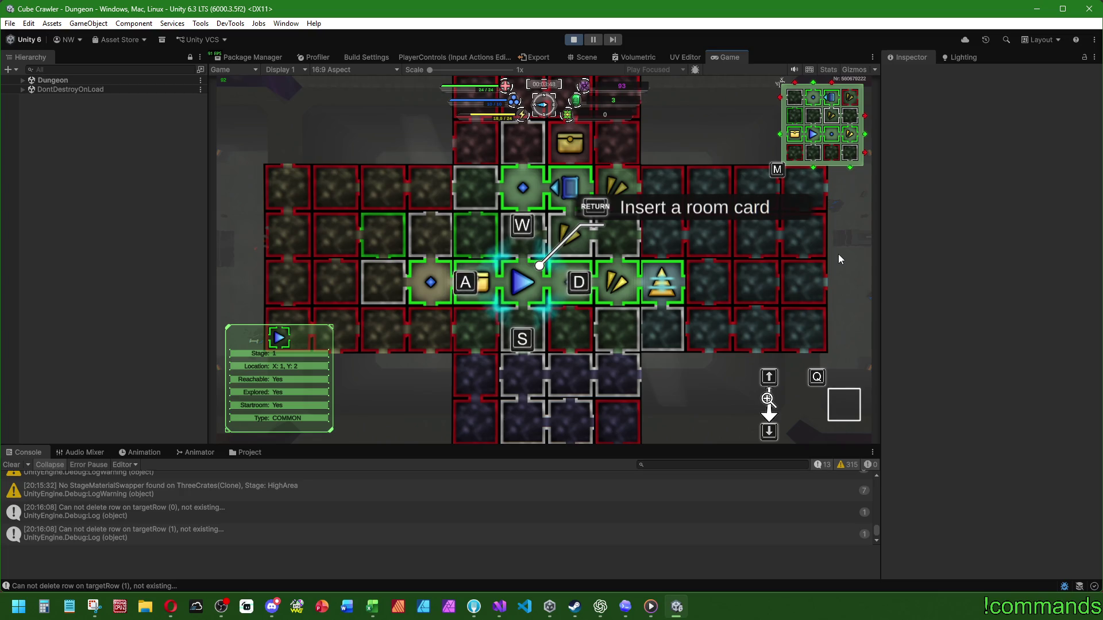
key(d)
key(w)
key(d)
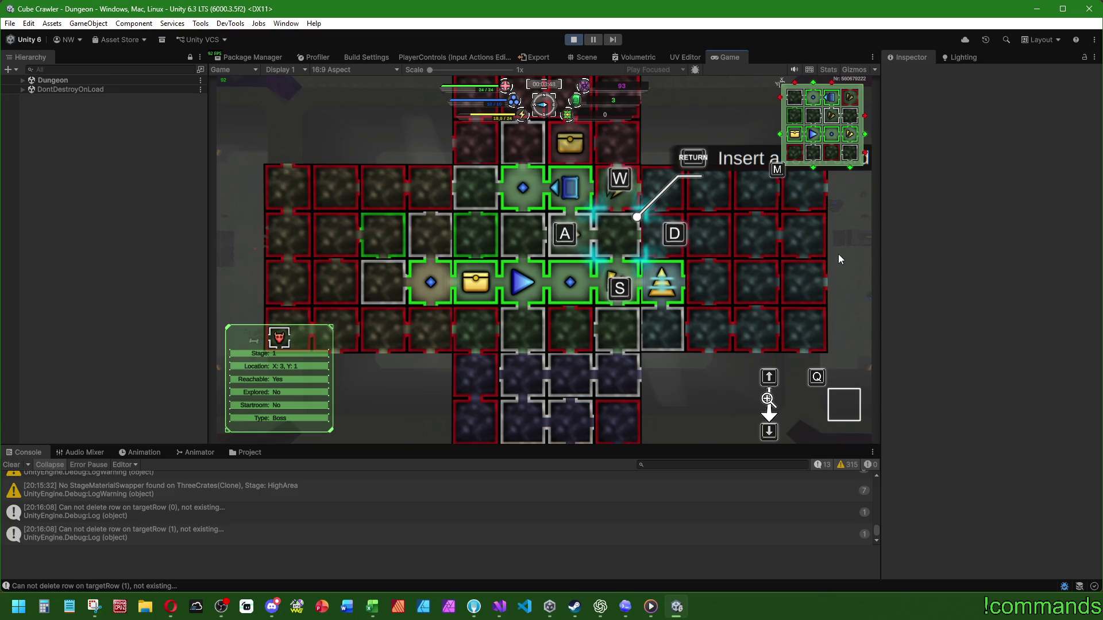
Step: With the map zoomed out, select the common room at X:2, Y:2 and insert a room card
key(a)
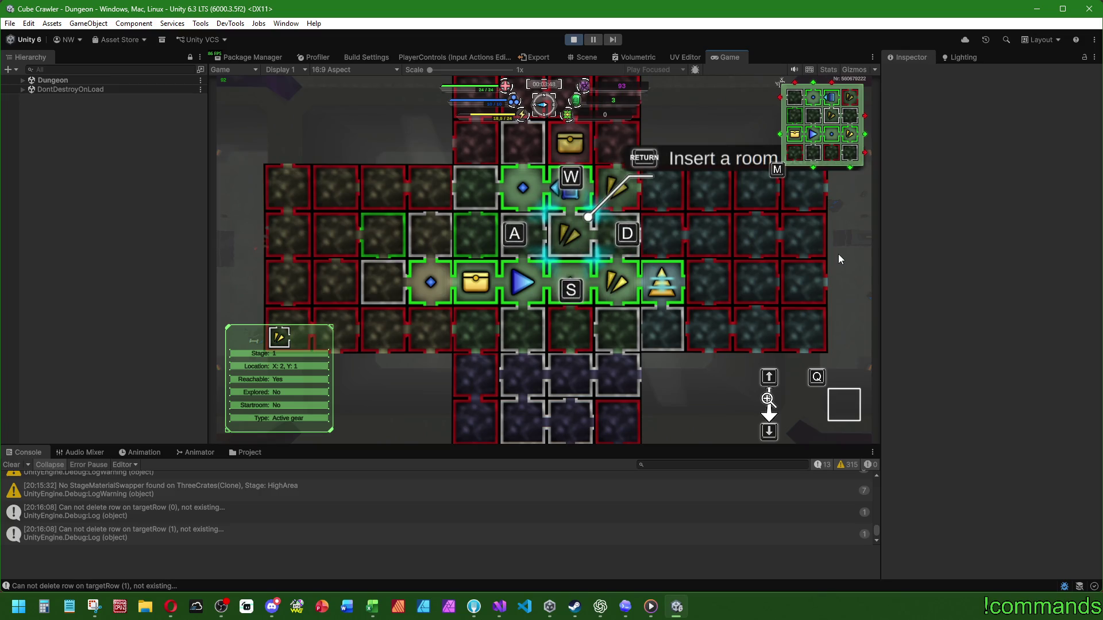
key(Down)
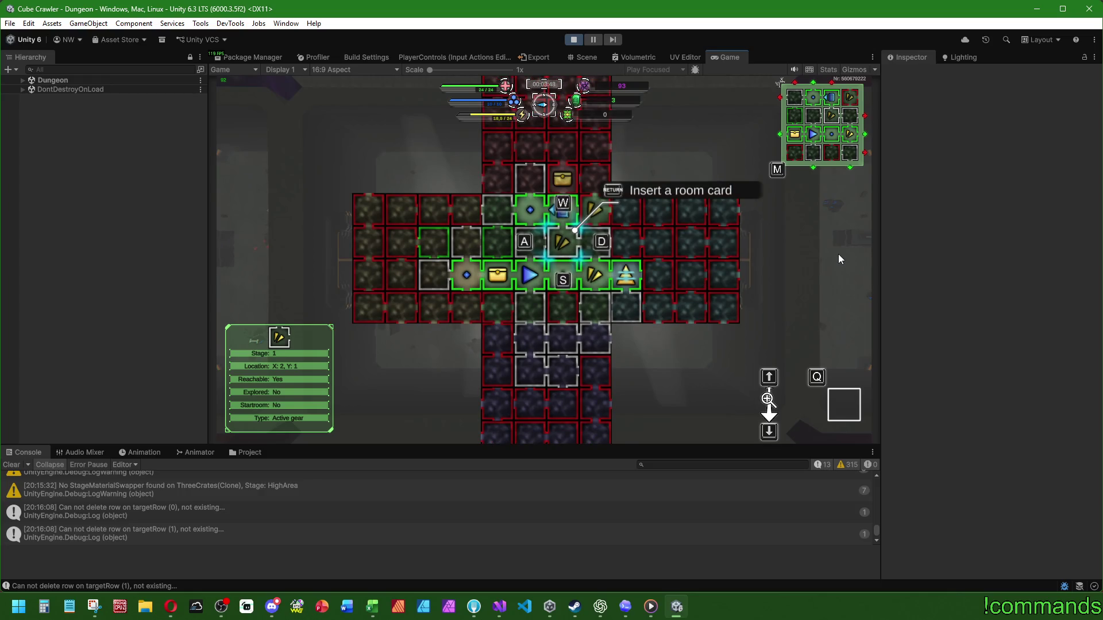
key(s)
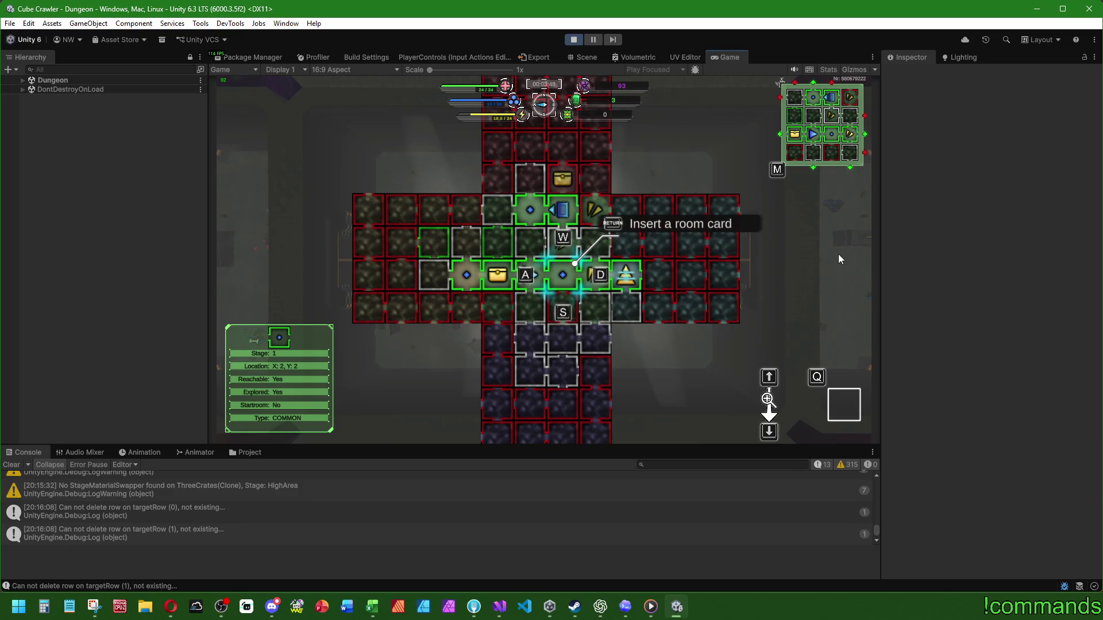
key(Return)
key(a)
key(a)
Step: Zoom the map in and move the selection via X:2, Y:1 to the common room at X:1, Y:0
key(d)
key(d)
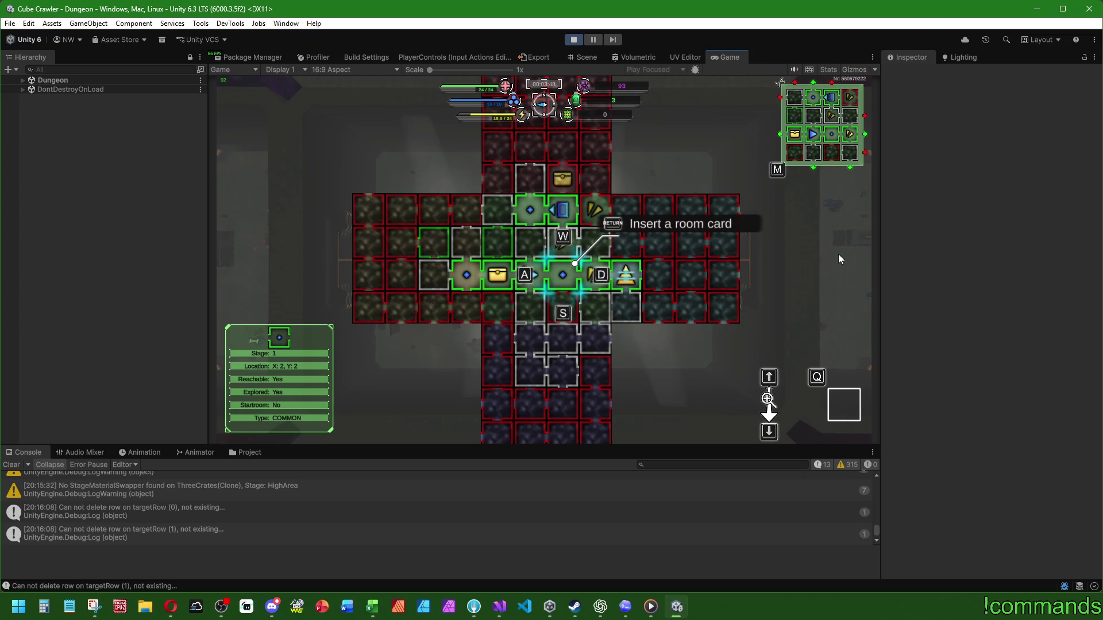
key(Up)
key(w)
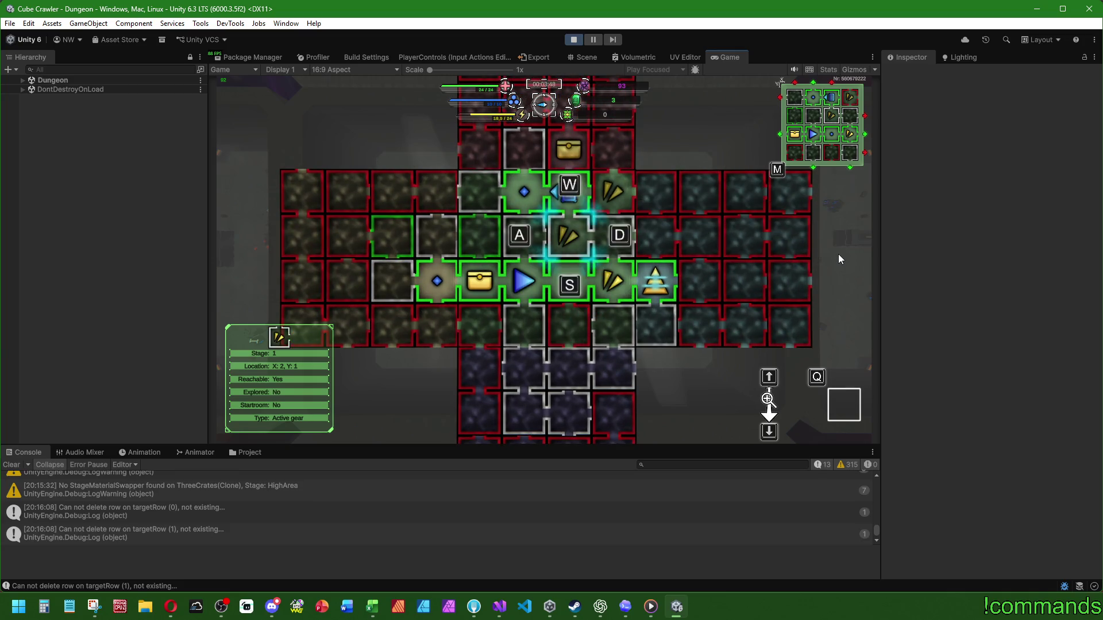
key(s)
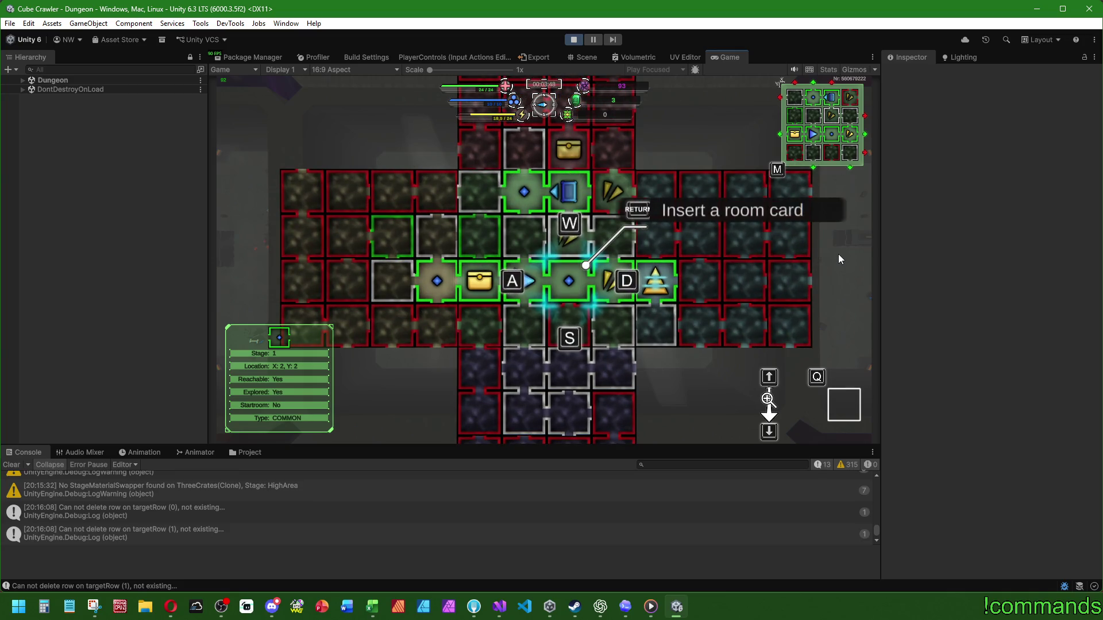
key(a)
key(a)
key(a)
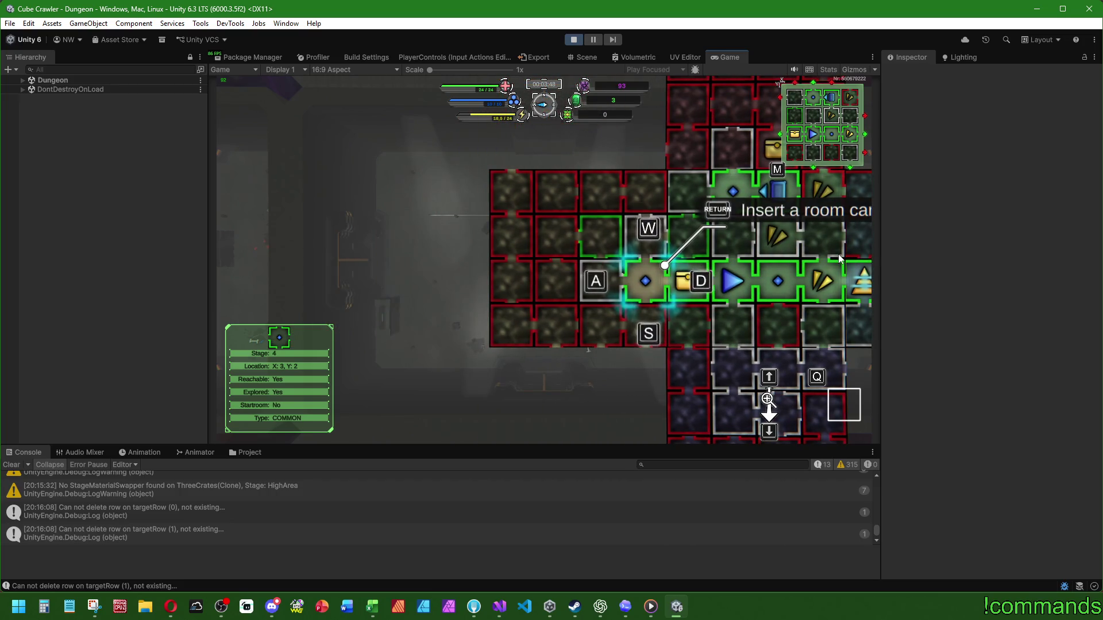
key(d)
key(d)
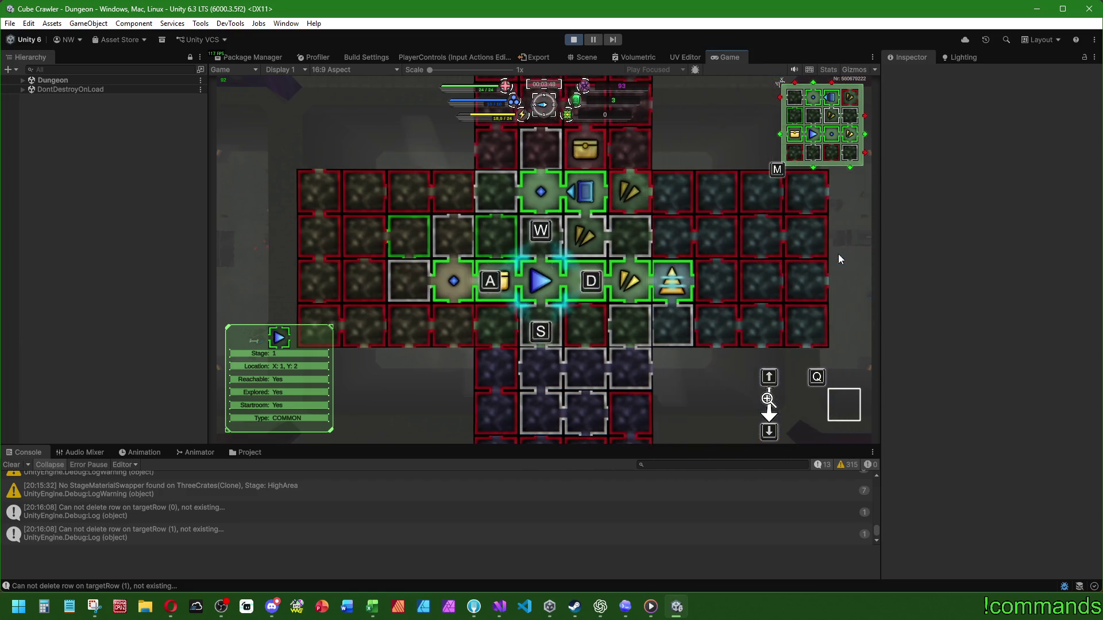
key(d)
key(d)
key(w)
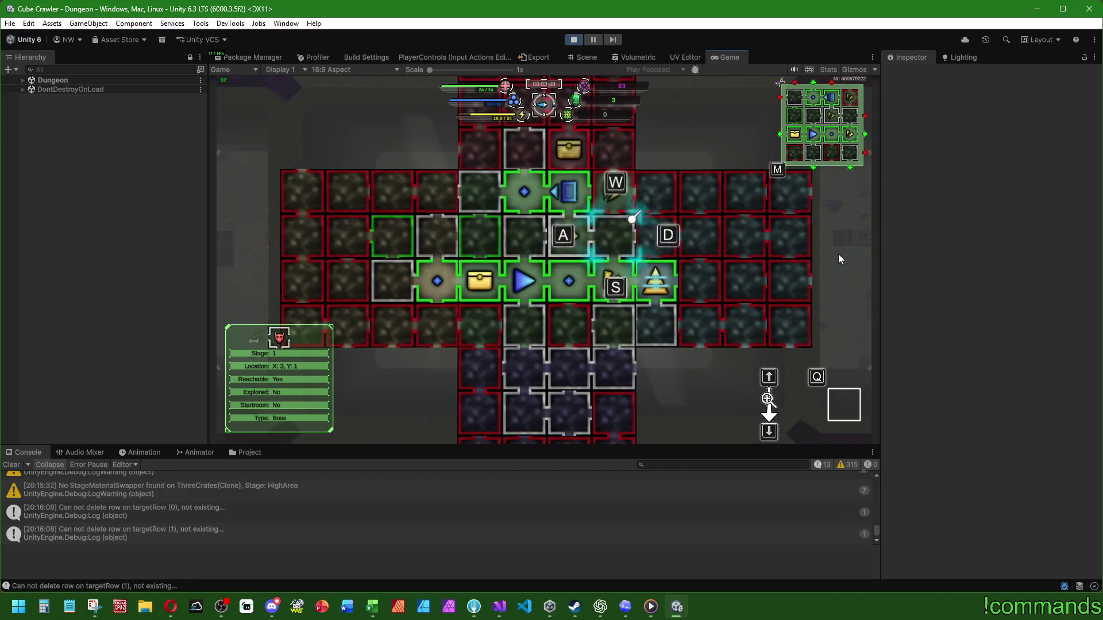
key(a)
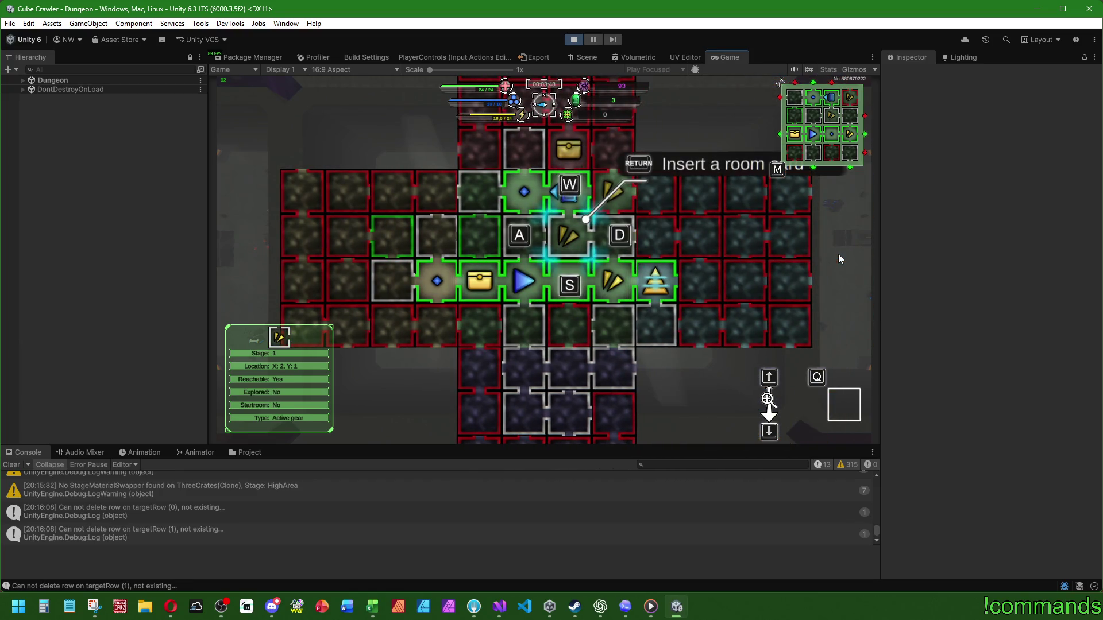
key(w)
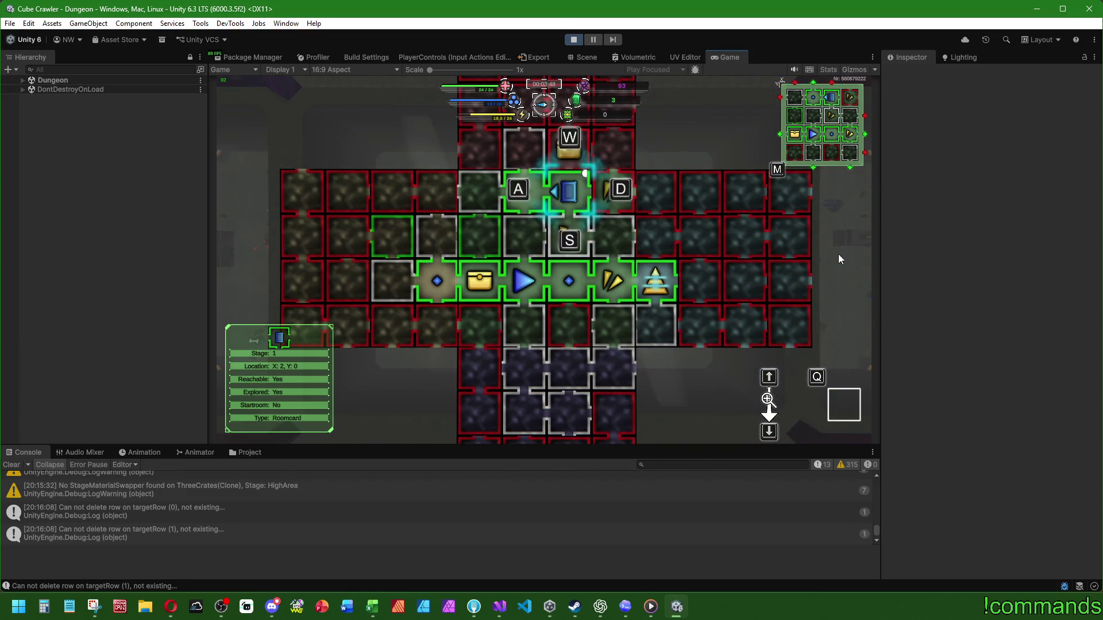
key(a)
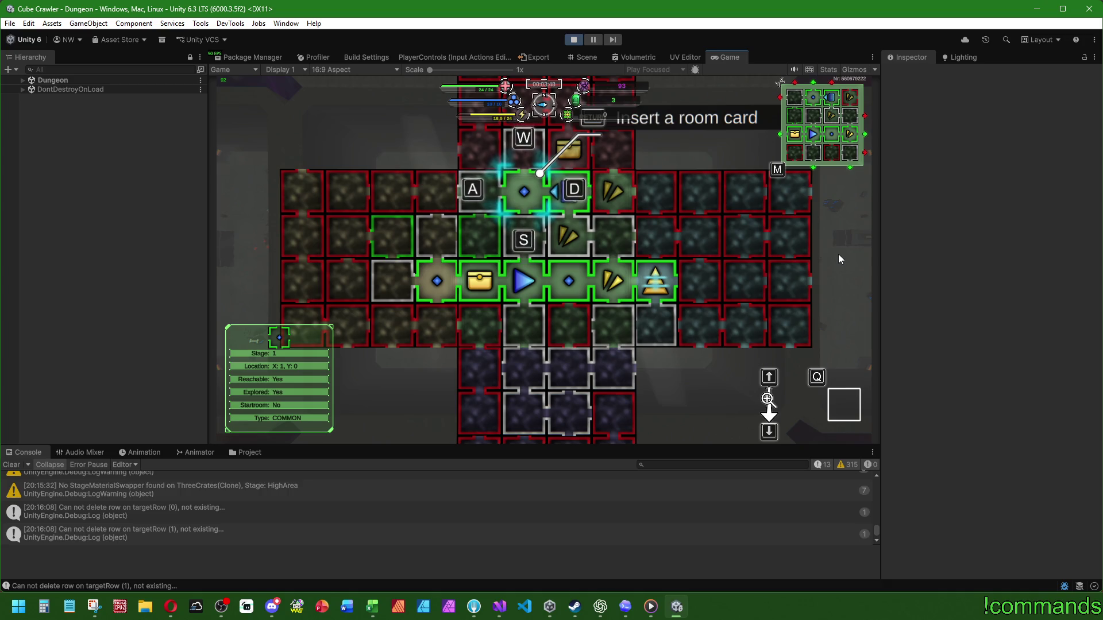
Step: Close the map, maneuver past the crates through the green doorway, boost forward, and reopen the map
key(m)
key(w)
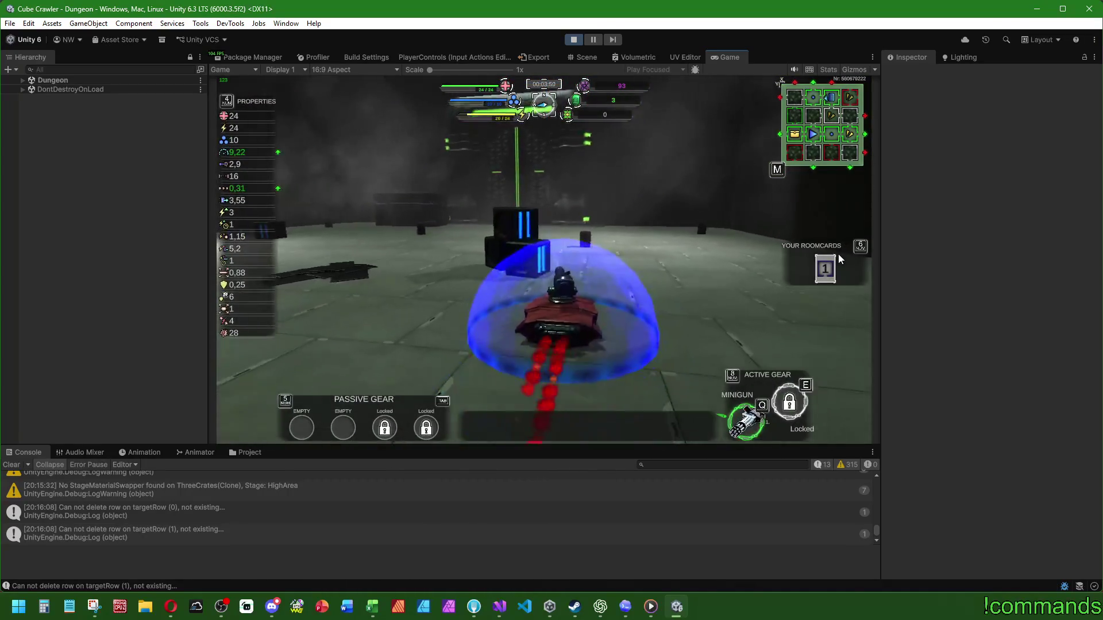
key(s)
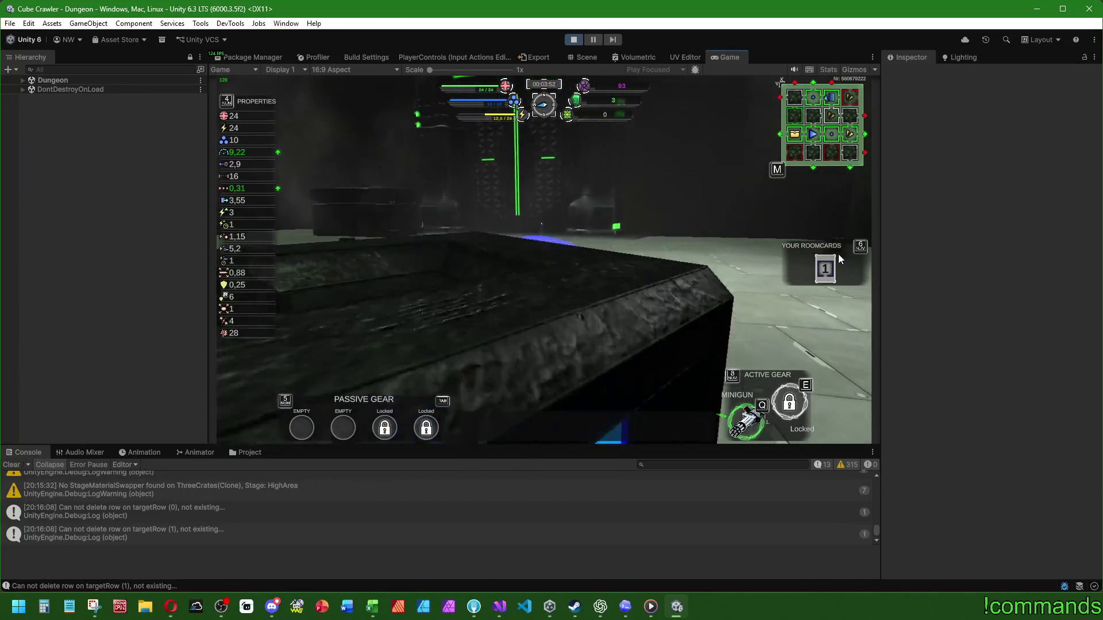
key(a)
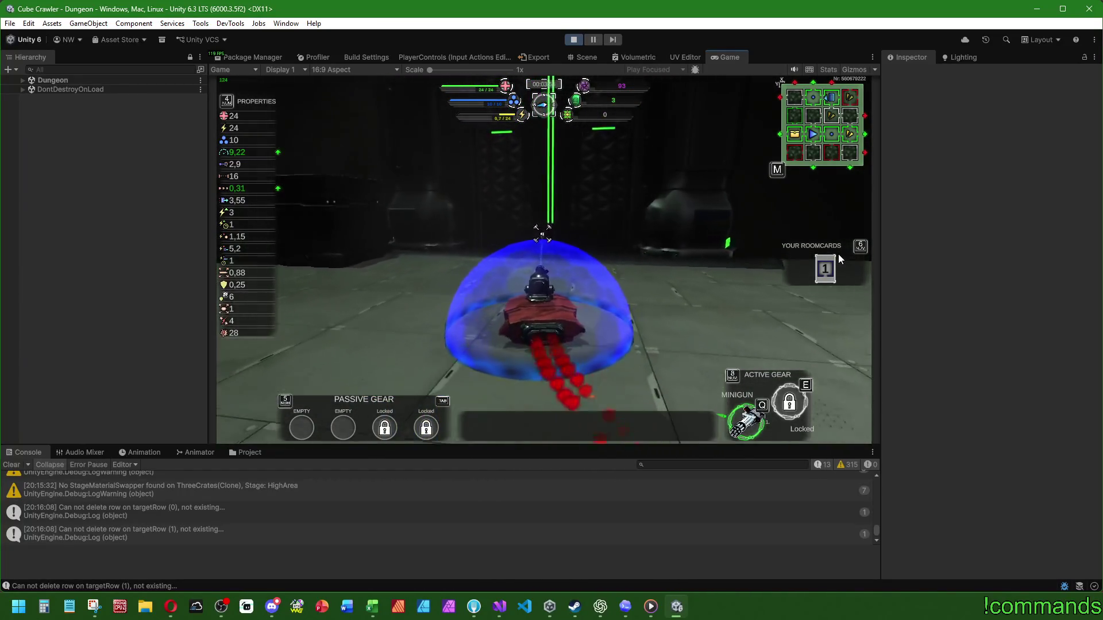
key(w)
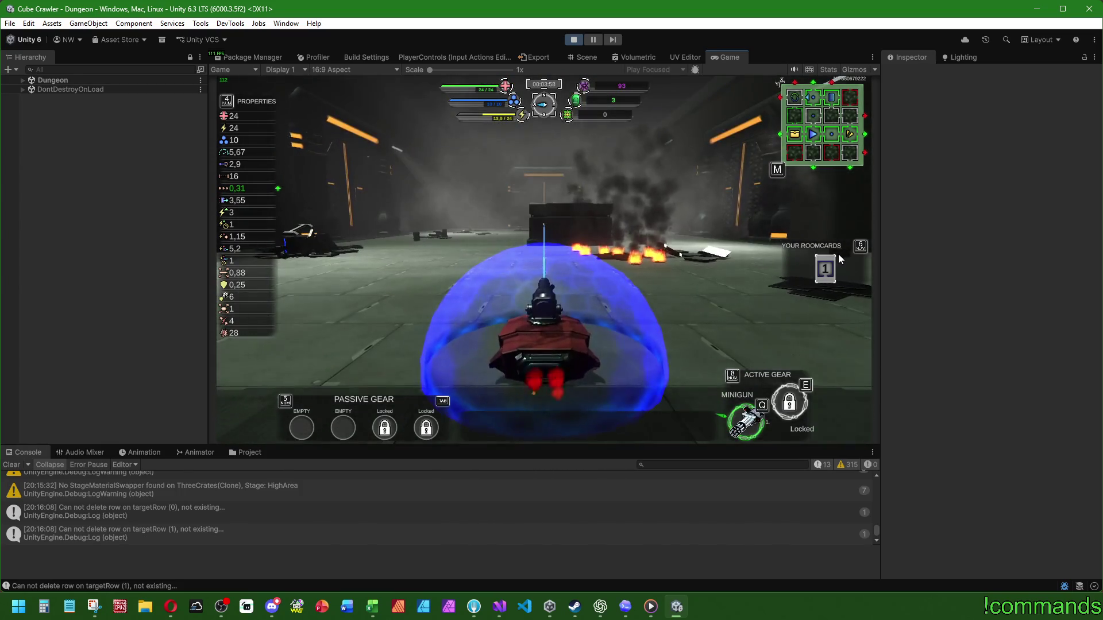
key(shift)
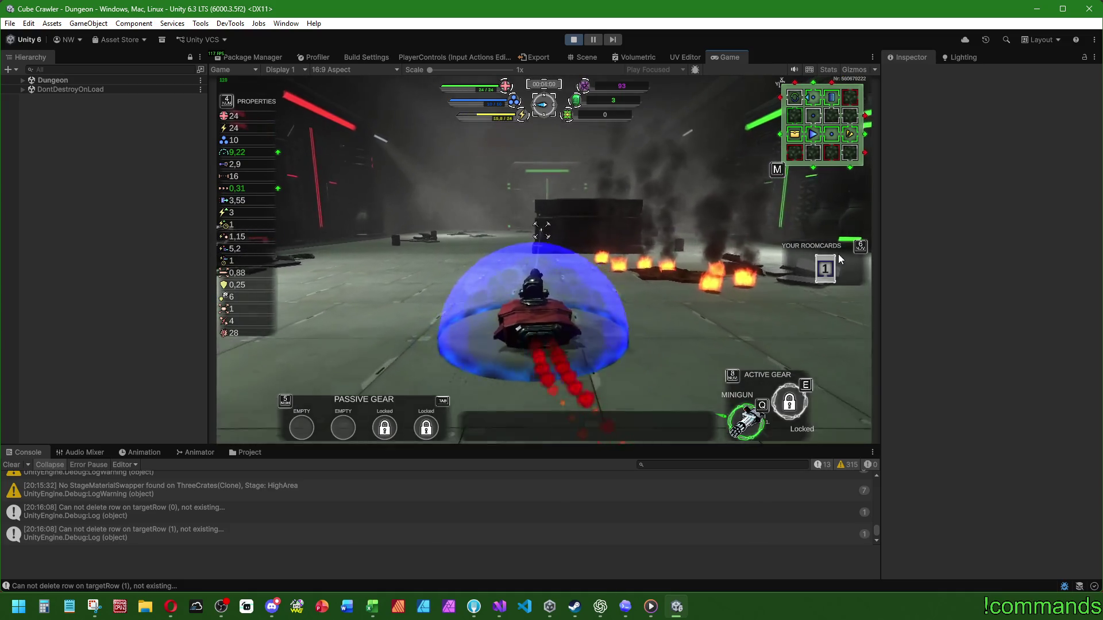
key(a)
key(w)
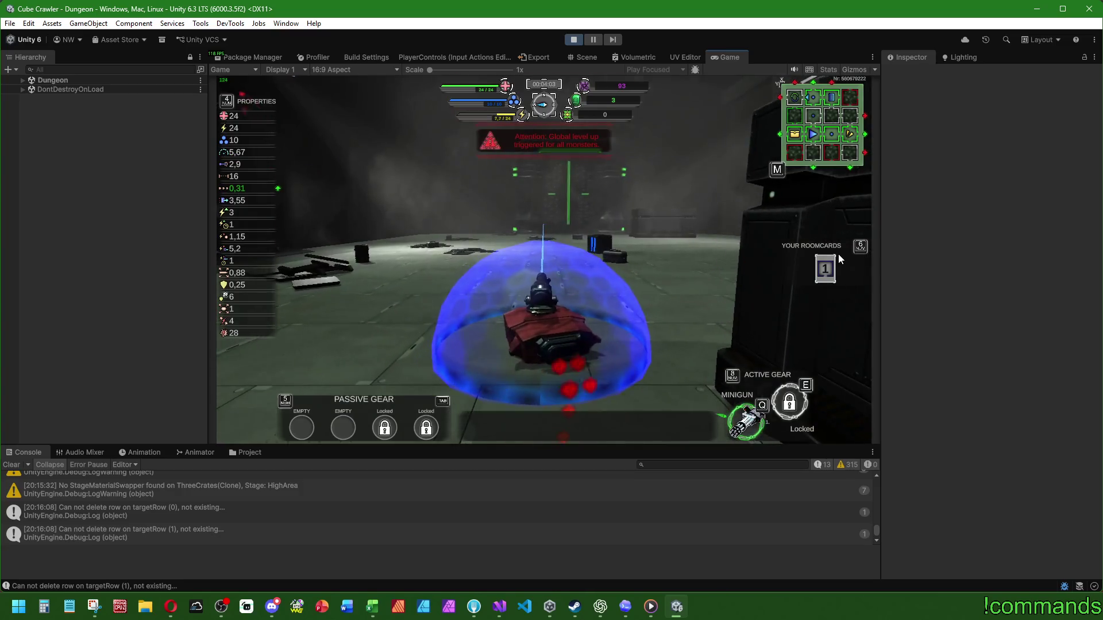
key(m)
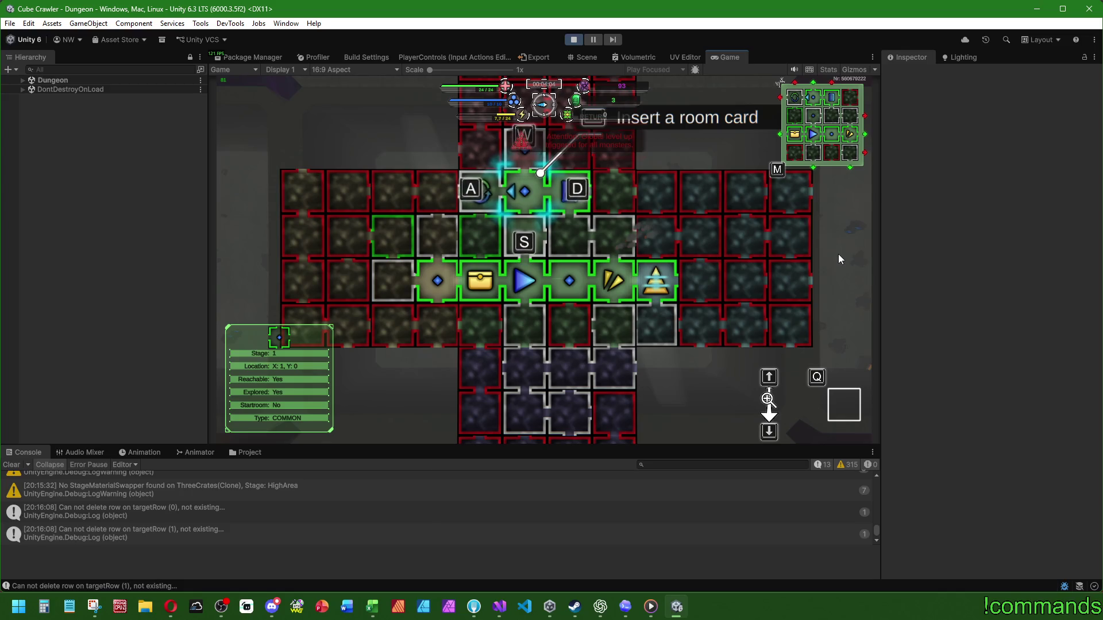
Step: Inspect the active gear room X:2, Y:1, the room card room X:2, Y:0, and the common room on the map
key(s)
key(d)
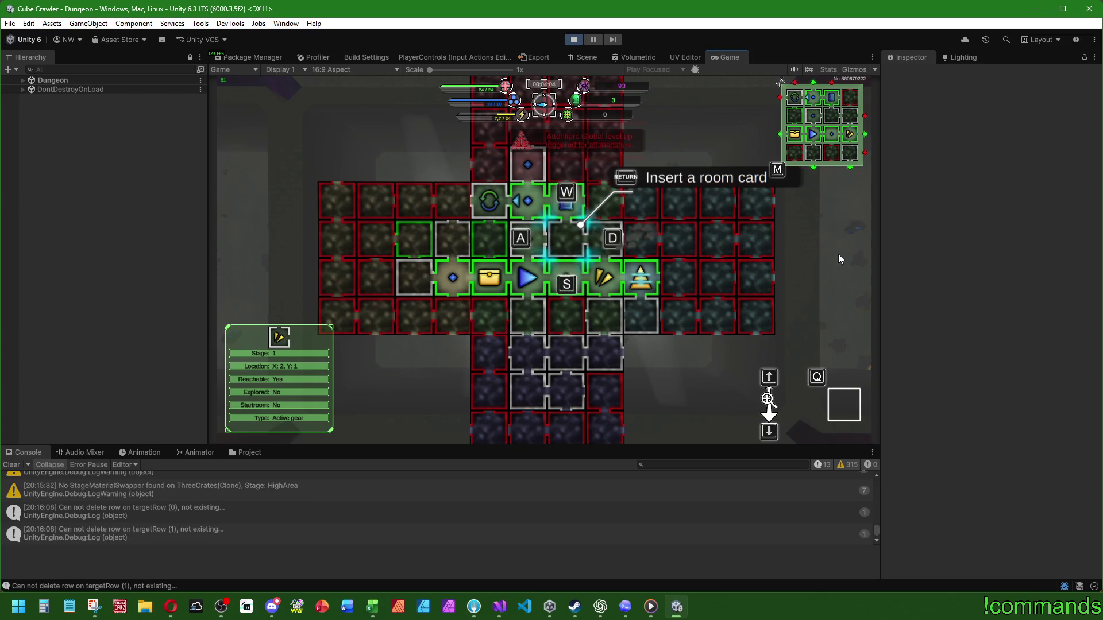
key(w)
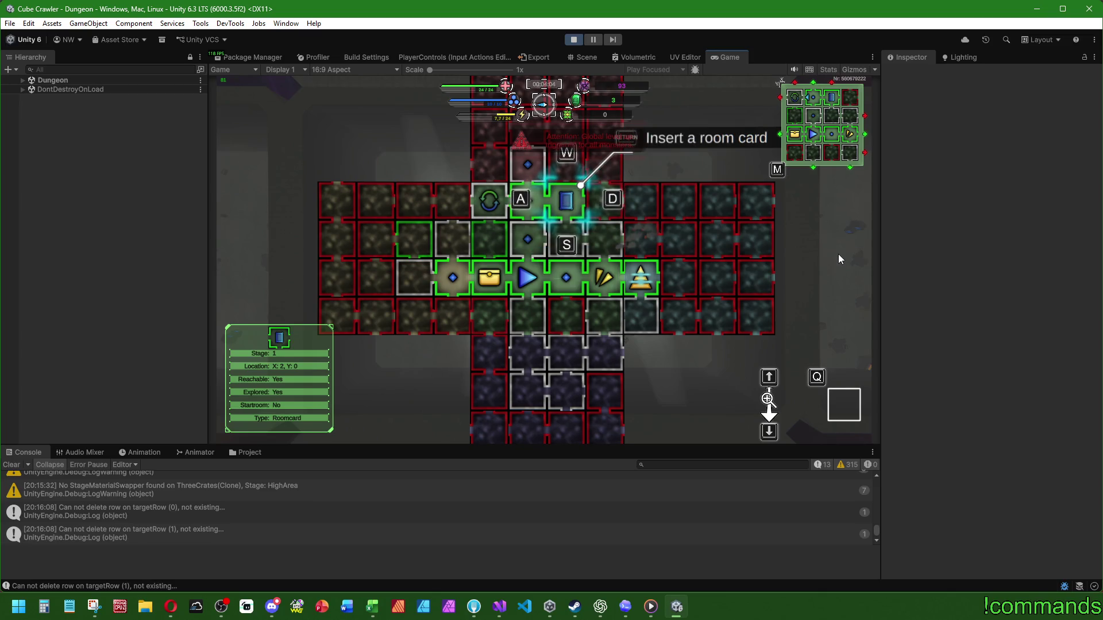
key(a)
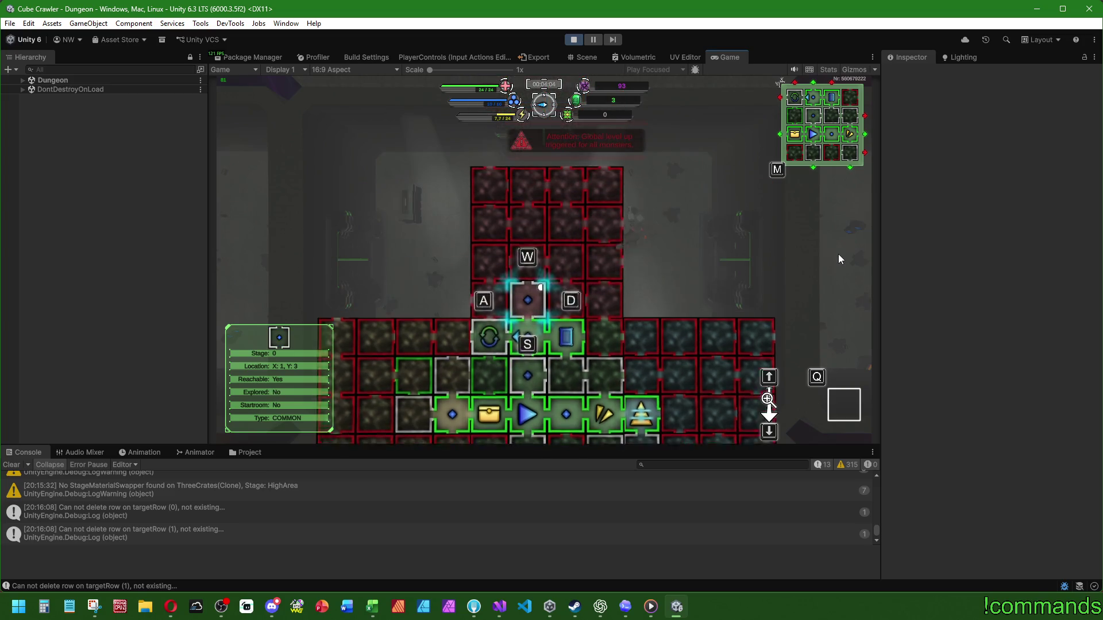
scroll(839, 259, down, 2)
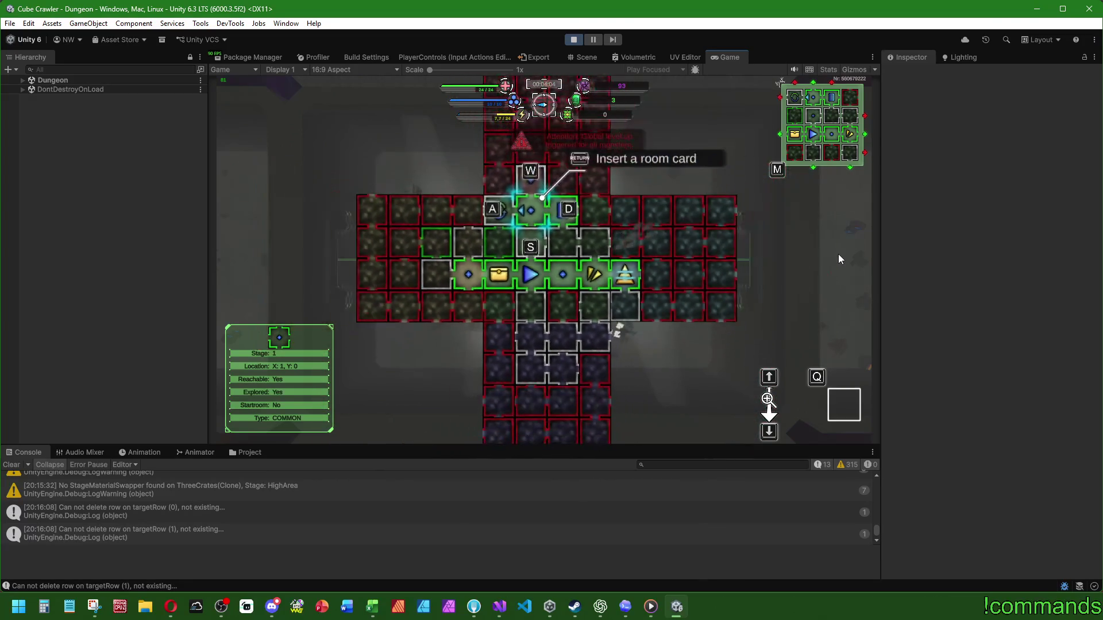
scroll(838, 259, up, 2)
scroll(838, 259, up, 2)
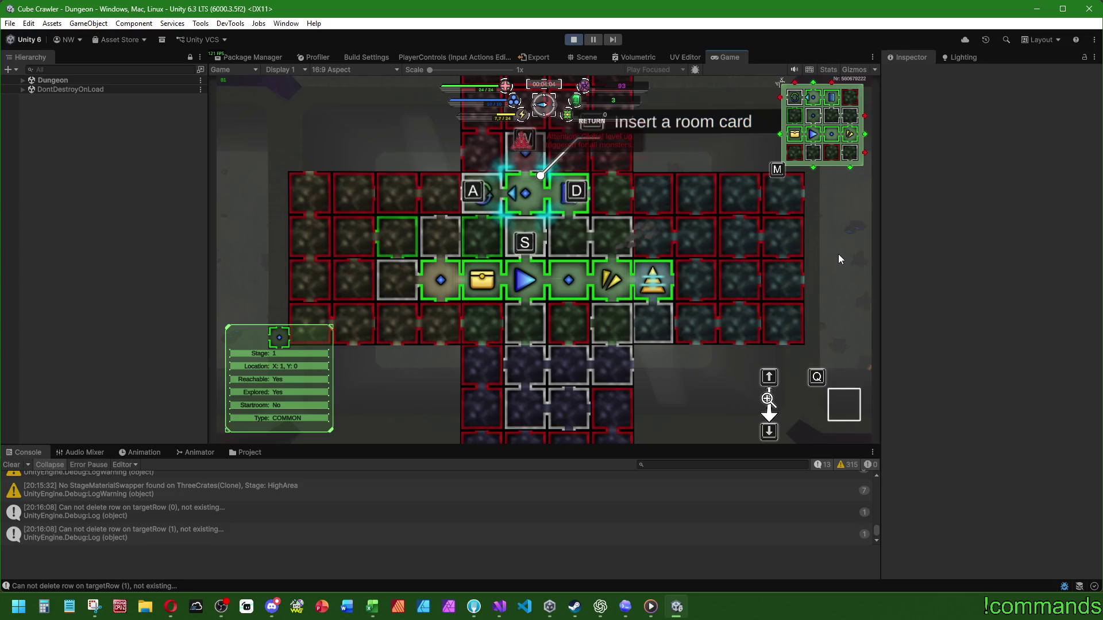
Step: Check the unexplored Stage 4 room X:0, Y:2 and room X:1, Y:0, then resume driving in 3D
key(a)
key(a)
key(a)
key(s)
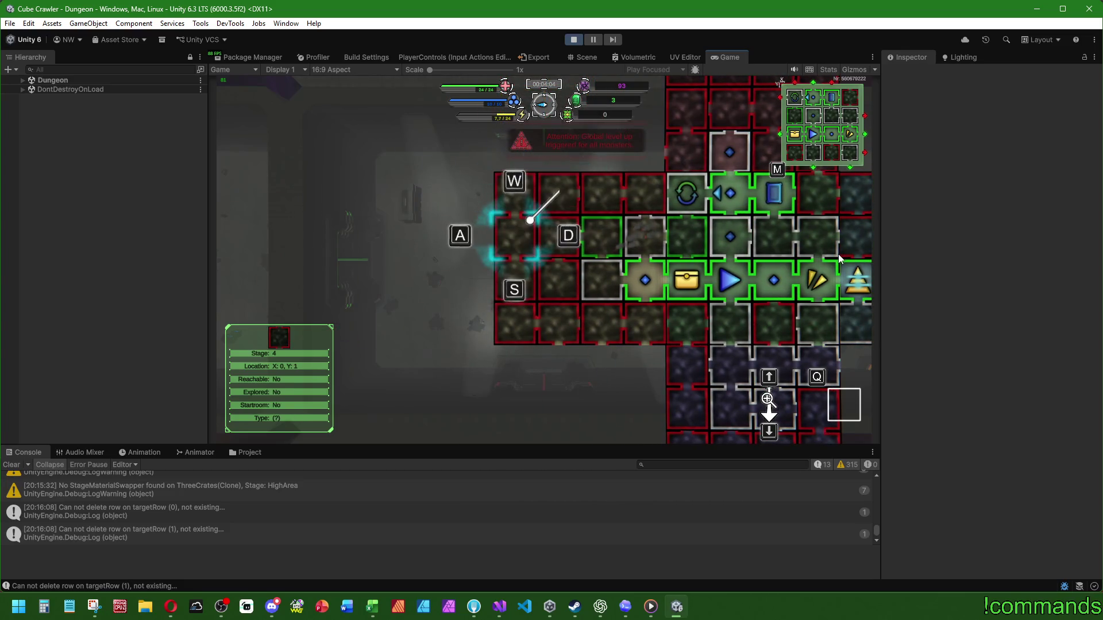
key(s)
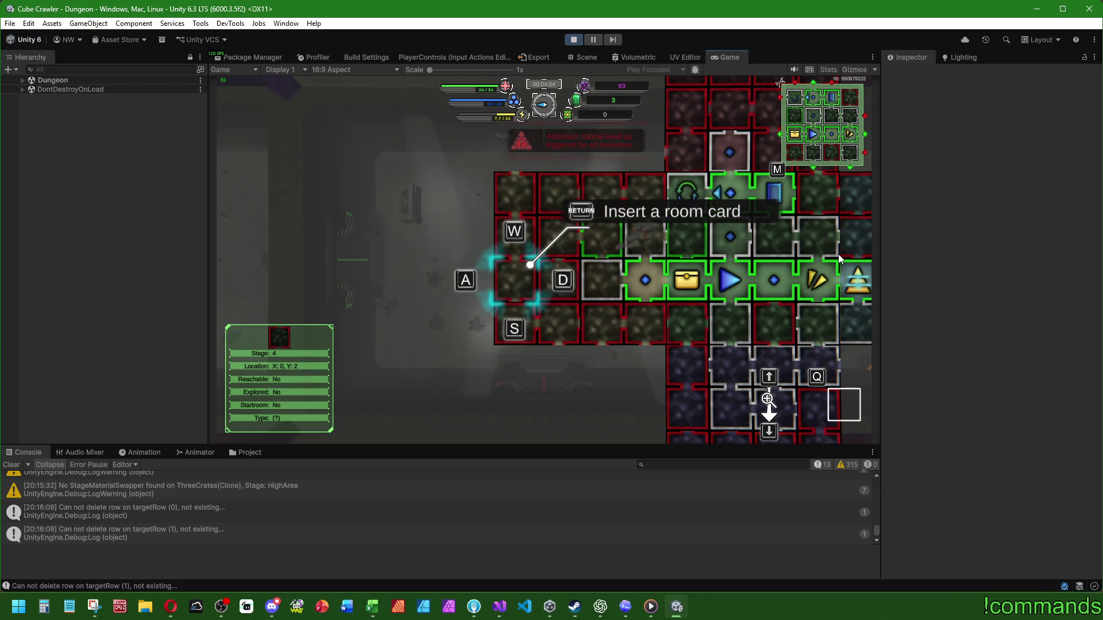
key(d)
key(w)
key(w)
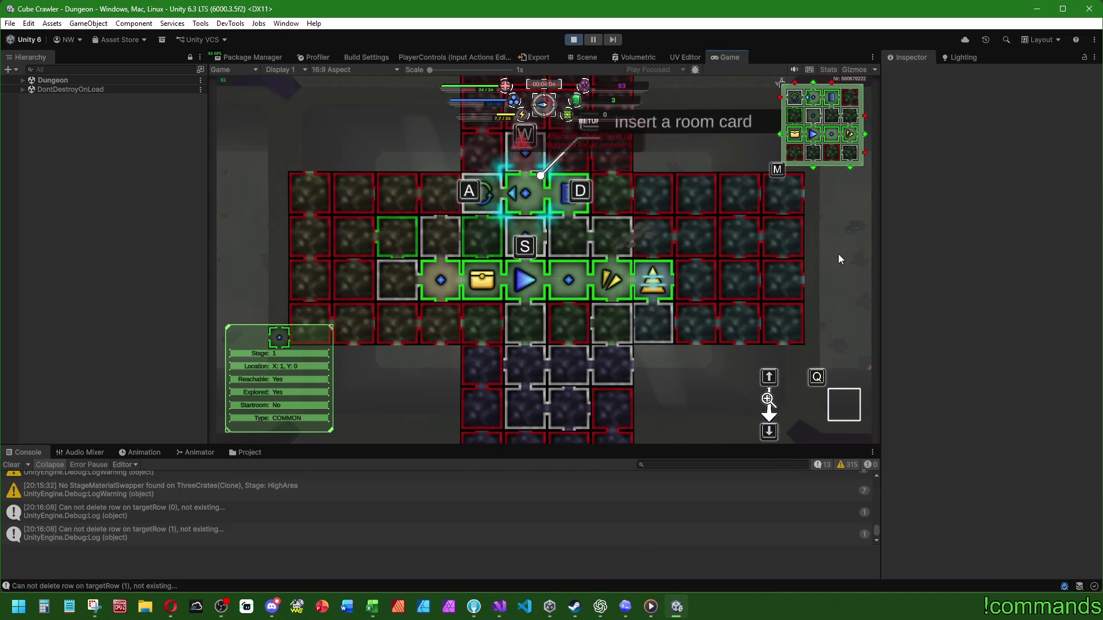
key(m)
key(d)
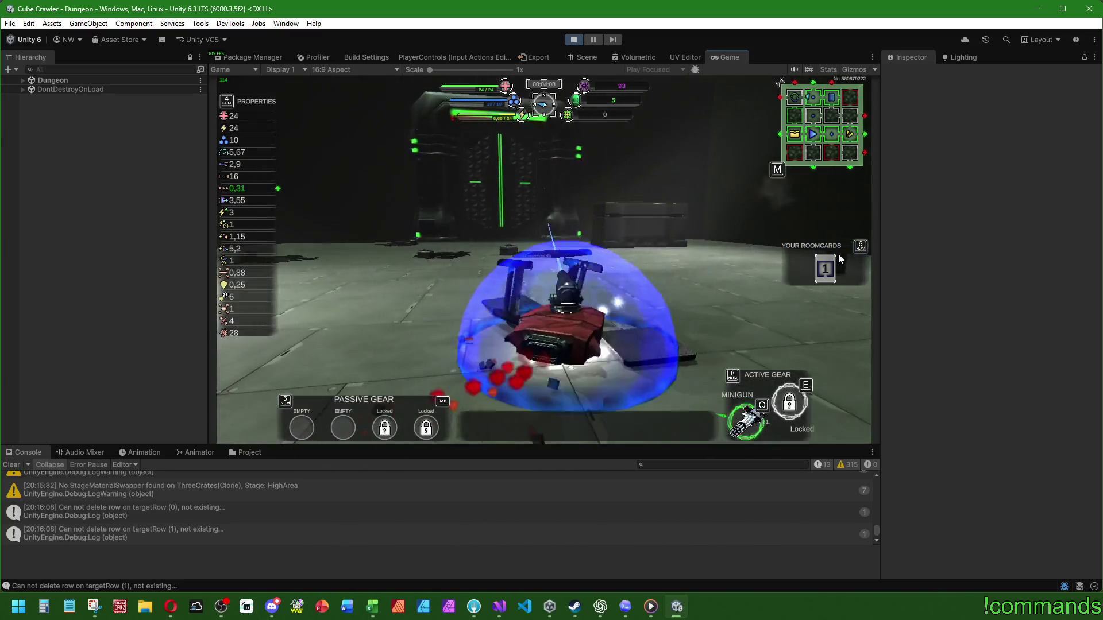
Step: Drive the tank through the green light beam into the explored Trader room X:0, Y:0, checking the map before and after
key(m)
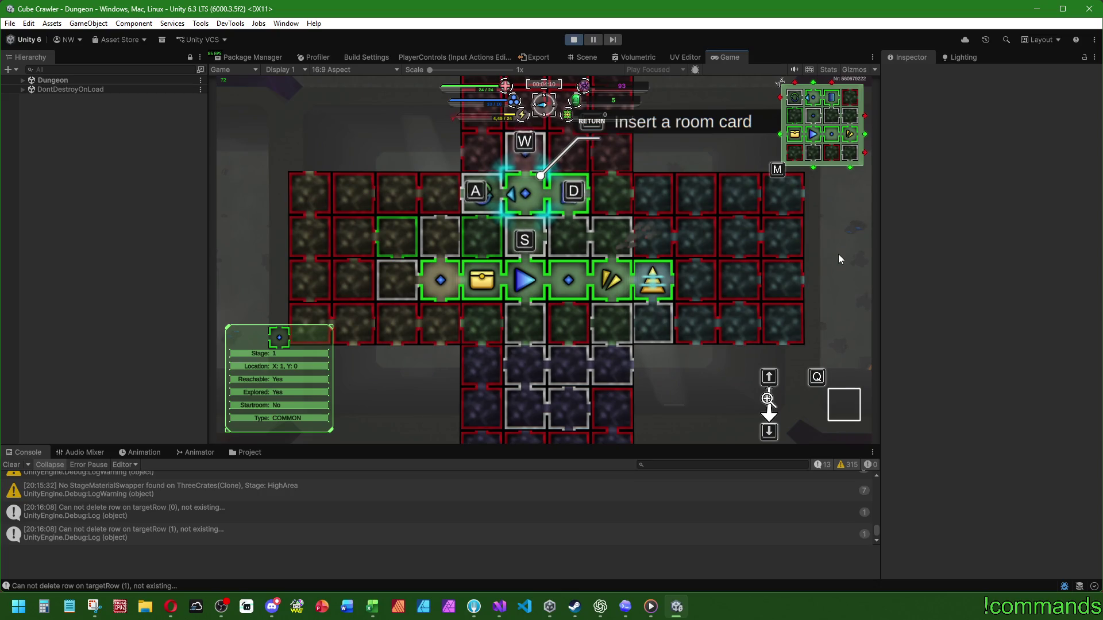
key(m)
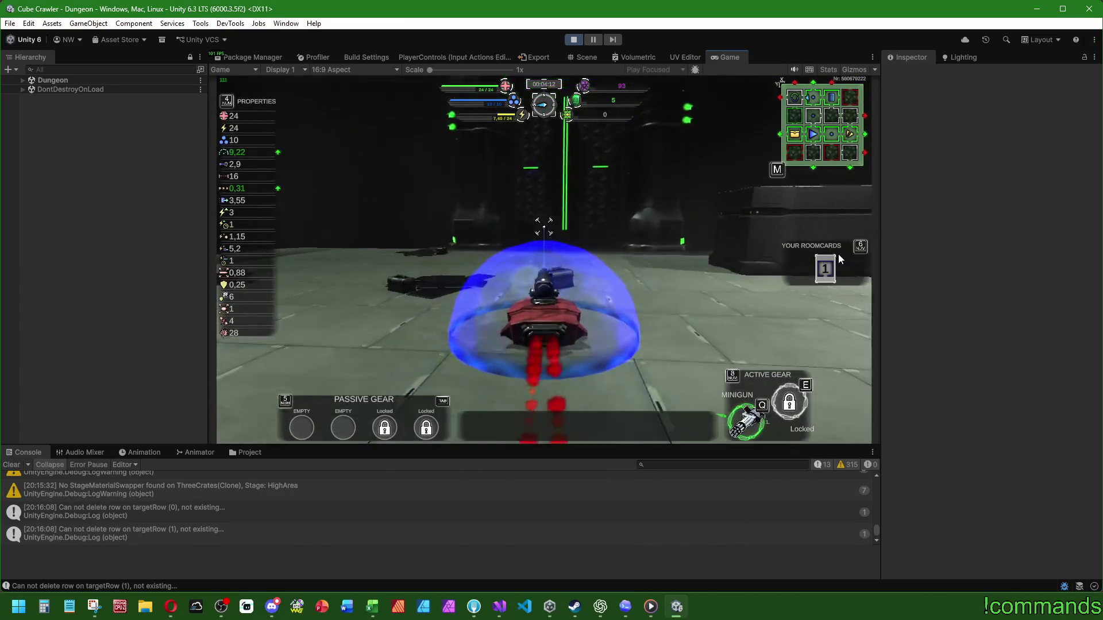
key(w)
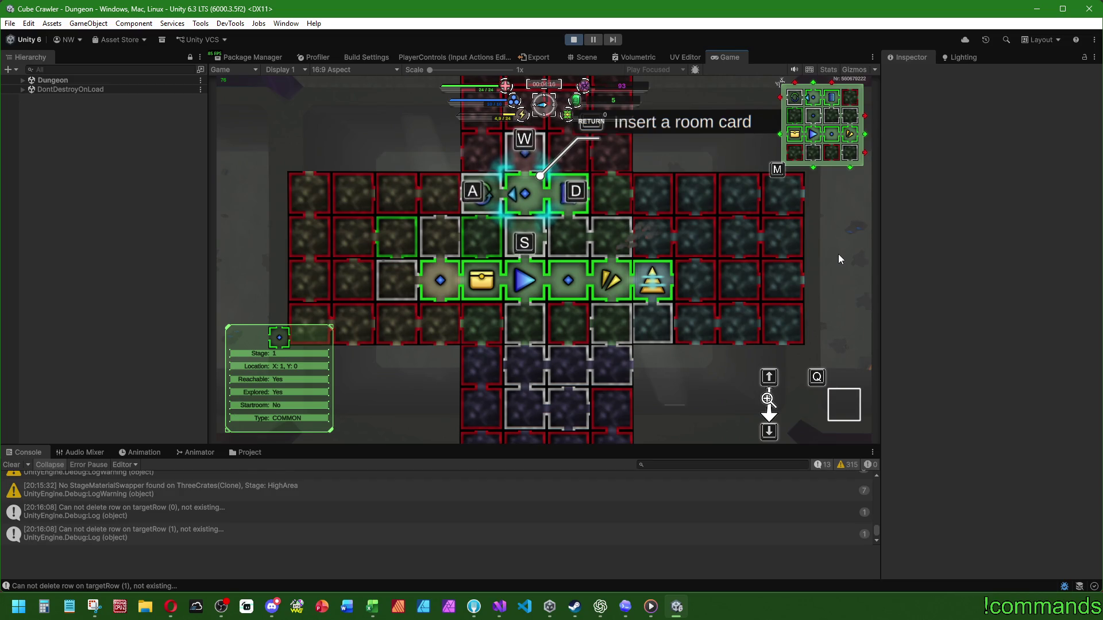
key(Return)
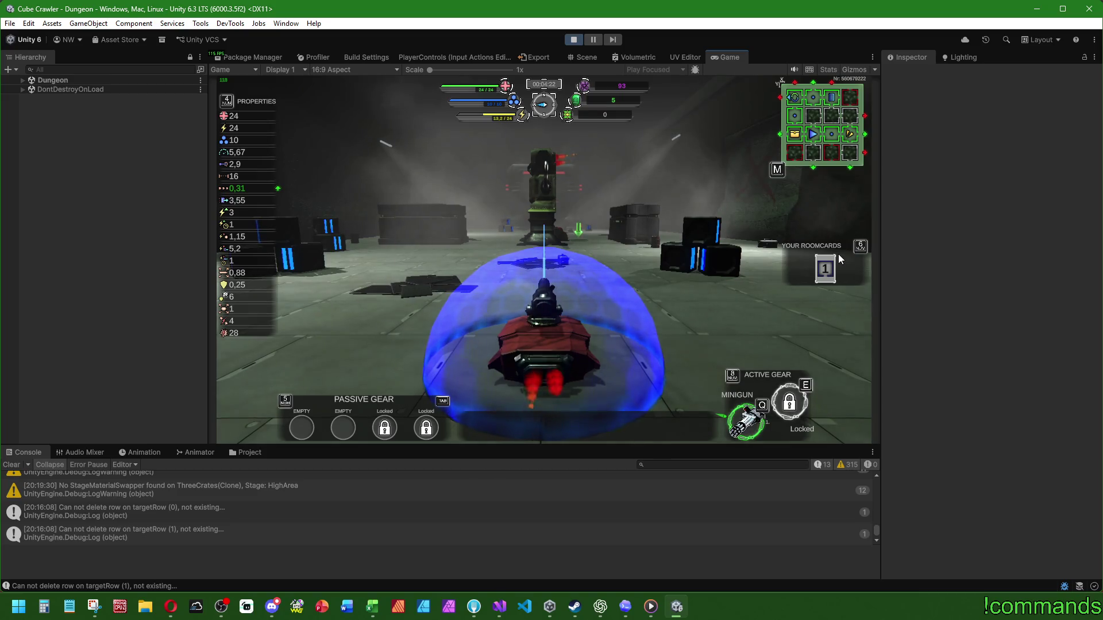
Step: Check rooms X:0, Y:1, the leftmost unexplored room and the diamond room, ending on common room X:1, Y:1
key(6)
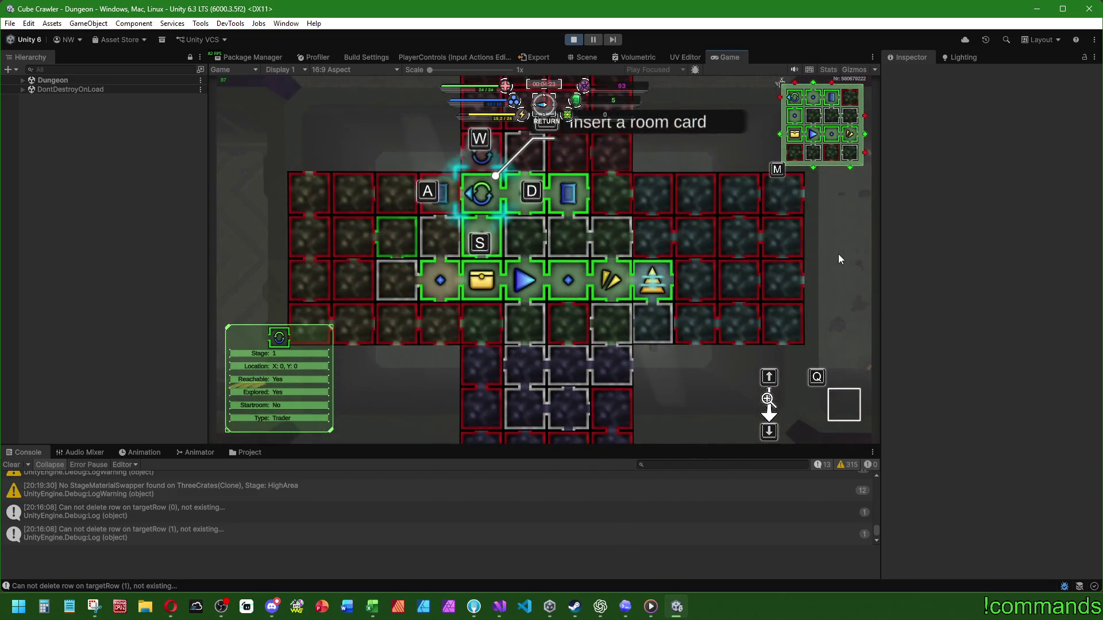
key(s)
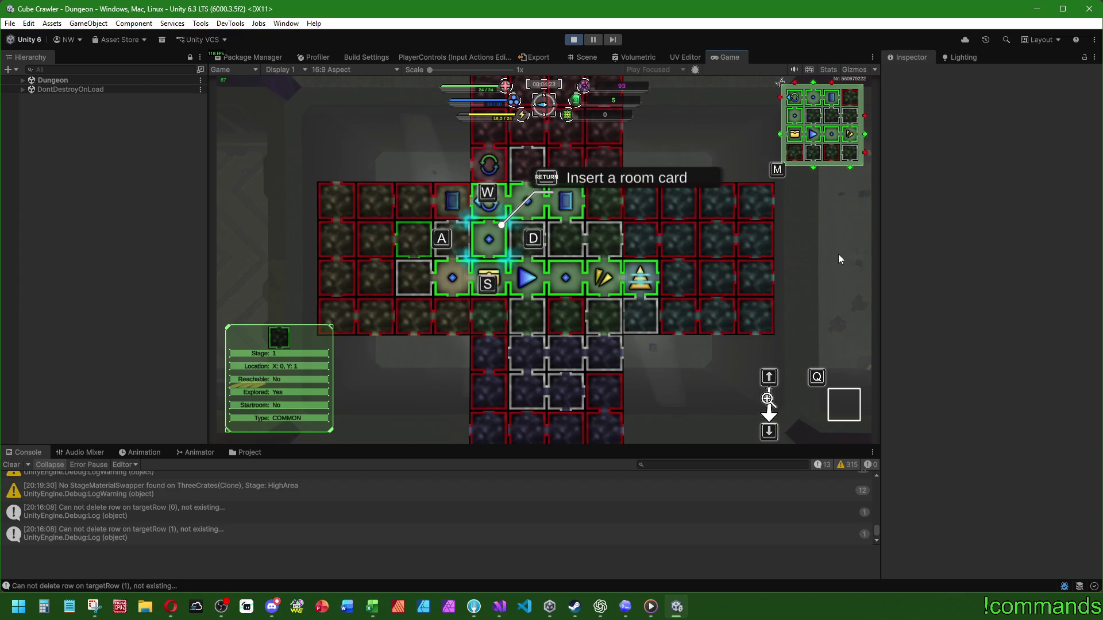
key(a)
key(a)
key(a)
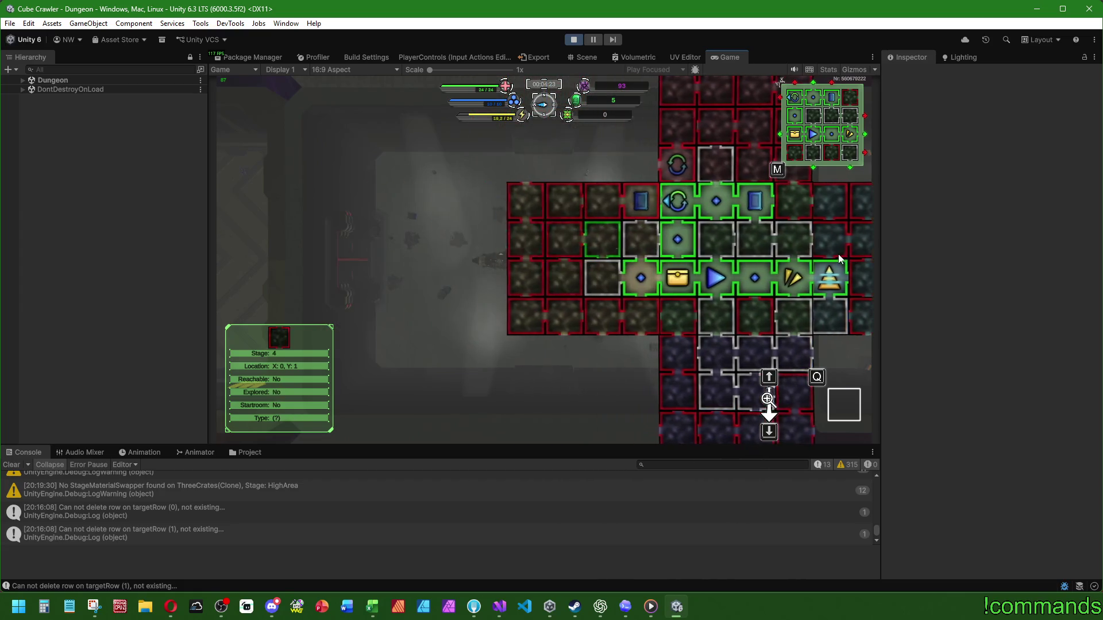
key(d)
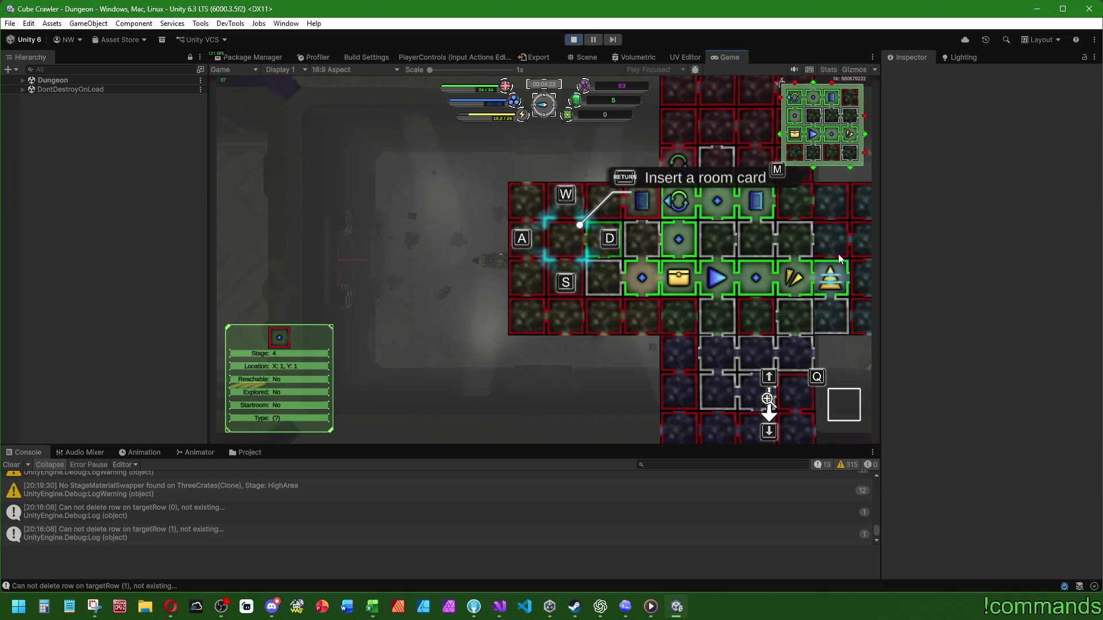
key(d)
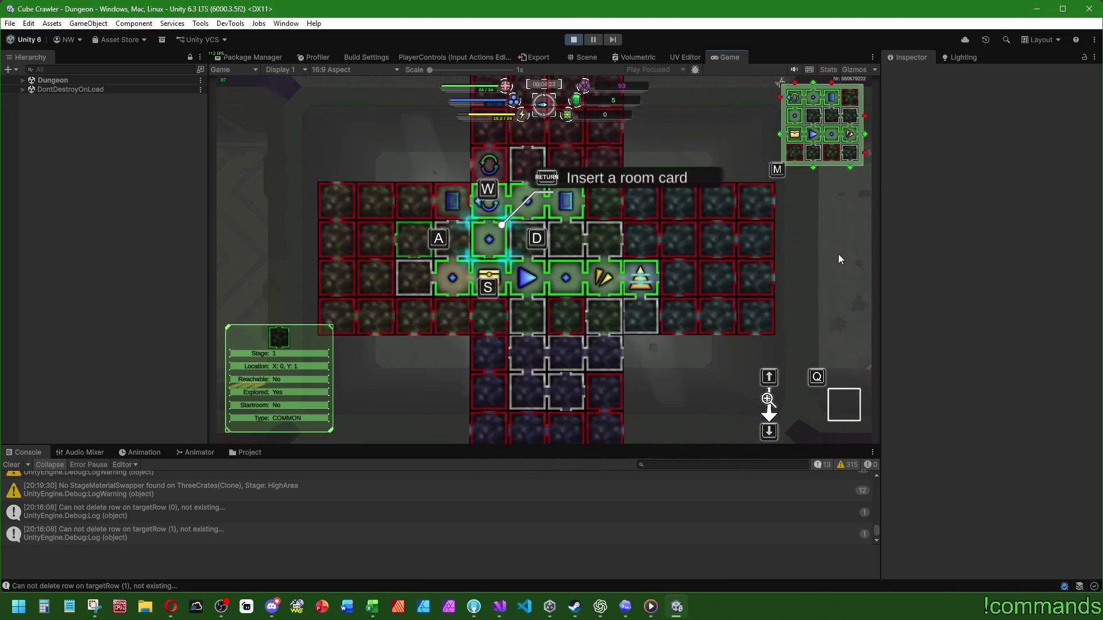
key(a)
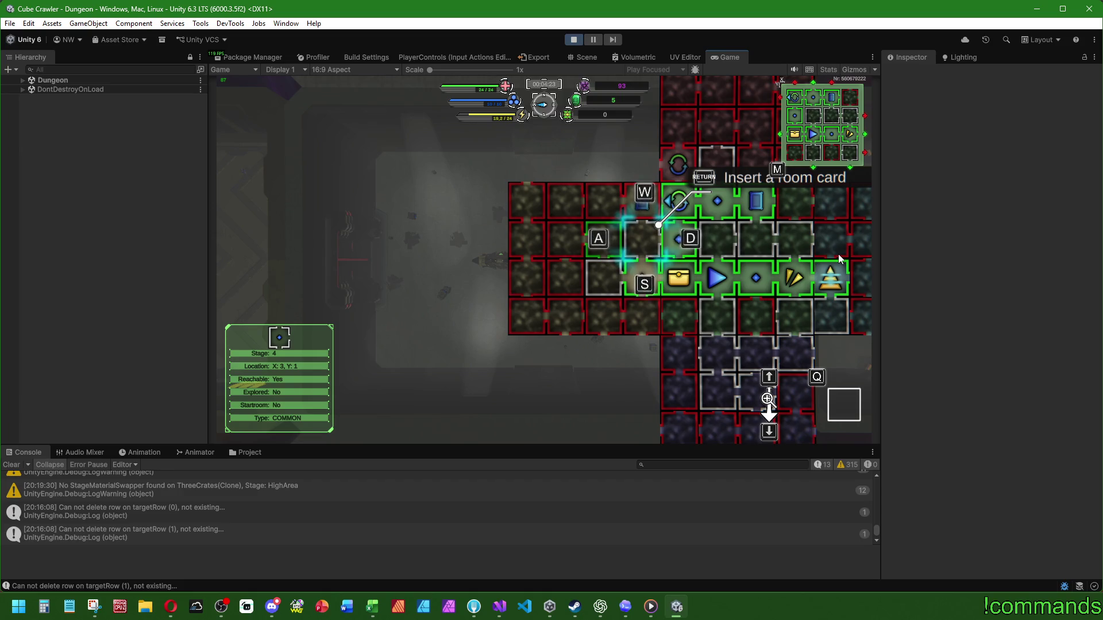
scroll(839, 259, down, 3)
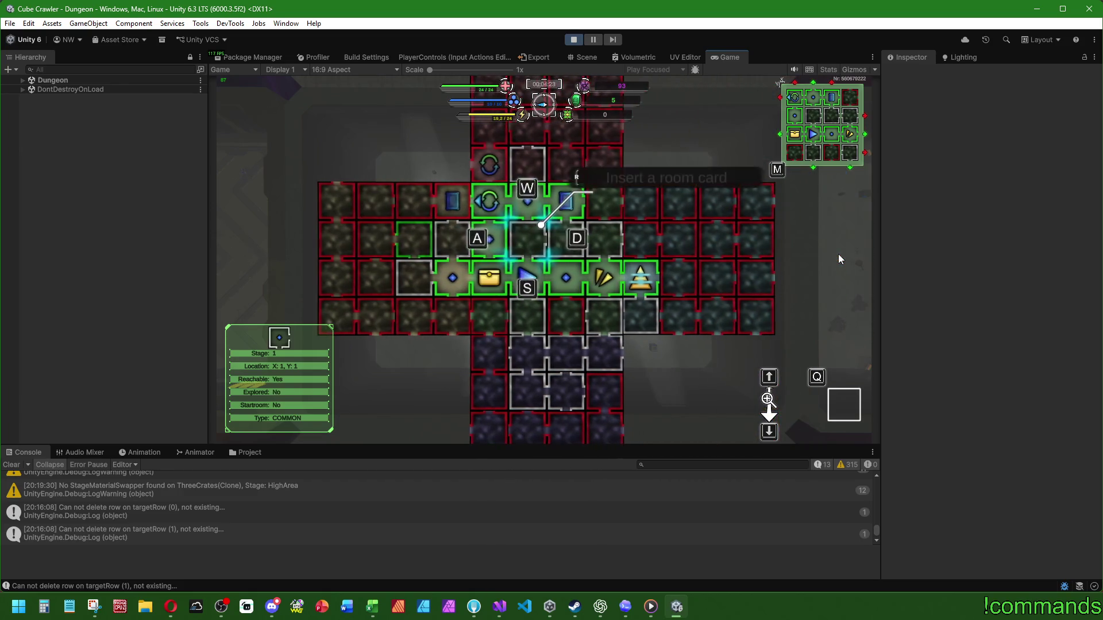
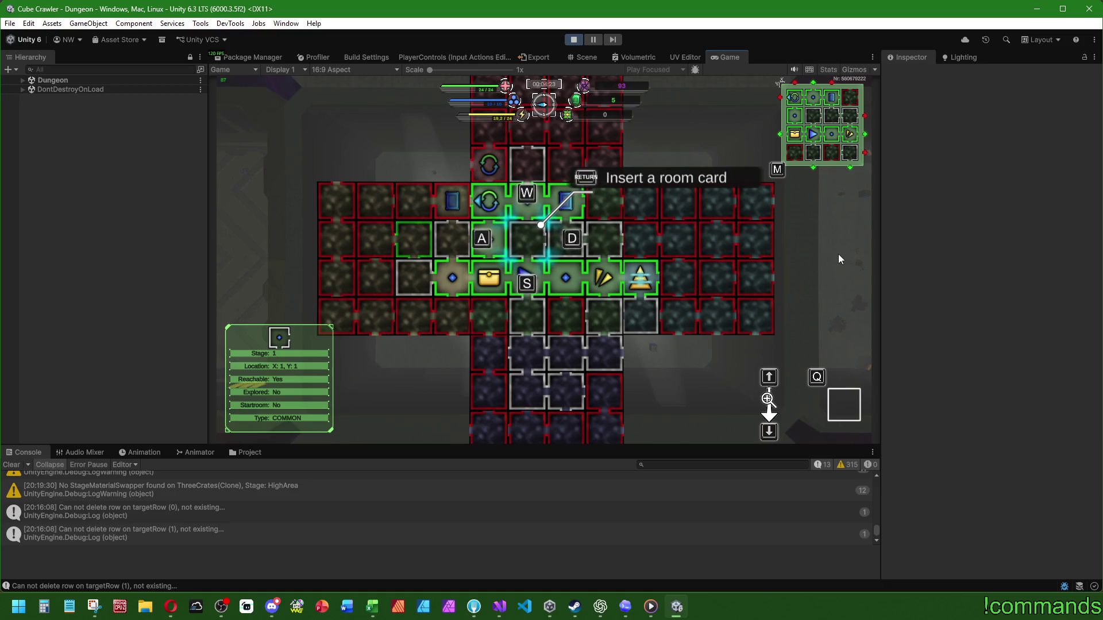
Step: Browse the dungeon map by moving the room selector around with WASD
key(d)
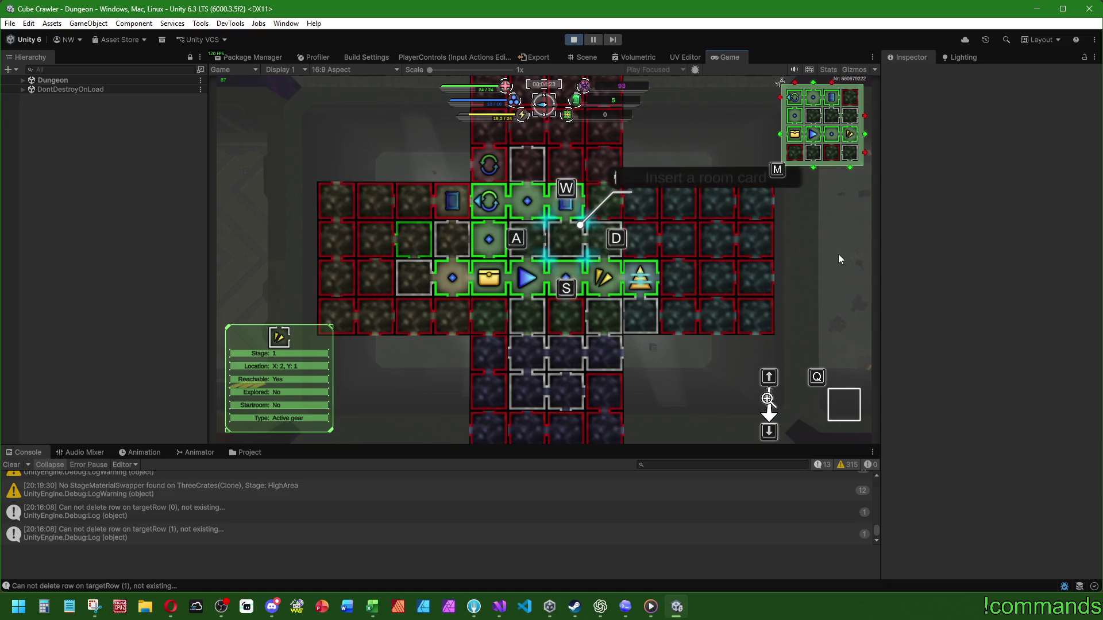
key(d)
key(a)
key(a)
key(a)
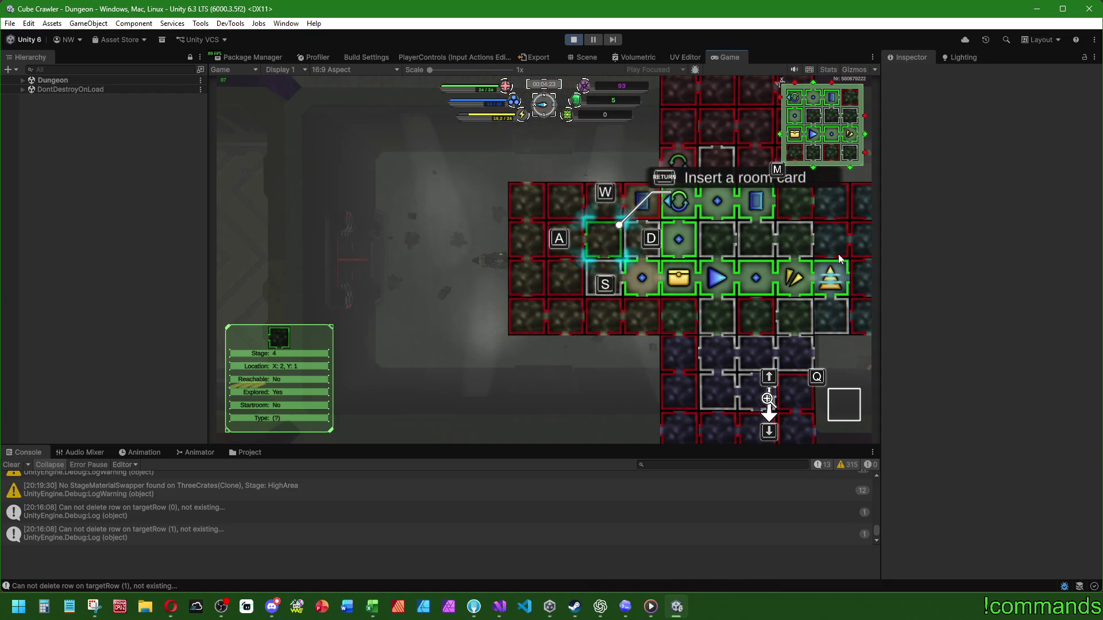
key(a)
key(w)
key(d)
key(s)
key(s)
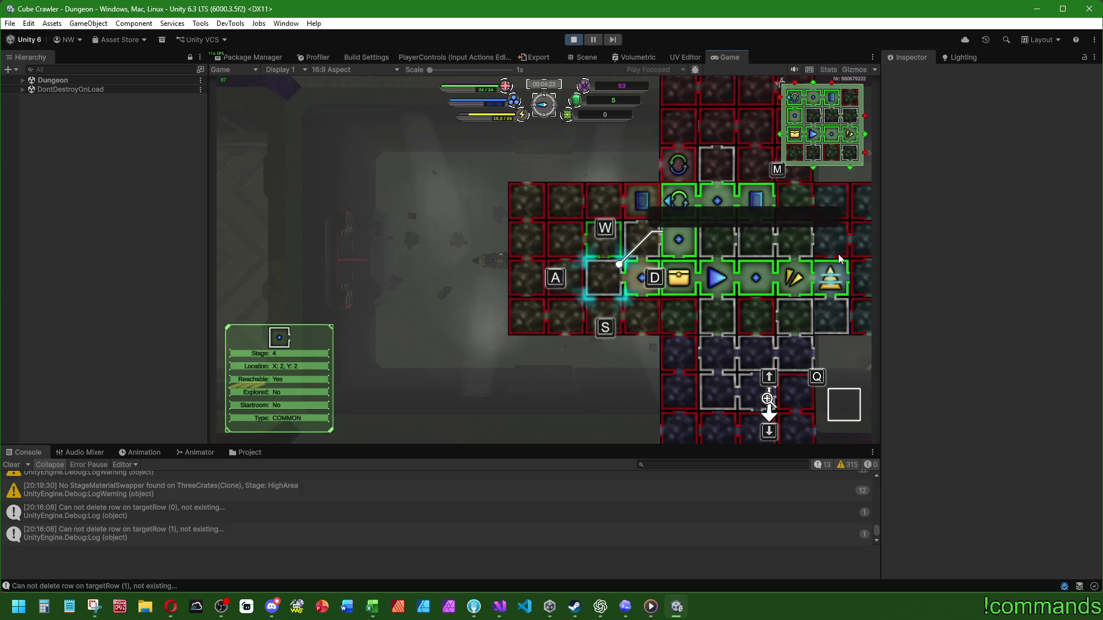
key(d)
key(d)
key(d)
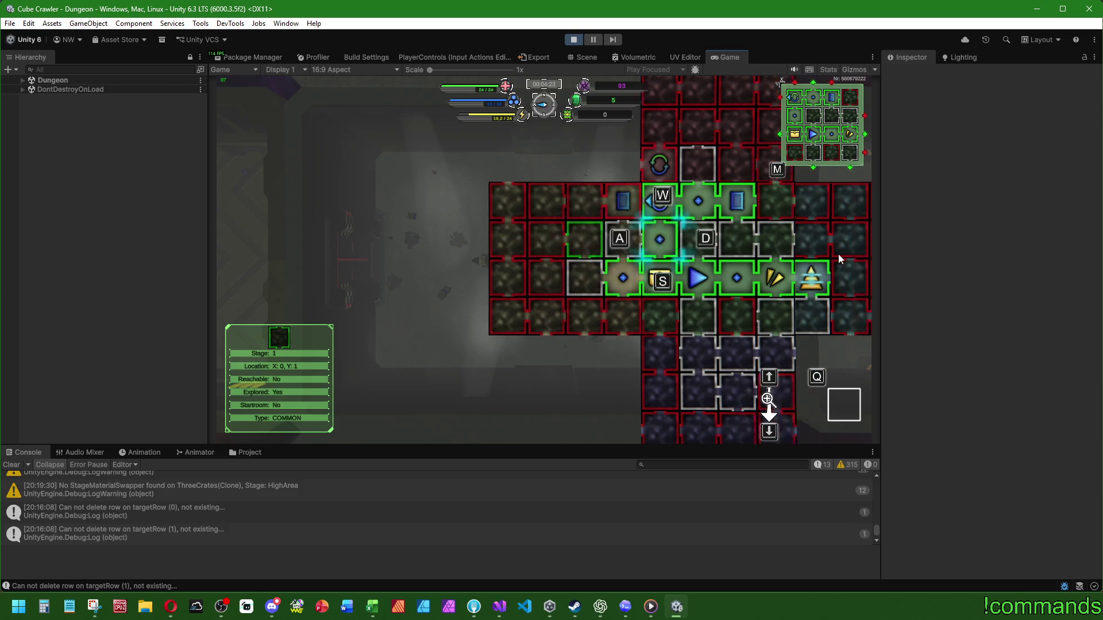
key(w)
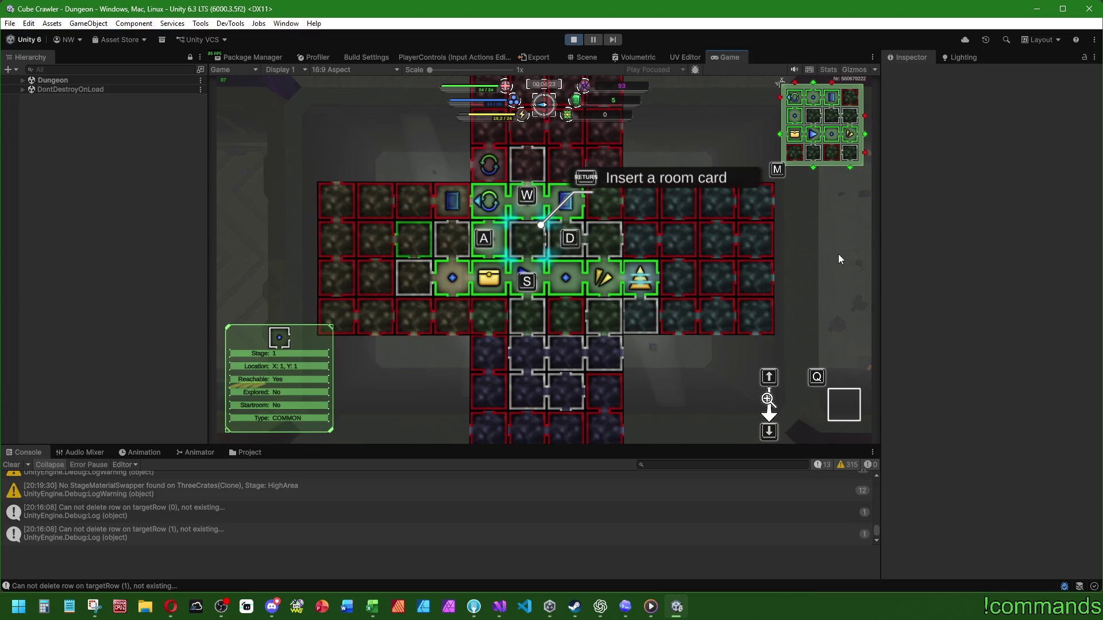
key(d)
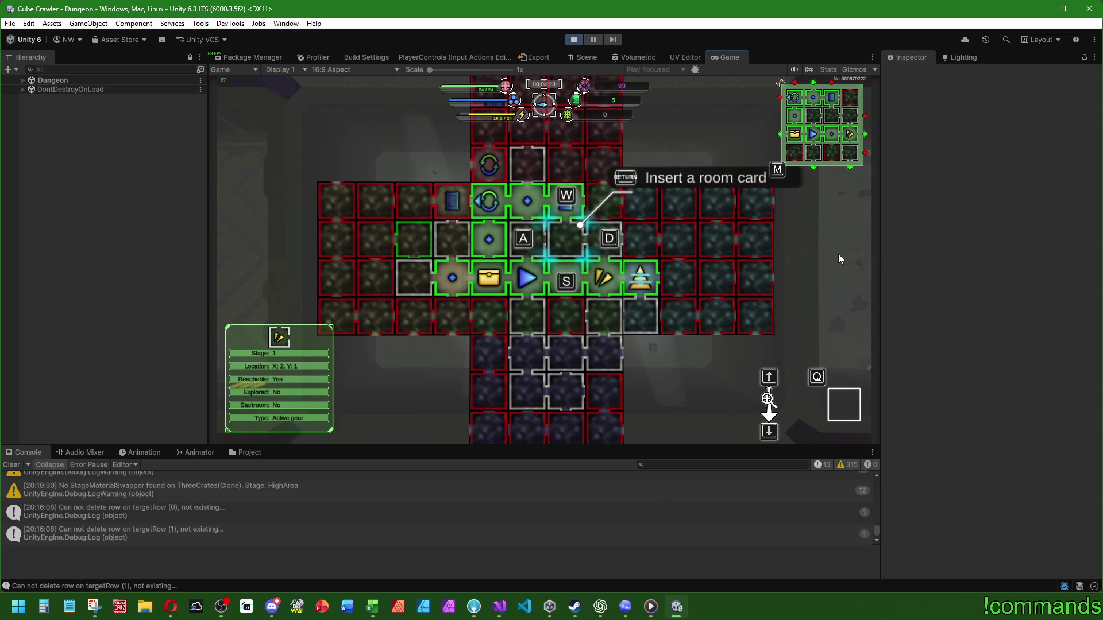
key(s)
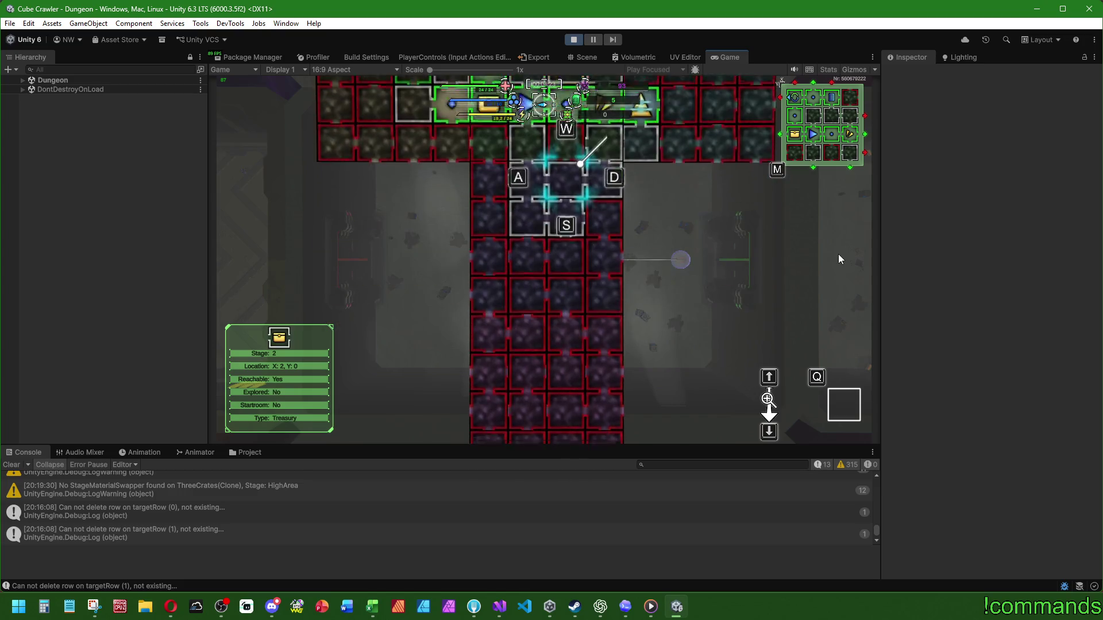
key(d)
key(d)
key(d)
key(a)
key(a)
key(a)
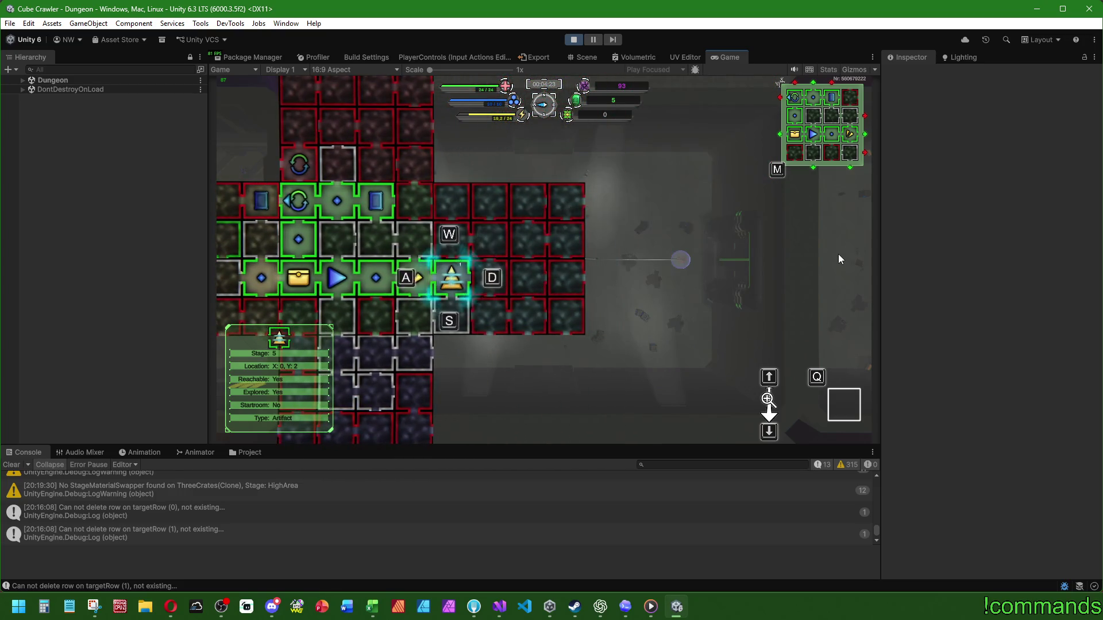
Step: Move the player through the dungeon into the treasure room
key(super)
key(super)
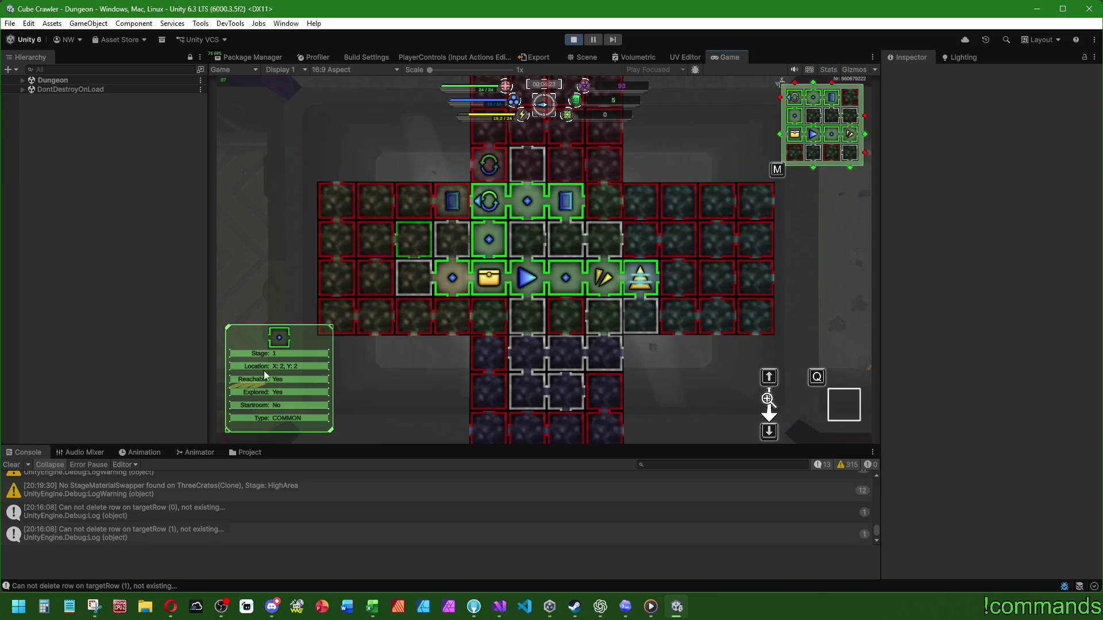
key(s)
key(w)
key(a)
key(a)
key(w)
key(a)
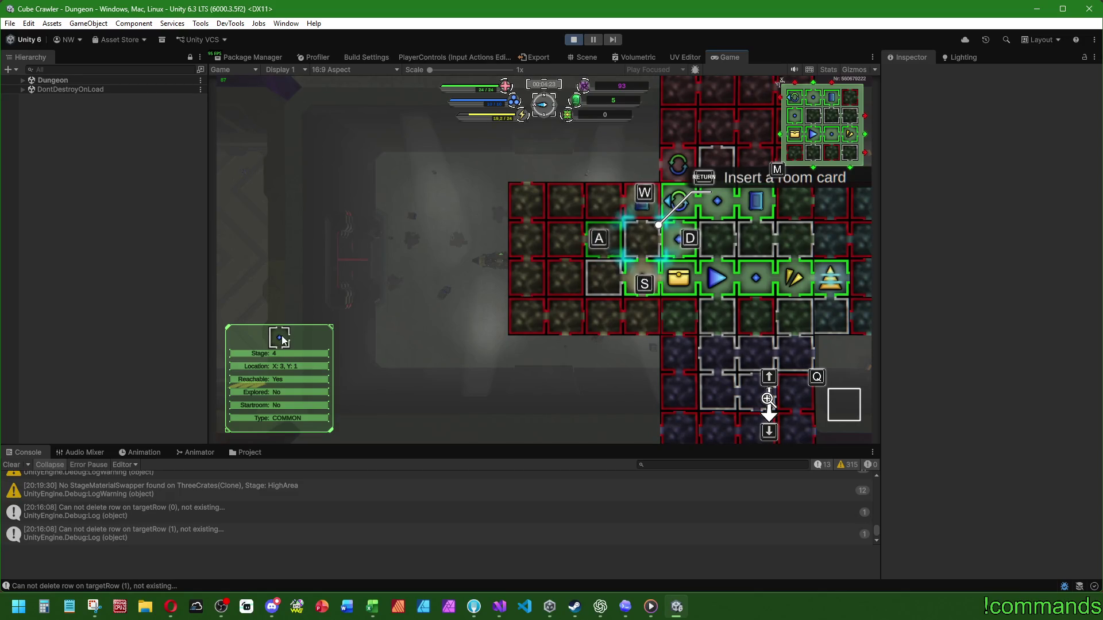
scroll(281, 353, up, 2)
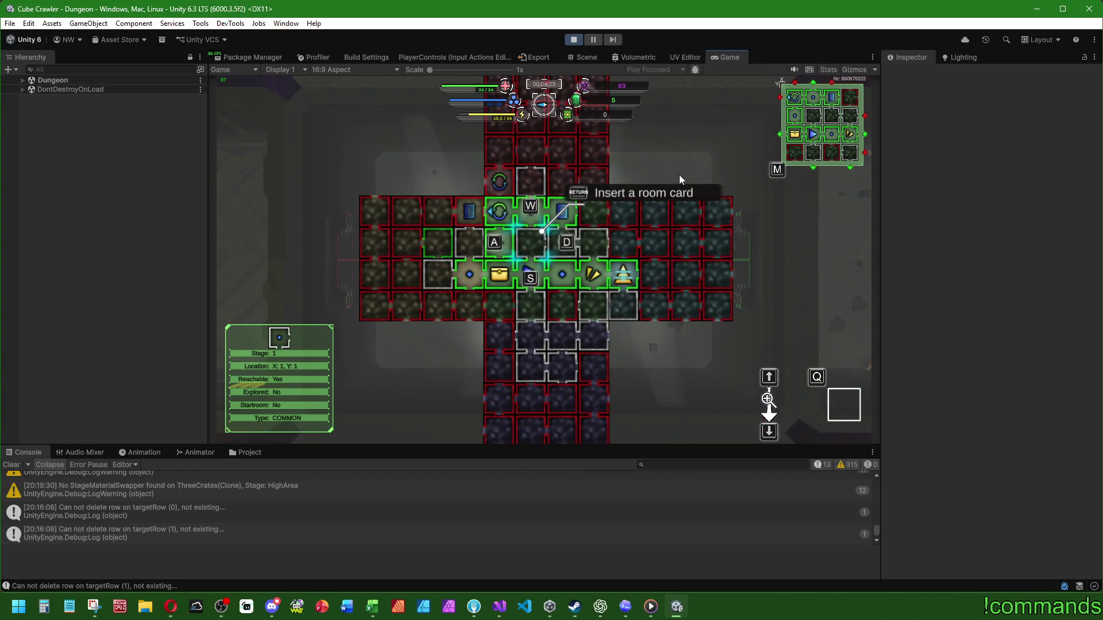
Step: Switch to the Scene view and expand Dungeon > Main Camera > CubeMap in the Hierarchy
click(23, 80)
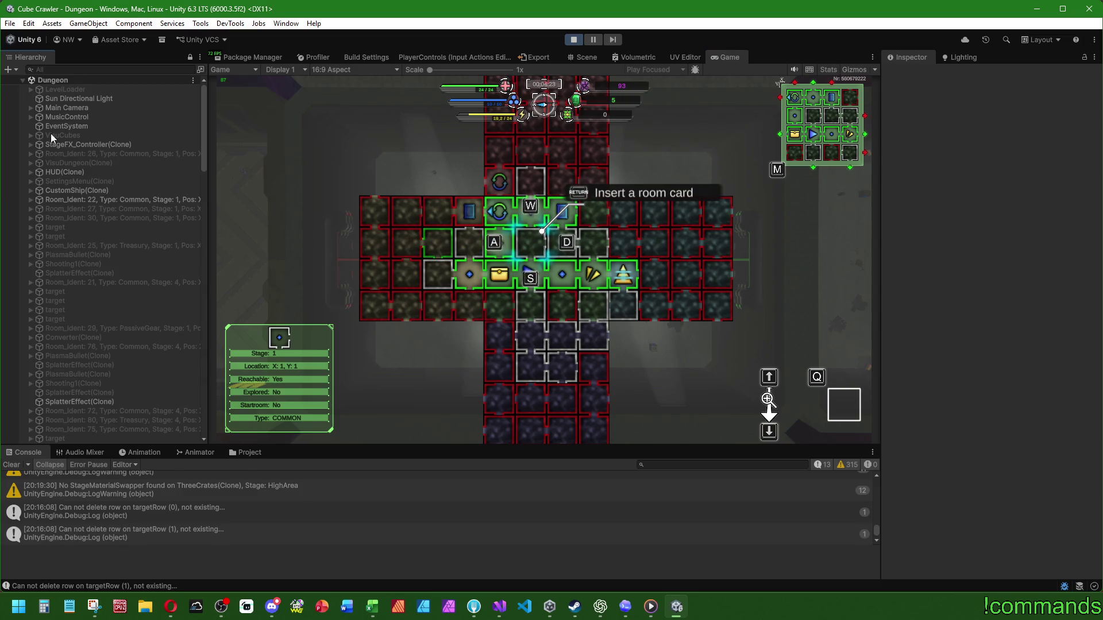
click(583, 57)
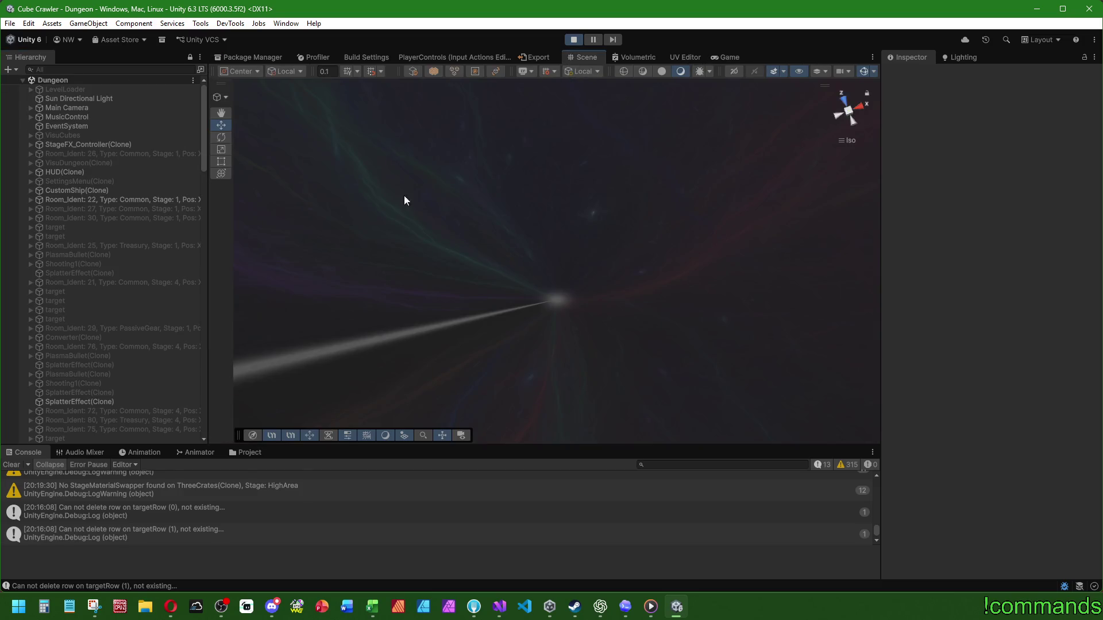
click(31, 107)
click(38, 127)
click(37, 116)
click(38, 117)
Step: Expand ContainerXXL down to 1_stage and frame its bg map object in the scene
click(47, 135)
click(55, 144)
click(62, 154)
click(71, 163)
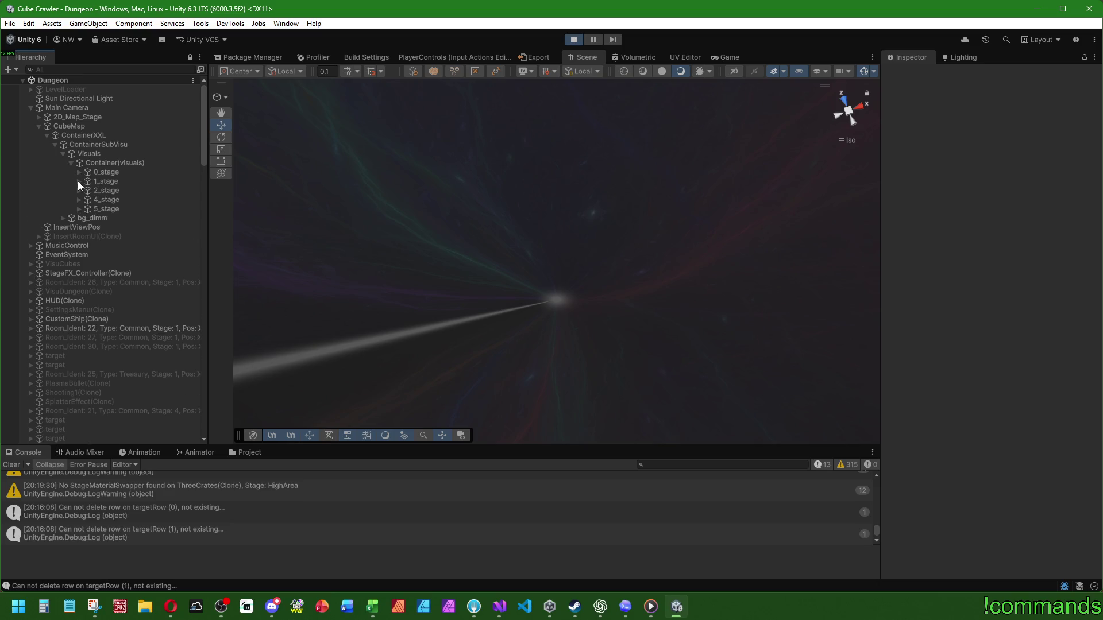
click(78, 181)
double_click(119, 191)
mouse_move(487, 239)
mouse_down()
mouse_move(326, 225)
mouse_move(493, 247)
mouse_up()
scroll(634, 293, up, 5)
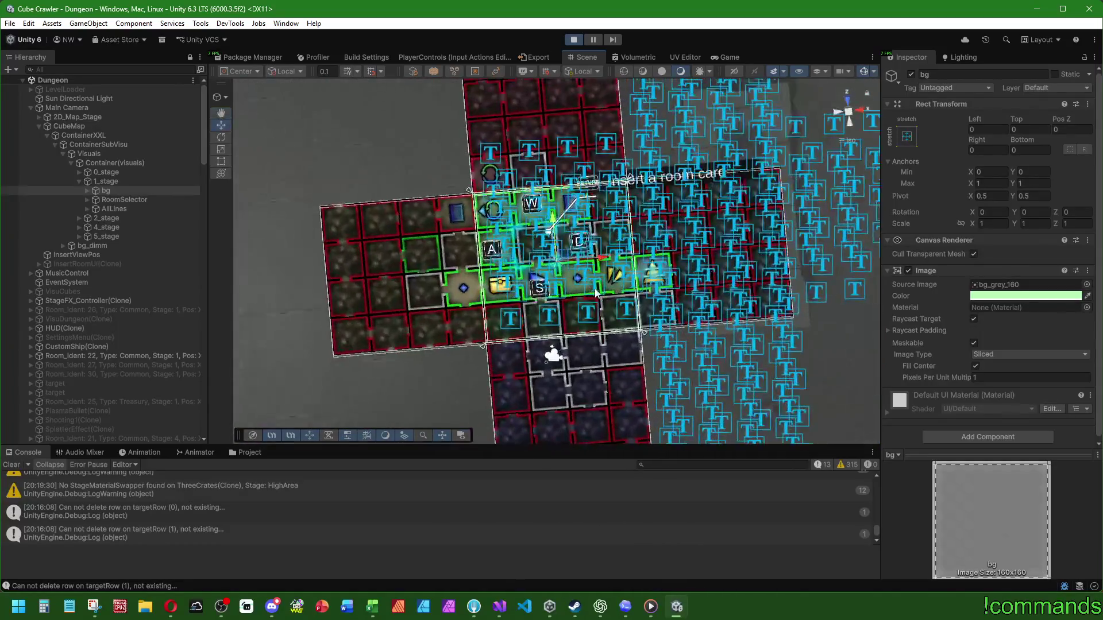
Step: List cont_stage_1's rooms and expand Map_Ident 24, 98 and 23 to show their fog
click(101, 191)
click(96, 199)
click(151, 218)
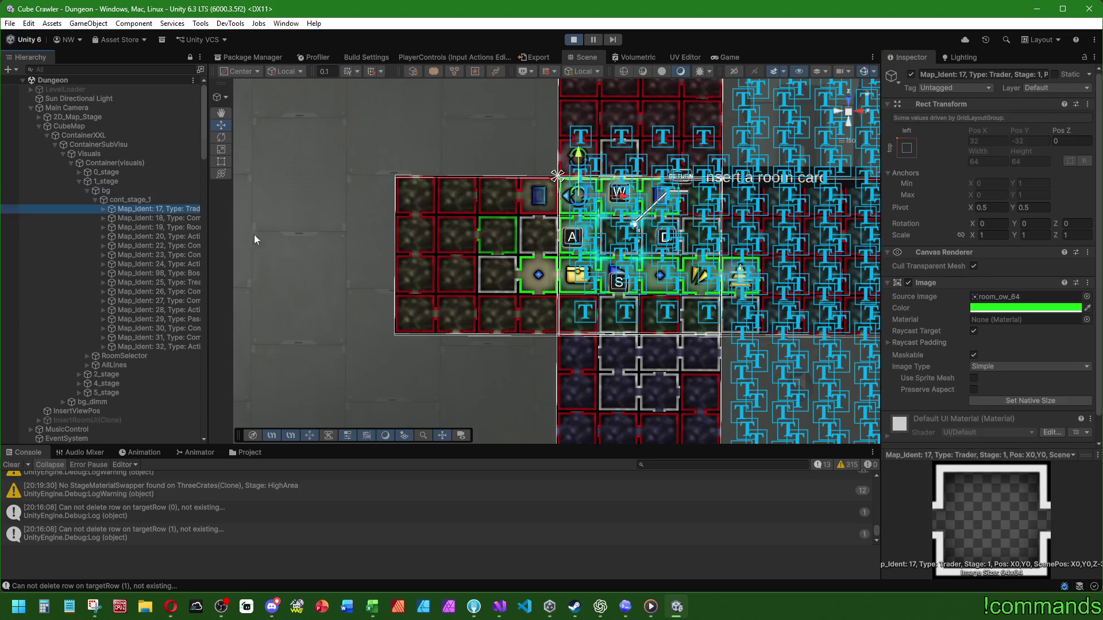
key(Down)
key(Down)
key(Down)
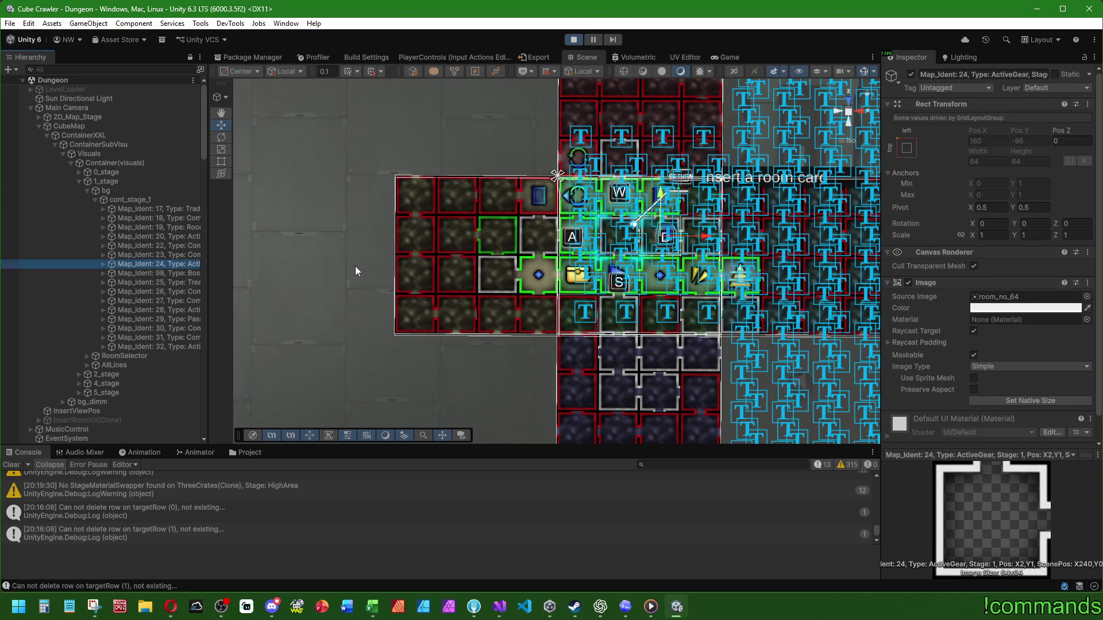
click(168, 271)
click(103, 272)
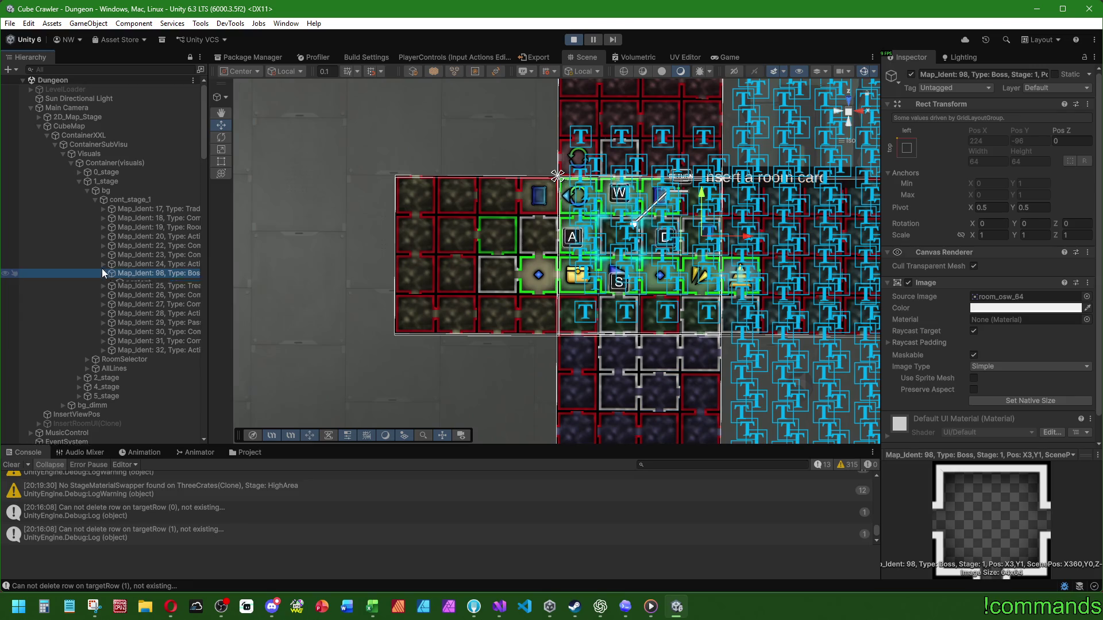
click(103, 264)
click(103, 256)
Step: Expand rooms Map_Ident 32 and 30 to reveal their fog children
click(141, 339)
key(Down)
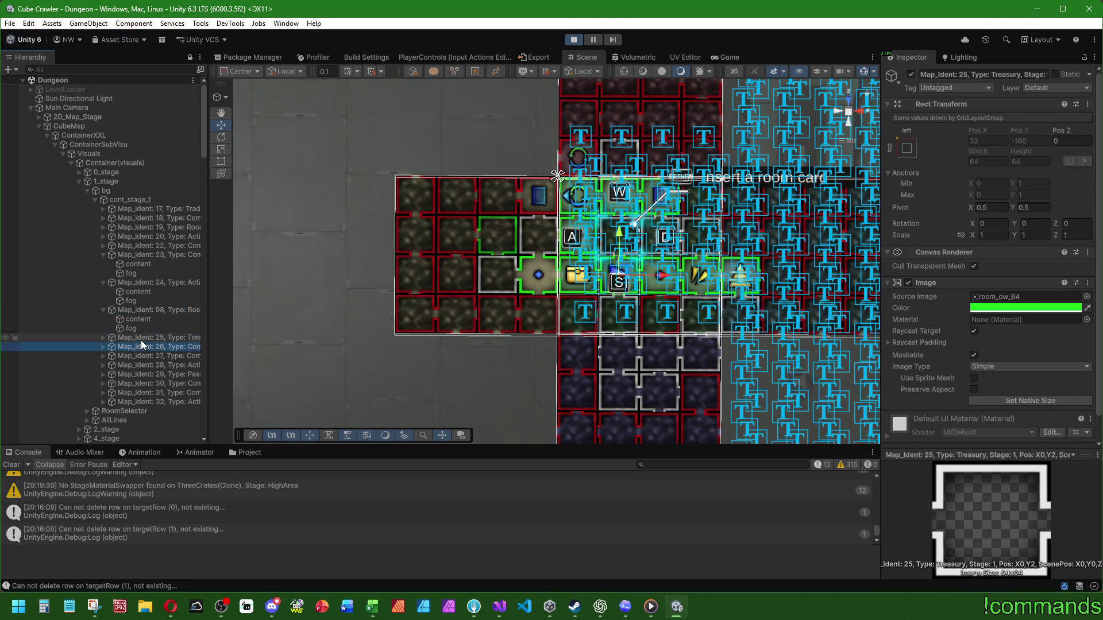
key(Down)
key(Down)
key(Down)
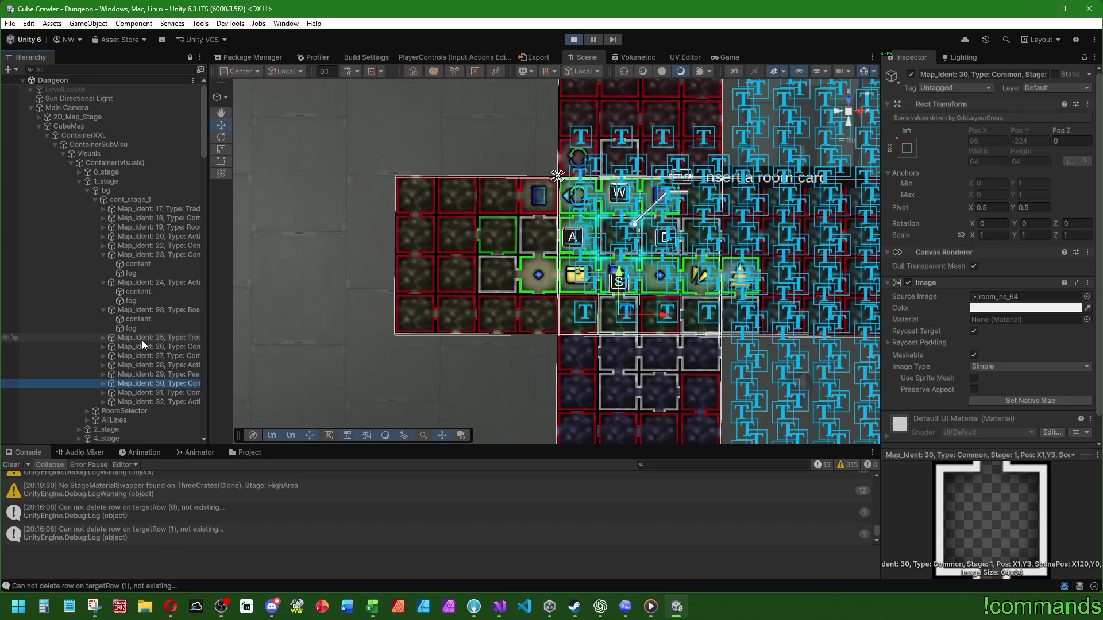
click(144, 401)
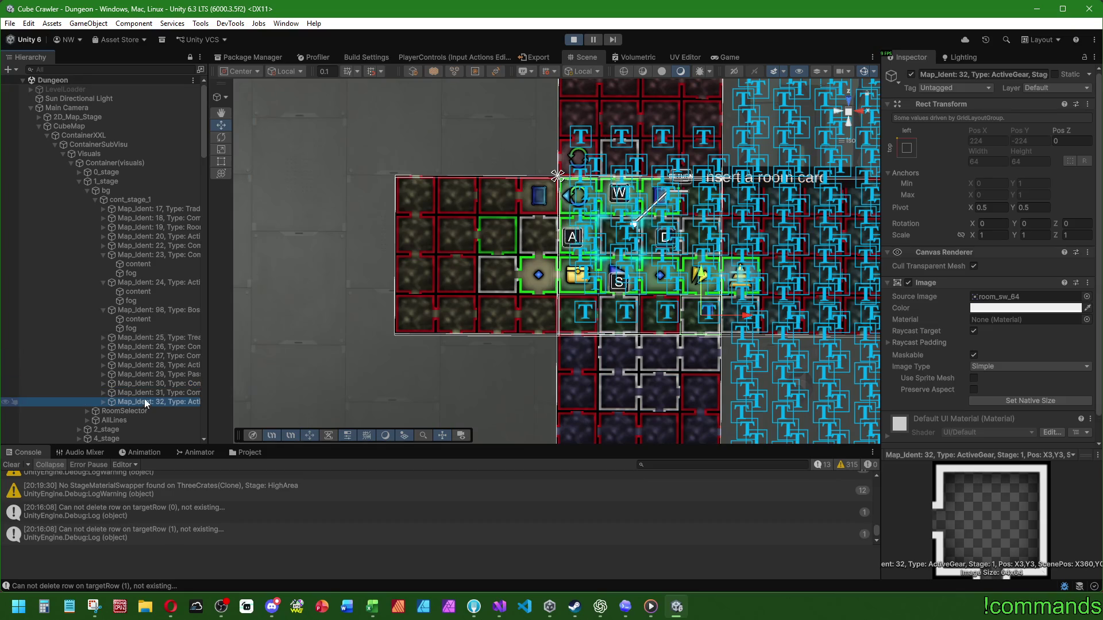
click(103, 402)
click(103, 384)
Step: Multi-select the fog objects of Map_Ident 32, 30, 98, 24 and 23
click(131, 438)
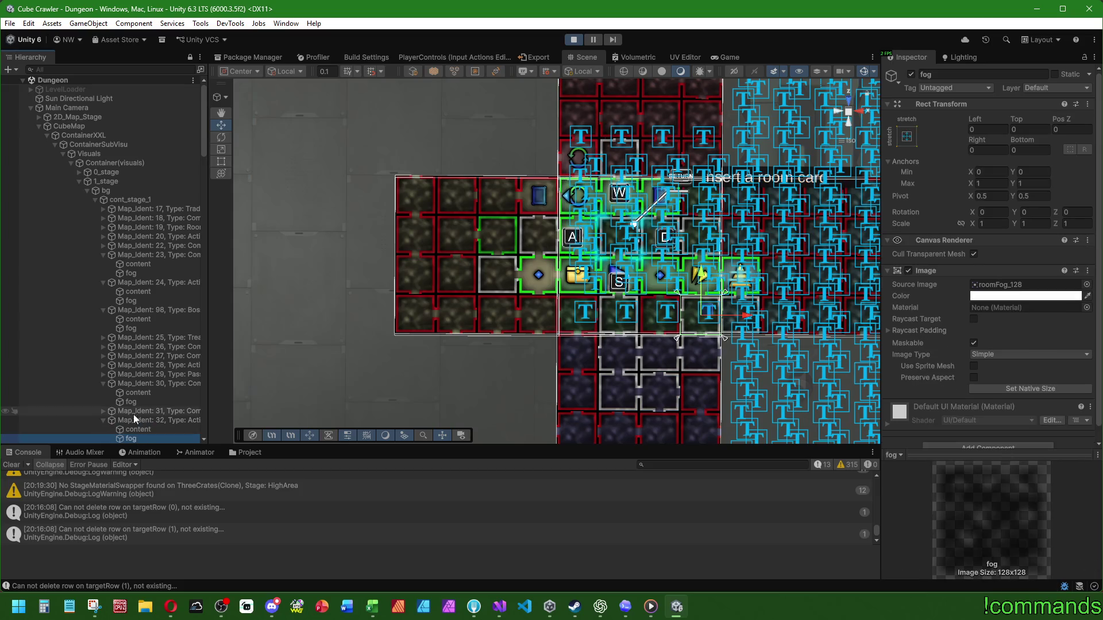
ctrl+click(131, 401)
ctrl+click(132, 331)
ctrl+click(135, 300)
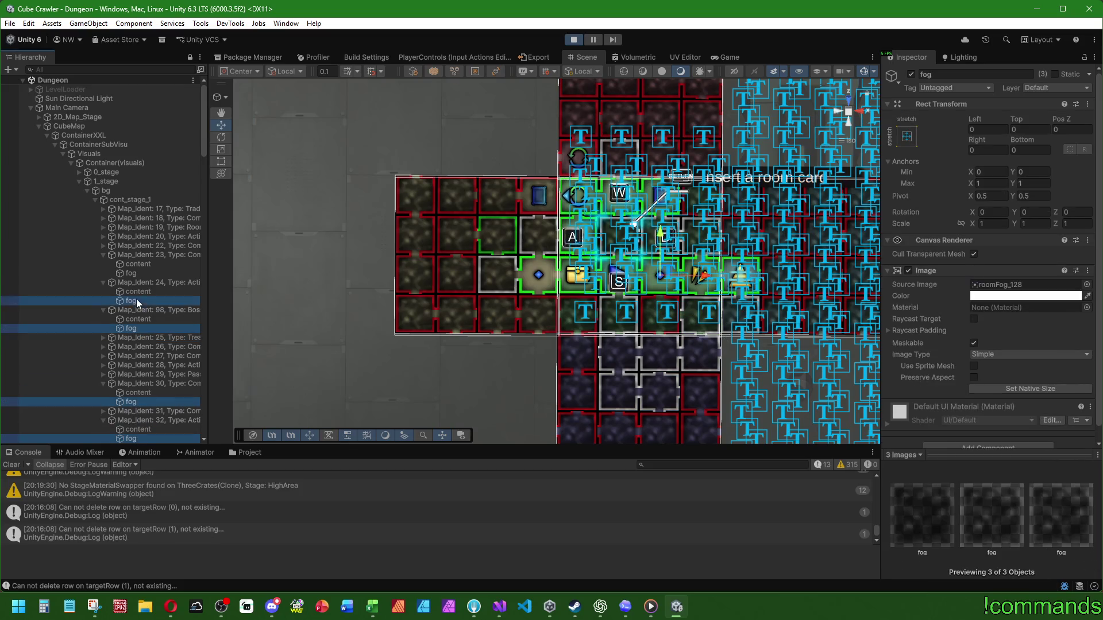
ctrl+click(137, 273)
scroll(137, 271, down, 3)
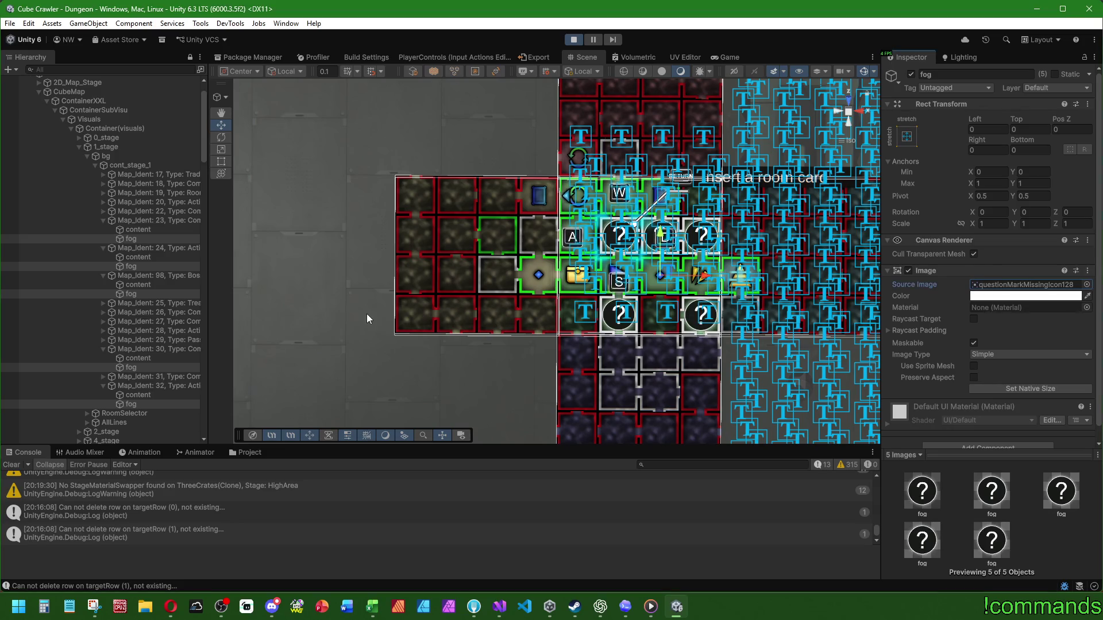
Step: Collapse the 1_stage map branch in the Hierarchy
click(85, 157)
Step: Expand 4_stage through bg and cont_stage_4 to list its rooms
click(77, 148)
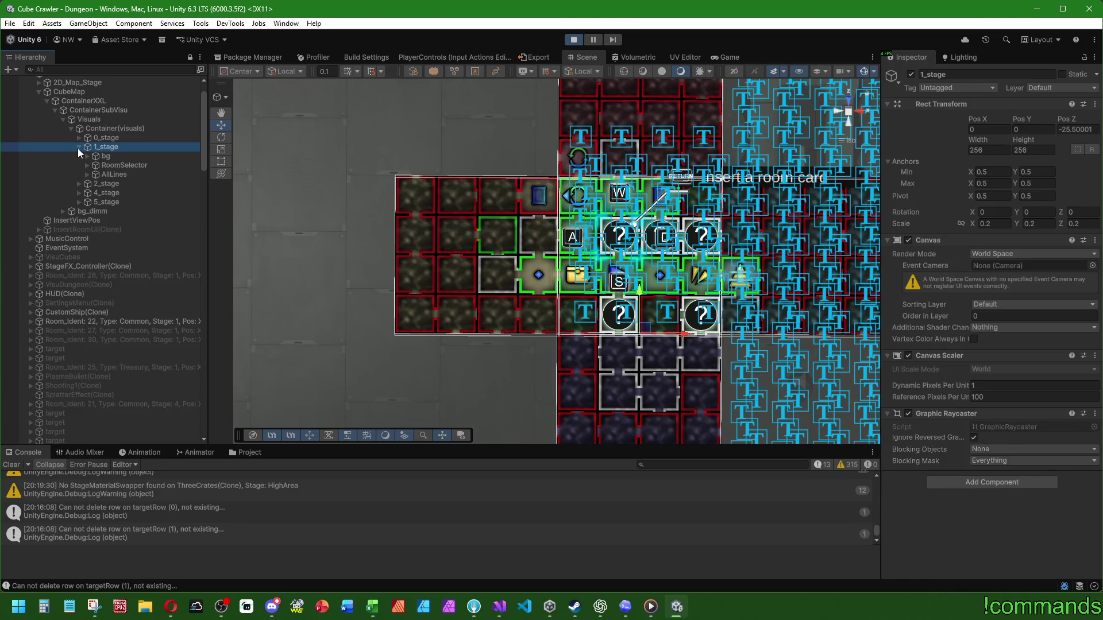
click(83, 165)
click(78, 165)
click(87, 174)
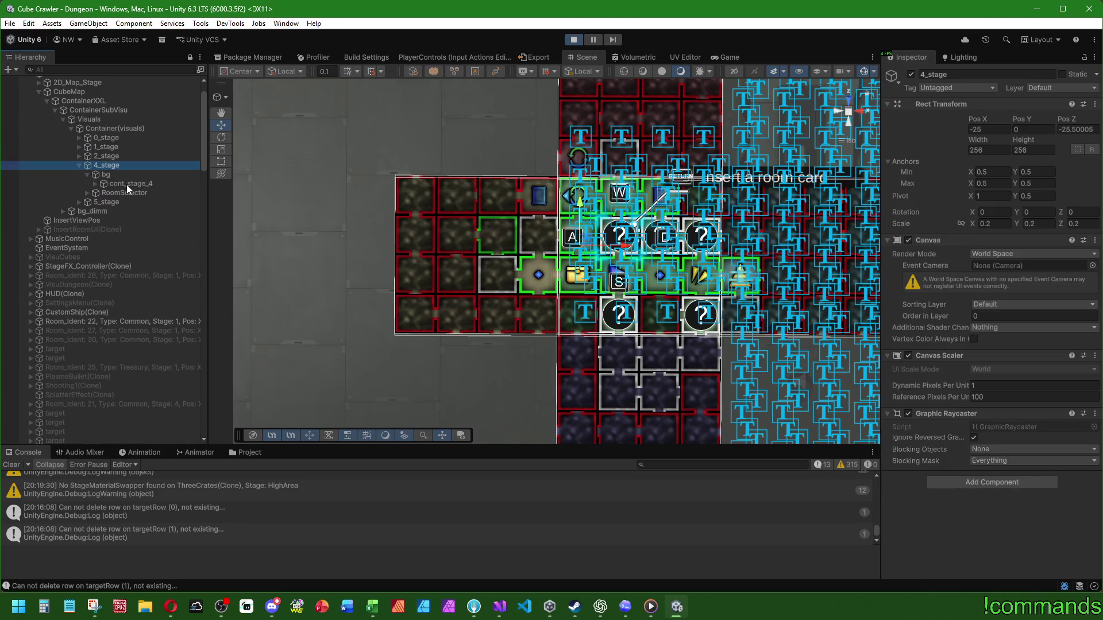
click(94, 184)
click(128, 194)
key(Down)
key(Down)
key(Down)
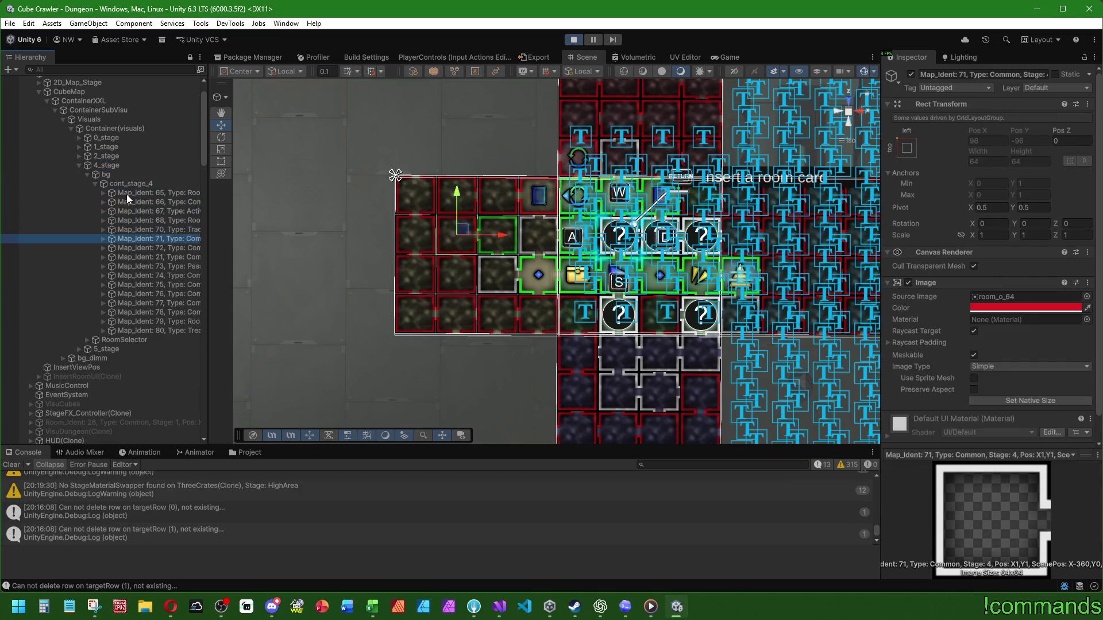
key(Down)
key(Down)
key(Down)
Step: Set the fogs of stage 4 rooms Map_Ident 21 and 75 to the question-mark icon
click(147, 255)
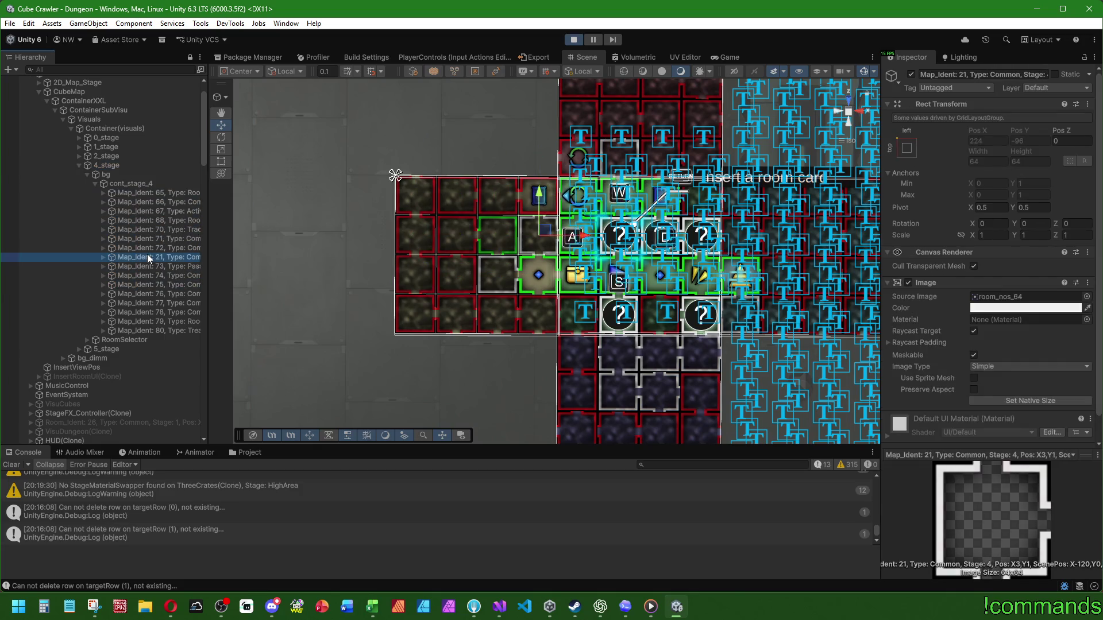
click(104, 257)
key(Down)
key(Down)
key(Down)
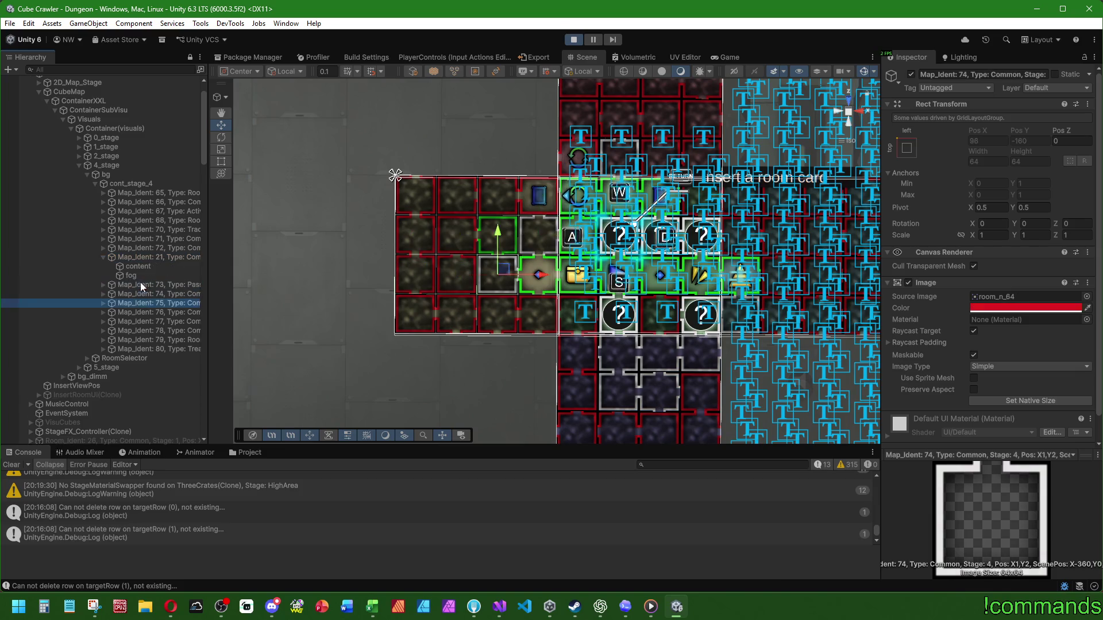
click(104, 302)
click(129, 275)
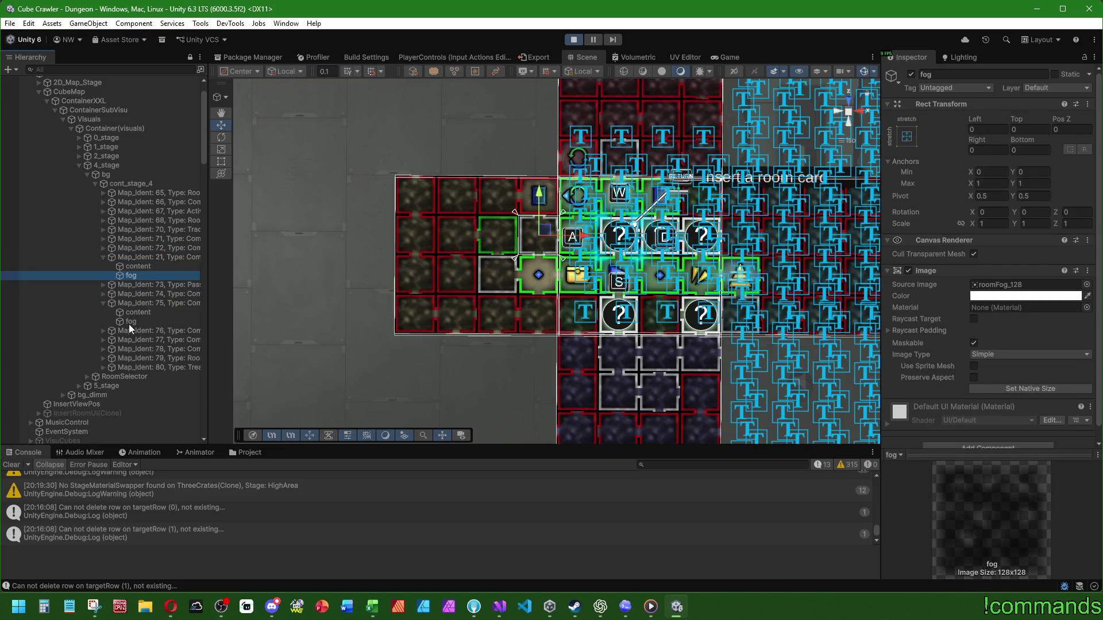
ctrl+click(129, 322)
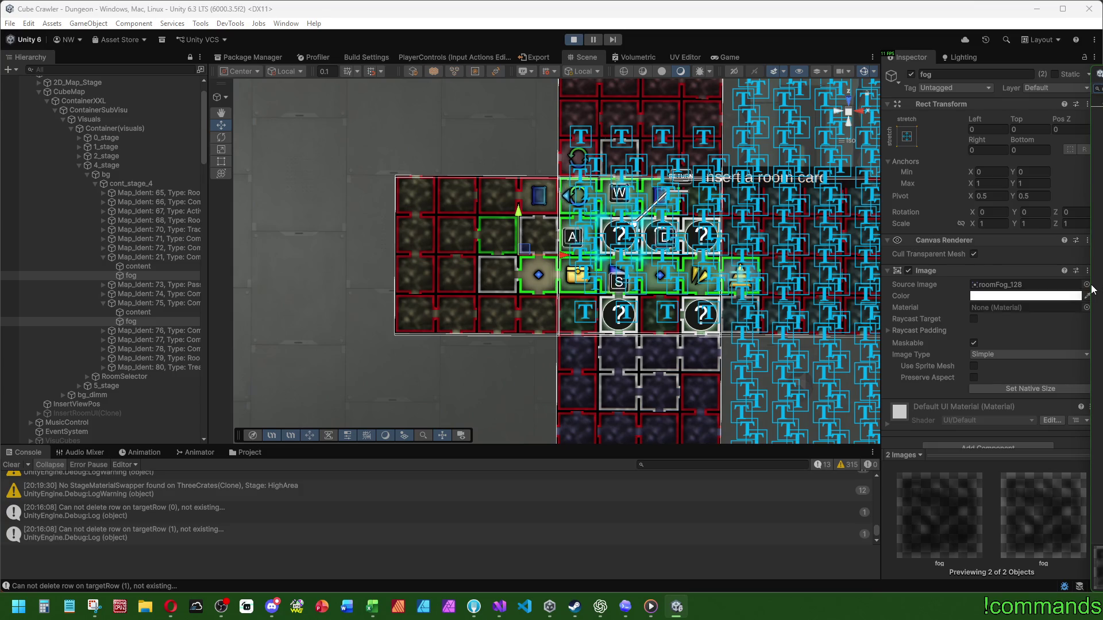
key(Return)
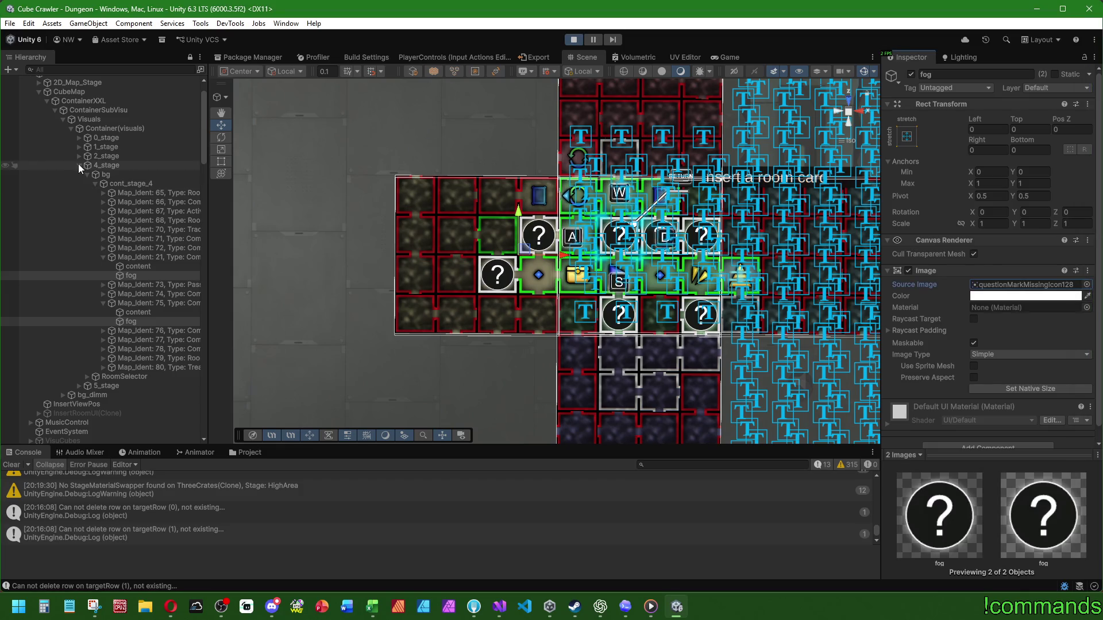
click(79, 164)
Step: Give the fog of stage 0 room Map_Ident 14 the questionMarkMissingIcon128 image
click(79, 138)
click(88, 147)
click(96, 156)
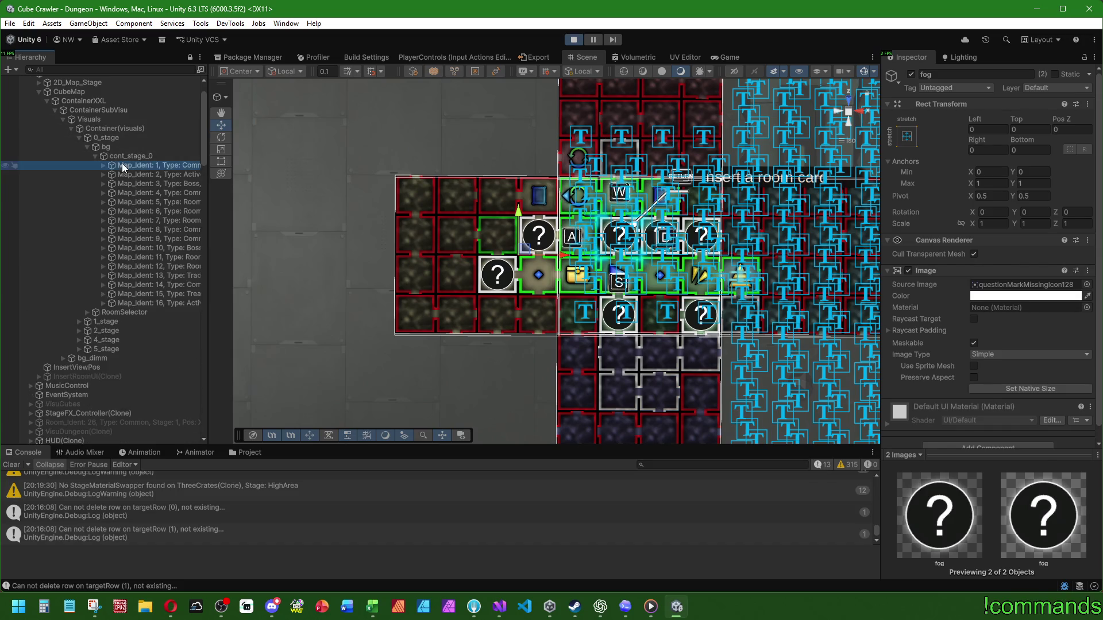
click(122, 163)
click(184, 220)
key(Down)
key(Down)
key(Down)
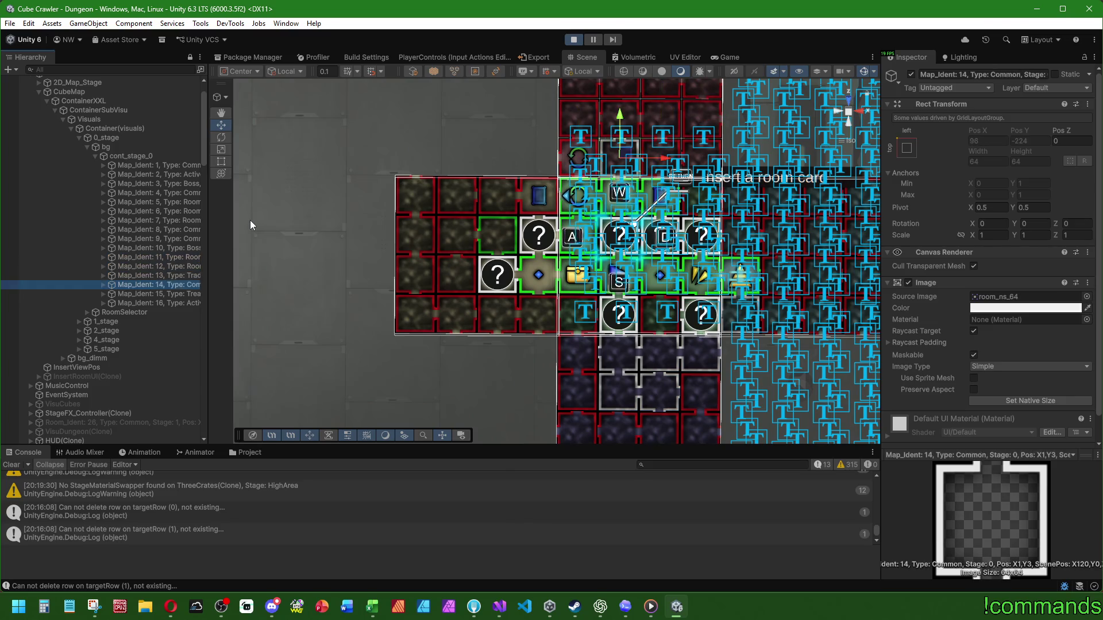
click(102, 283)
click(139, 304)
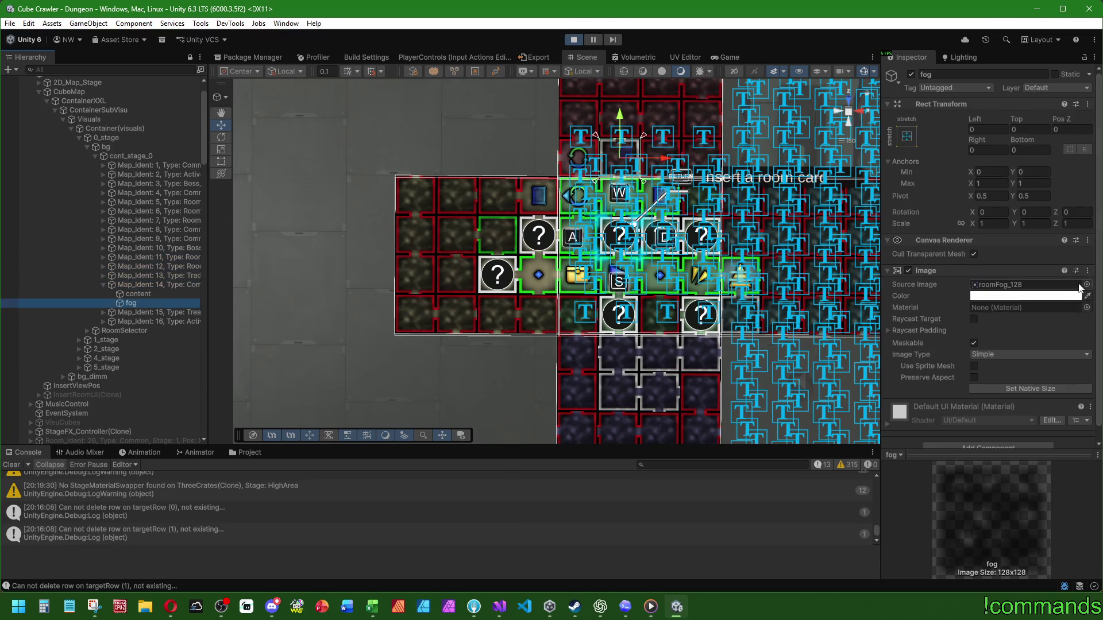
drag(1089, 290, 1025, 284)
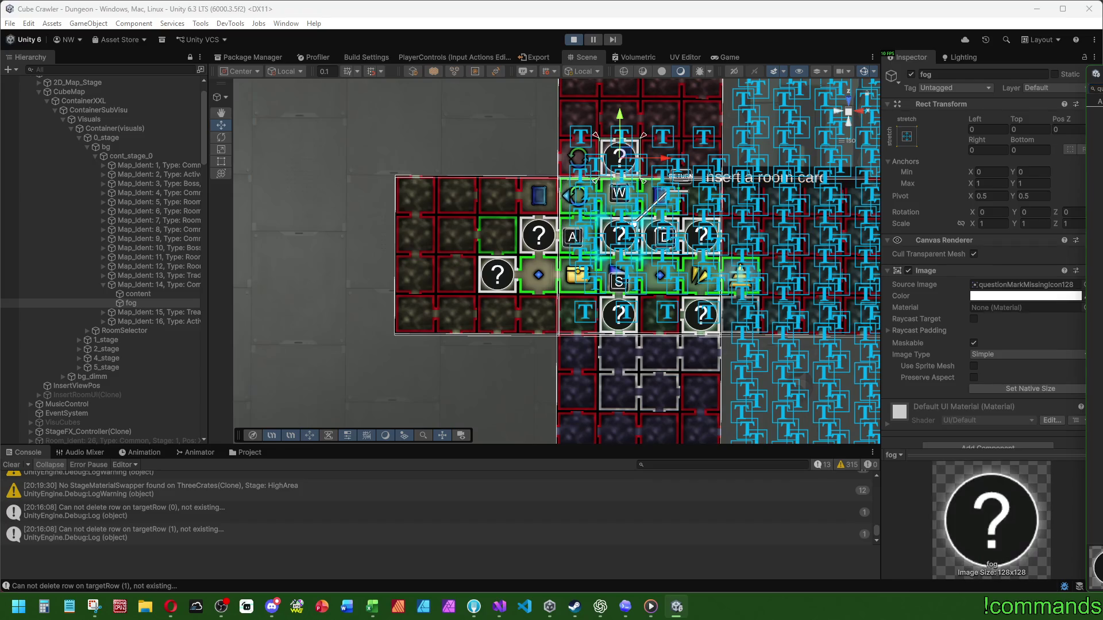
click(79, 137)
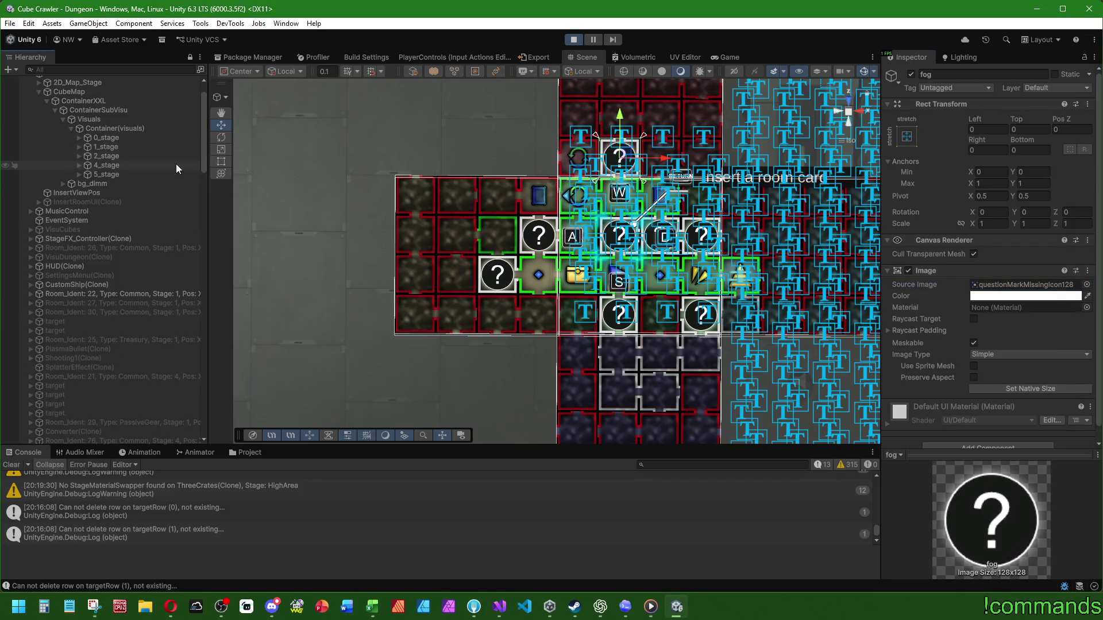
Step: Frame 4_stage in the scene and expand 2_stage
double_click(107, 164)
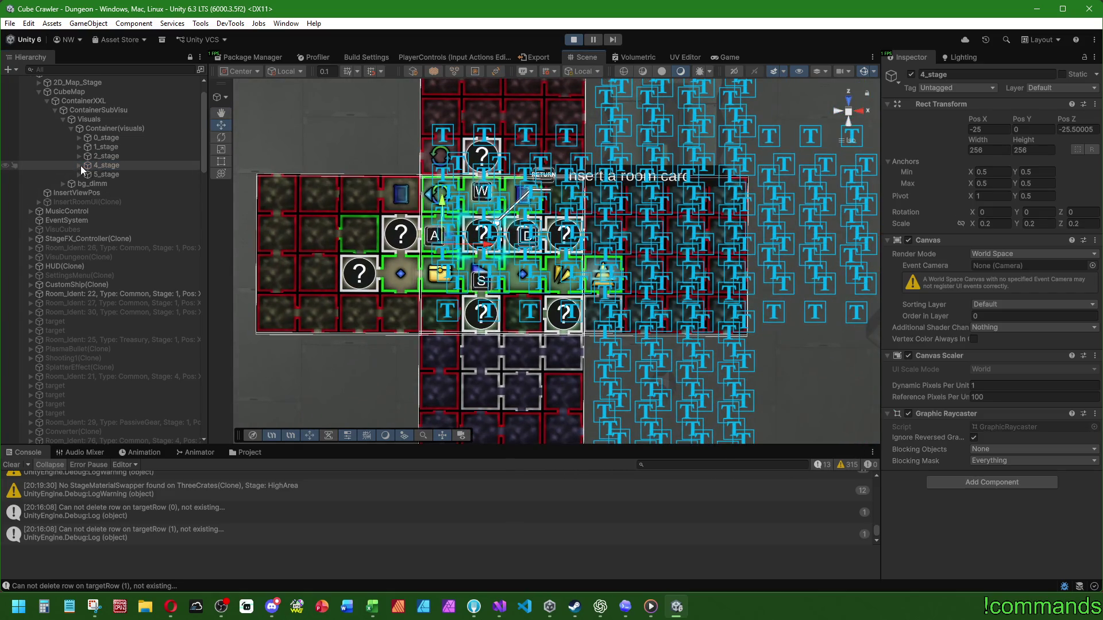
click(79, 156)
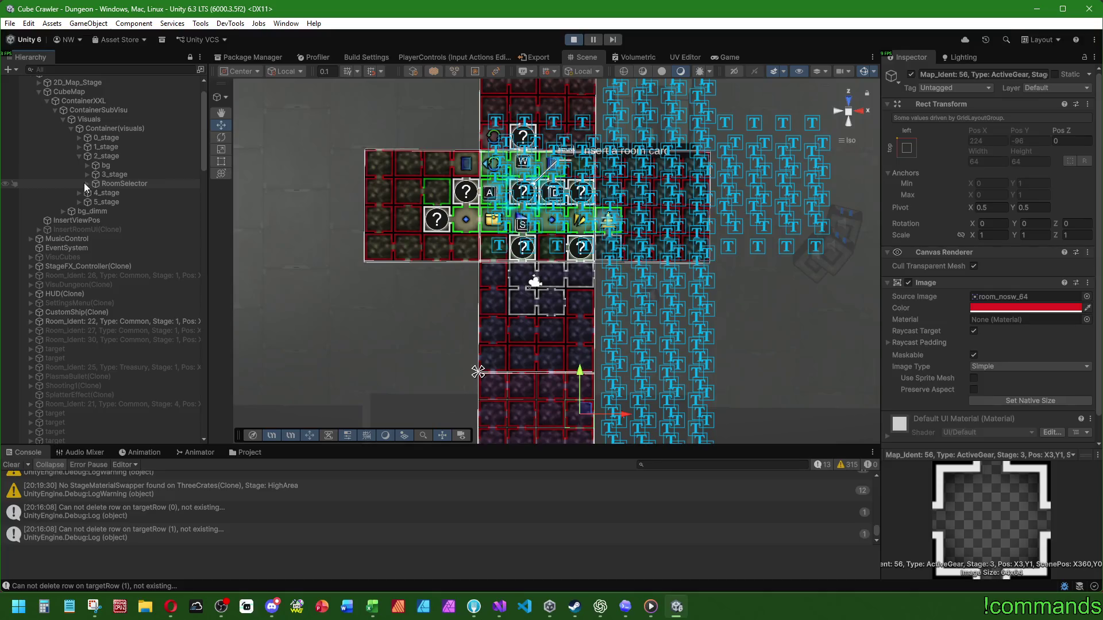
click(80, 193)
click(80, 194)
Step: Set the fog of stage 5 room Map_Ident 93 to the question-mark icon
click(79, 202)
click(87, 211)
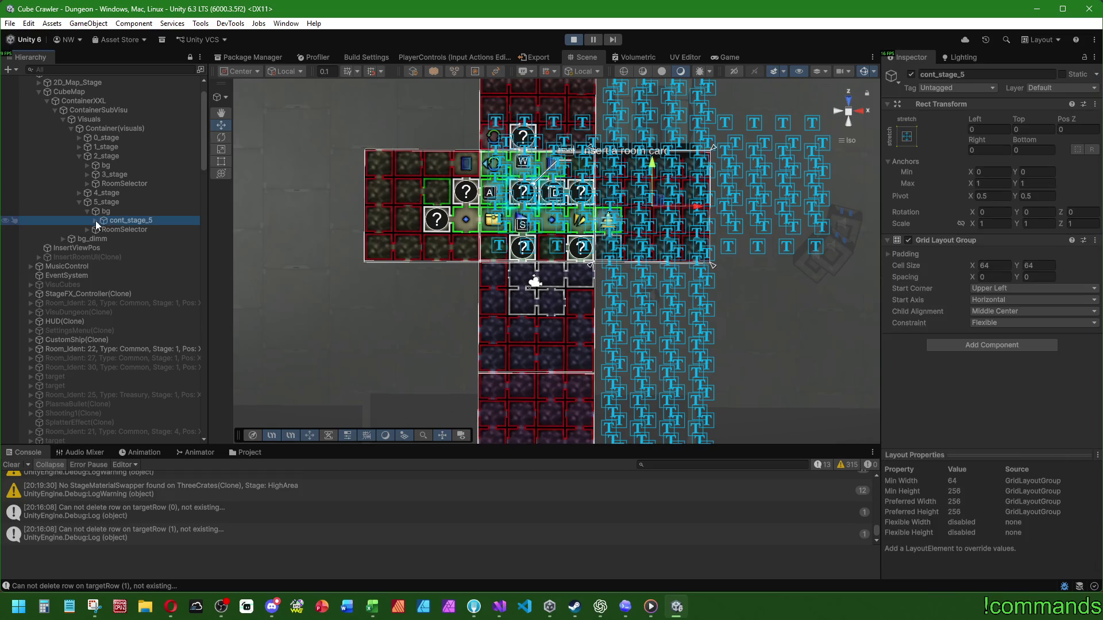
click(96, 220)
click(146, 239)
key(Down)
key(Down)
key(Down)
key(Down)
key(Down)
key(Down)
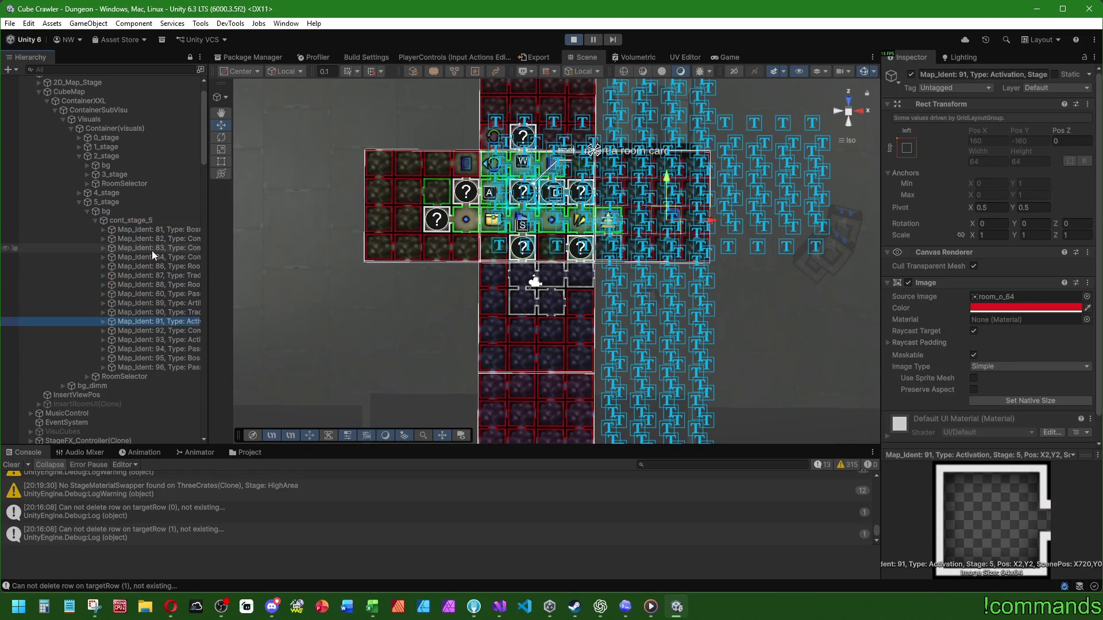
click(102, 340)
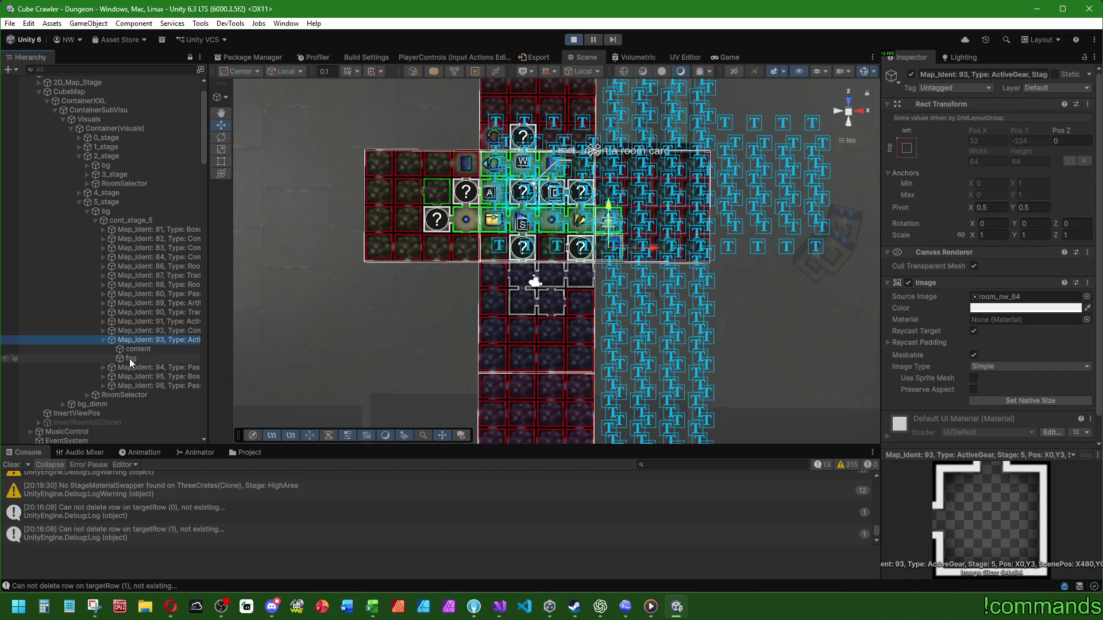
click(130, 358)
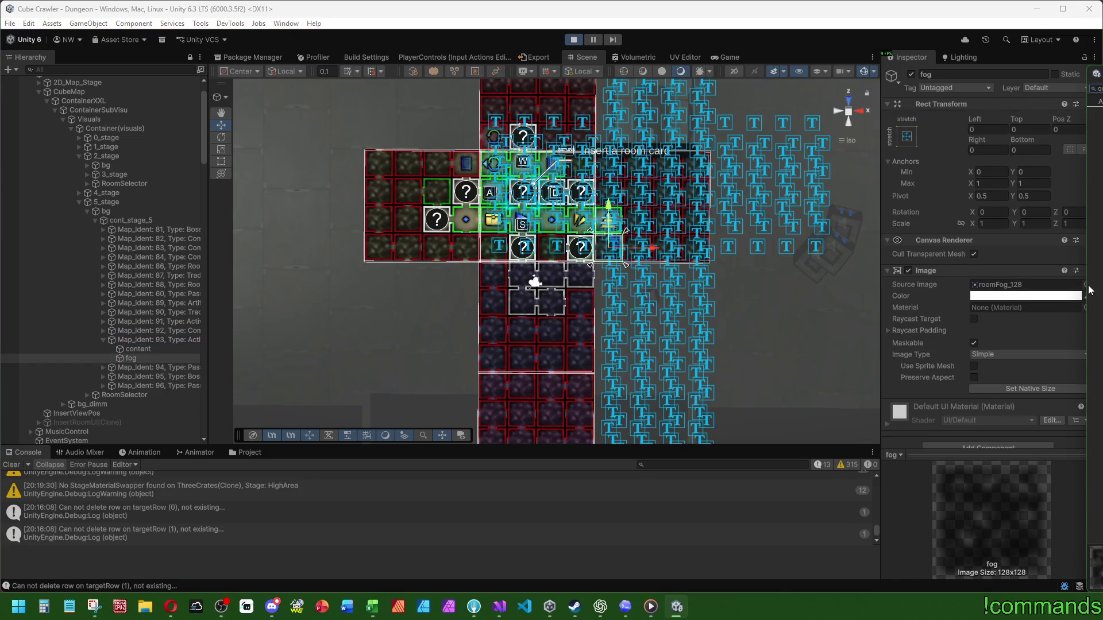
key(Return)
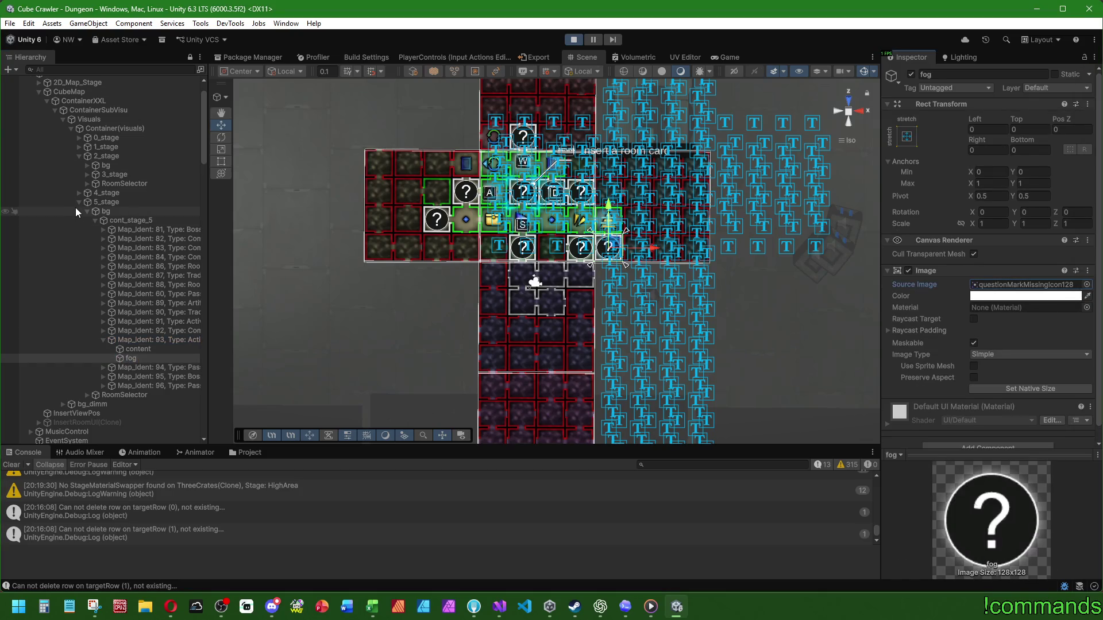
click(79, 202)
Step: List cont_stage_2's rooms and expand Map_Ident 34, 35 and 36
click(85, 166)
click(96, 174)
click(123, 180)
click(123, 192)
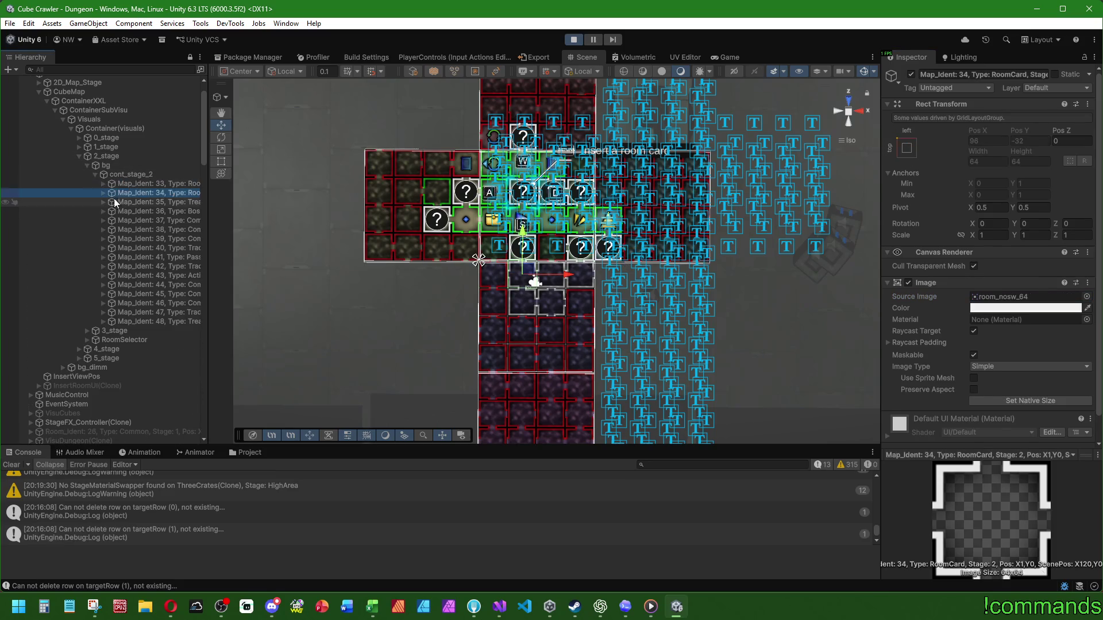
click(103, 201)
click(104, 192)
click(103, 248)
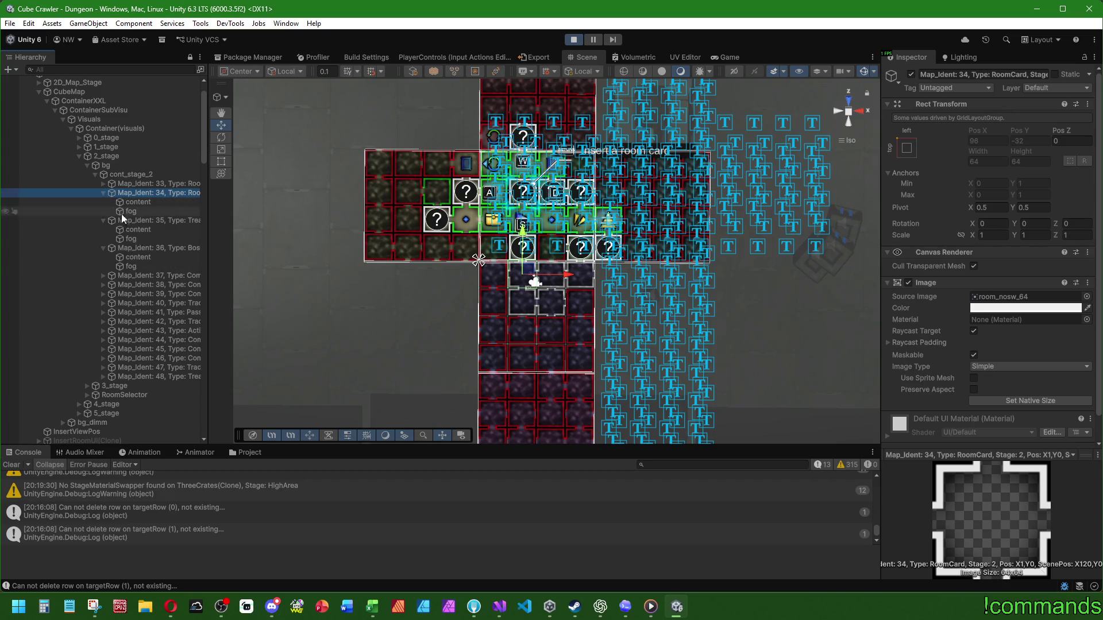
Step: Set the fogs of Map_Ident 34, 35, 36, 38 and 39 to questionMarkMissingIcon128
click(135, 285)
click(104, 294)
click(103, 284)
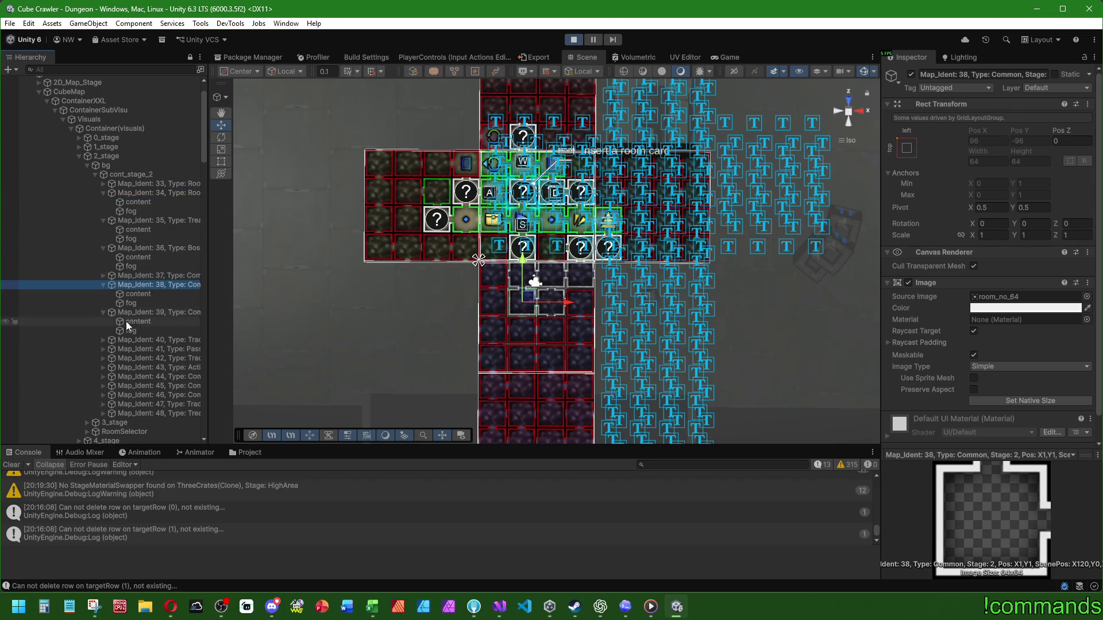
click(129, 330)
ctrl+click(130, 302)
ctrl+click(132, 266)
ctrl+click(133, 238)
ctrl+click(131, 210)
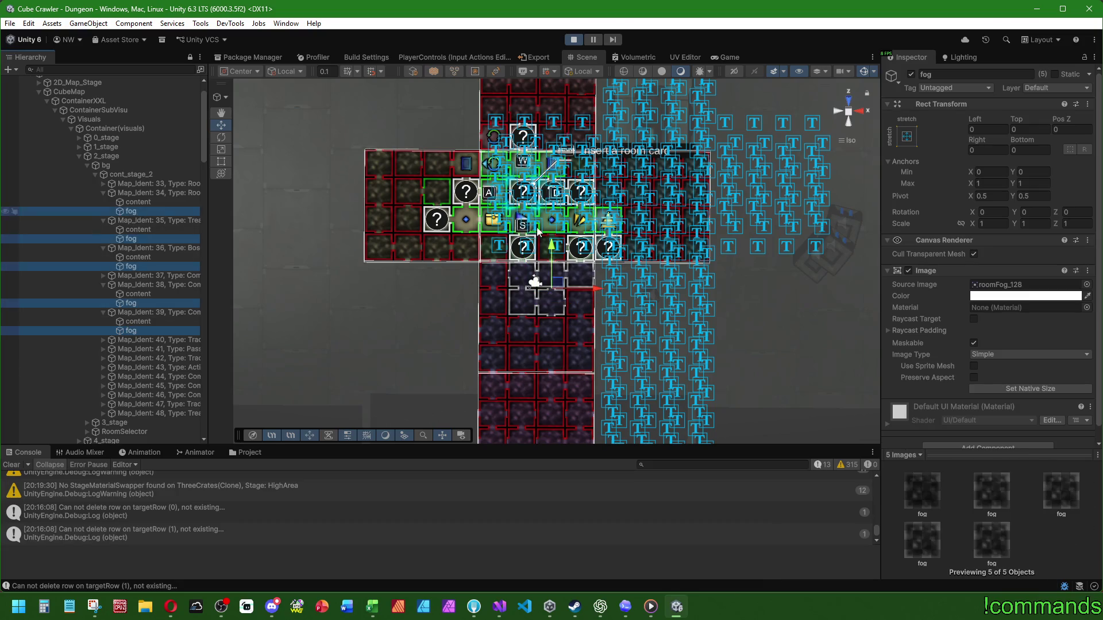
mouse_move(1089, 285)
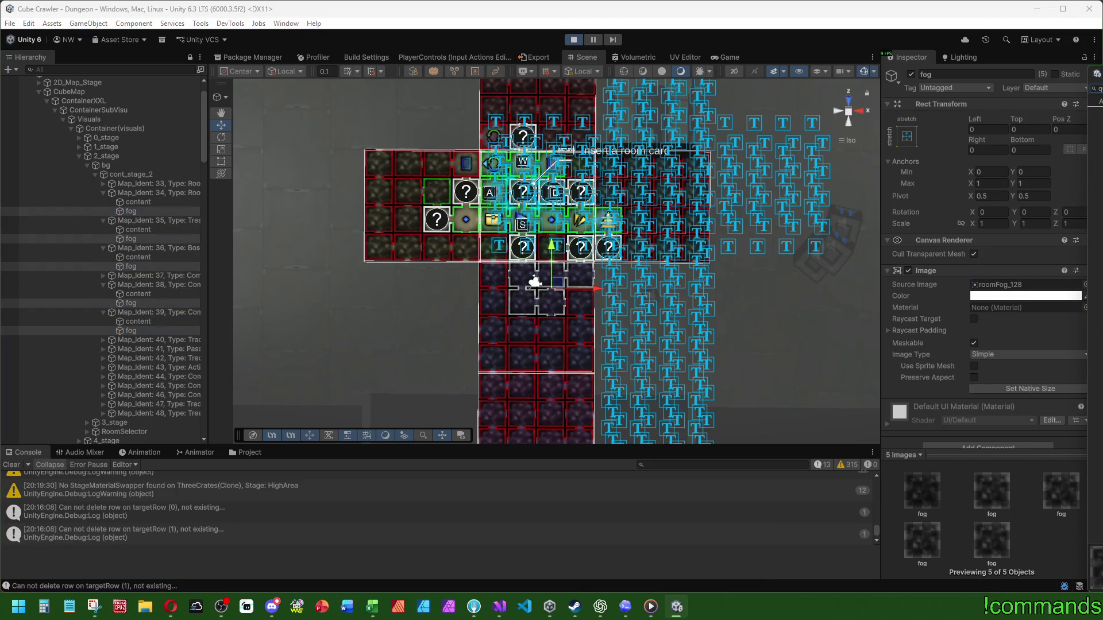
drag(1098, 287, 1025, 284)
Step: Collapse the Dungeon hierarchy and maximize the Game view
scroll(46, 137, up, 2)
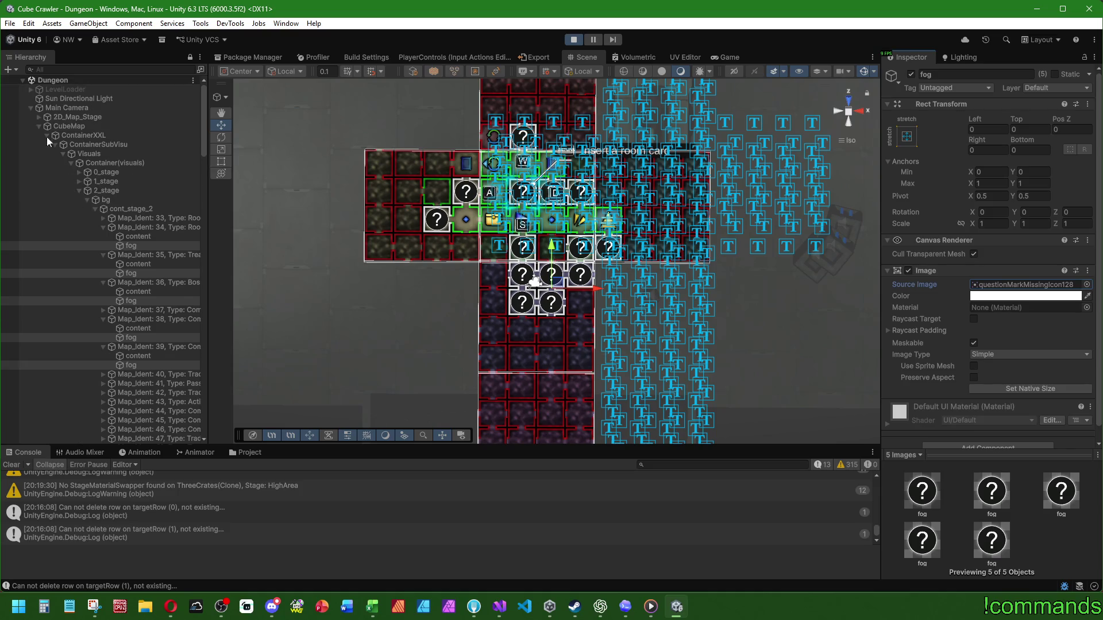
click(32, 106)
click(30, 78)
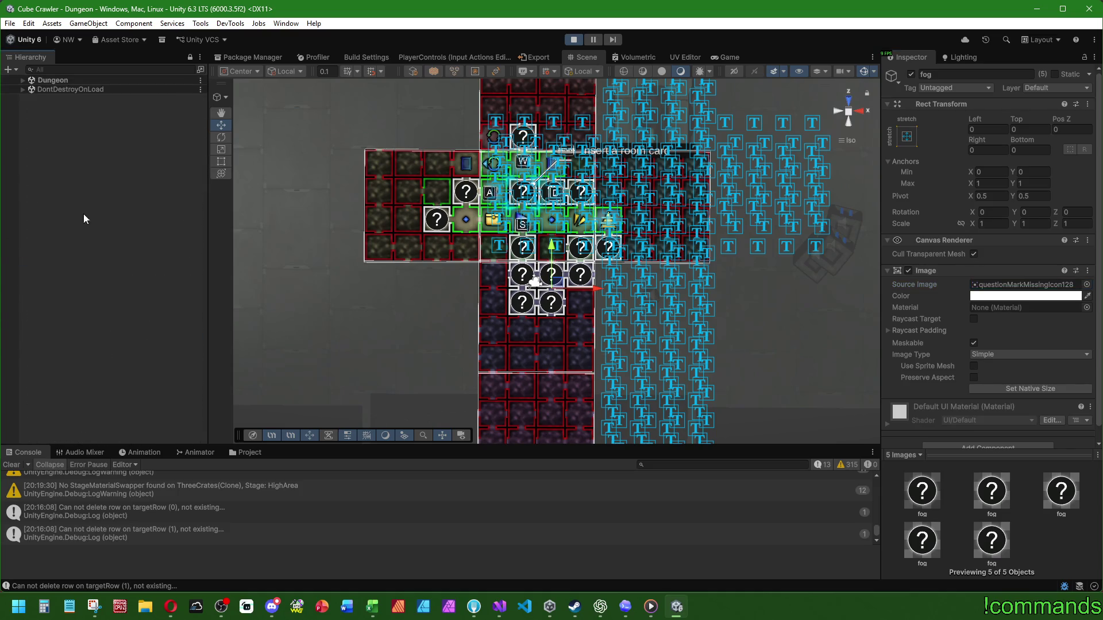
double_click(715, 53)
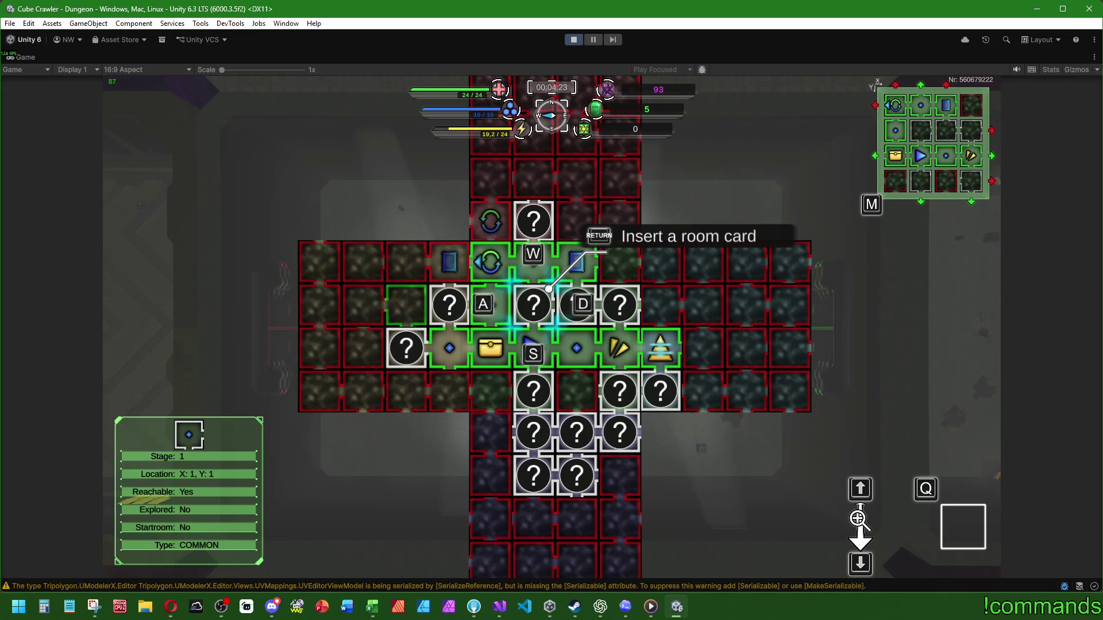
Step: Move the room selector around the question-mark dungeon map and zoom the map out
key(s)
key(s)
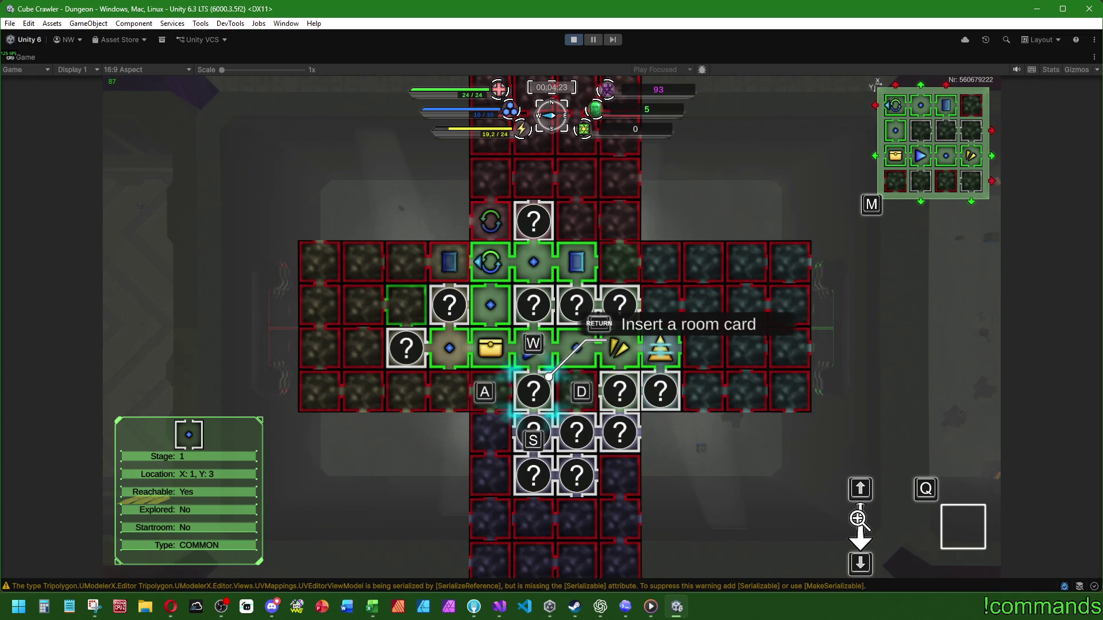
key(Down)
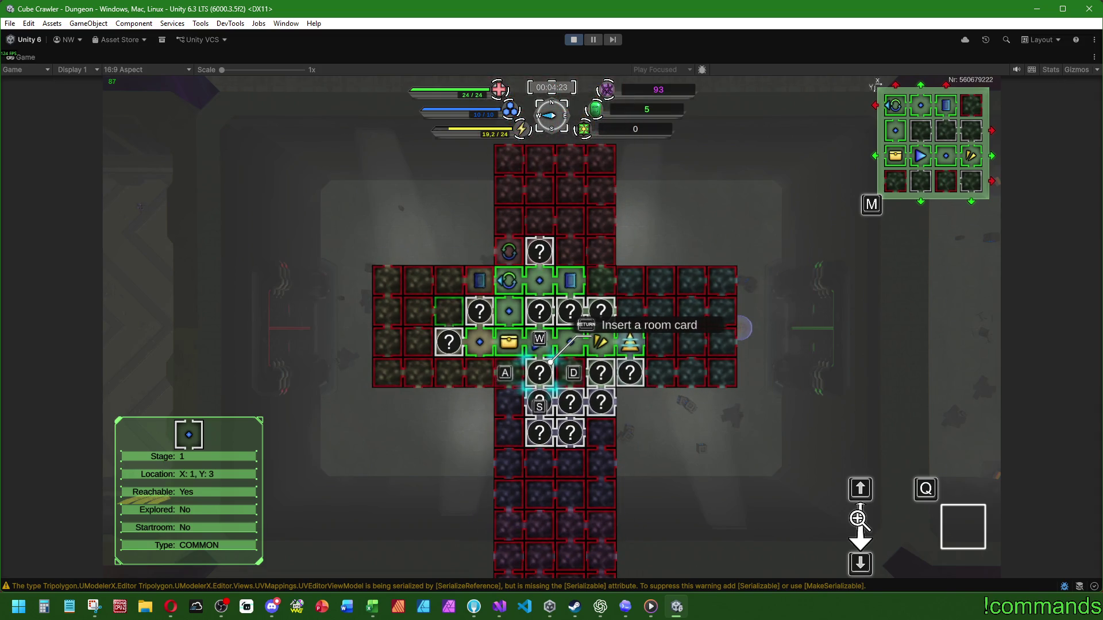
key(w)
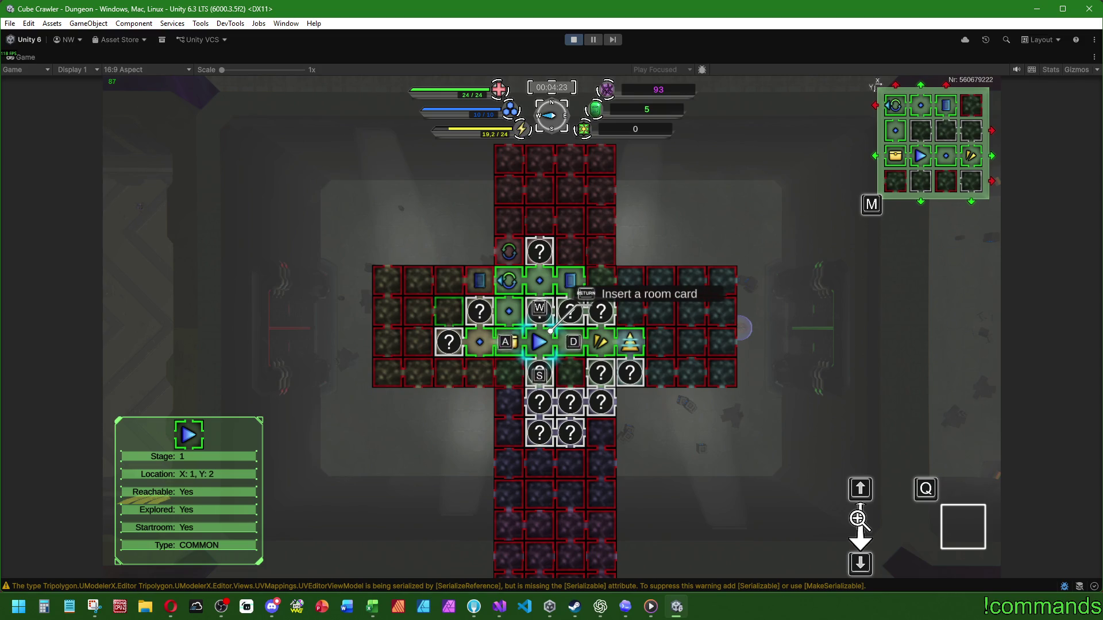
key(w)
scroll(551, 327, up, 2)
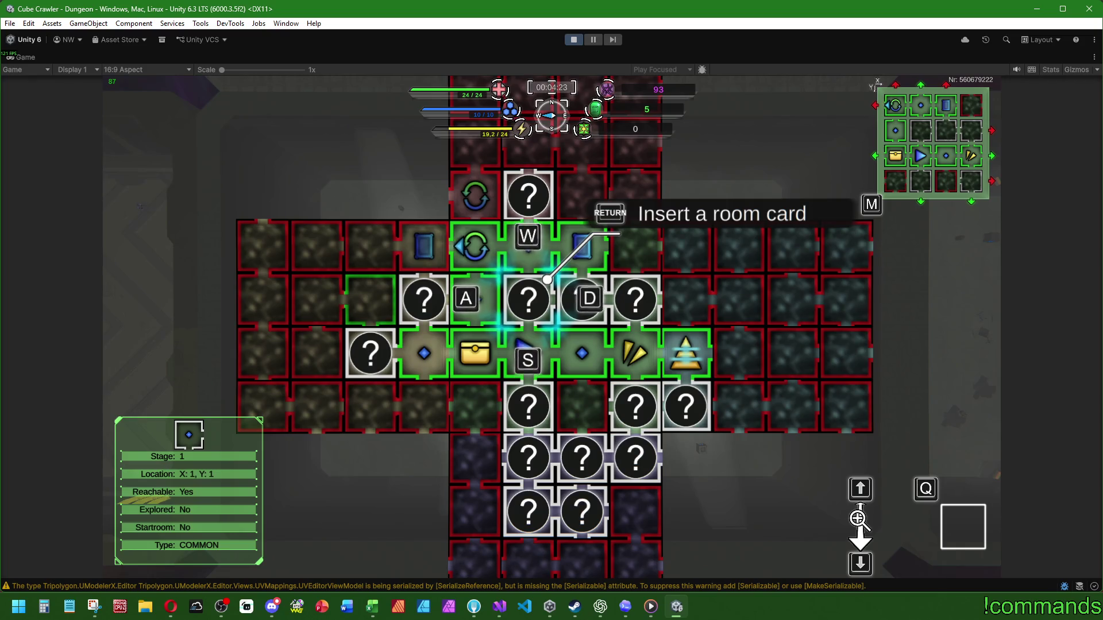
key(super)
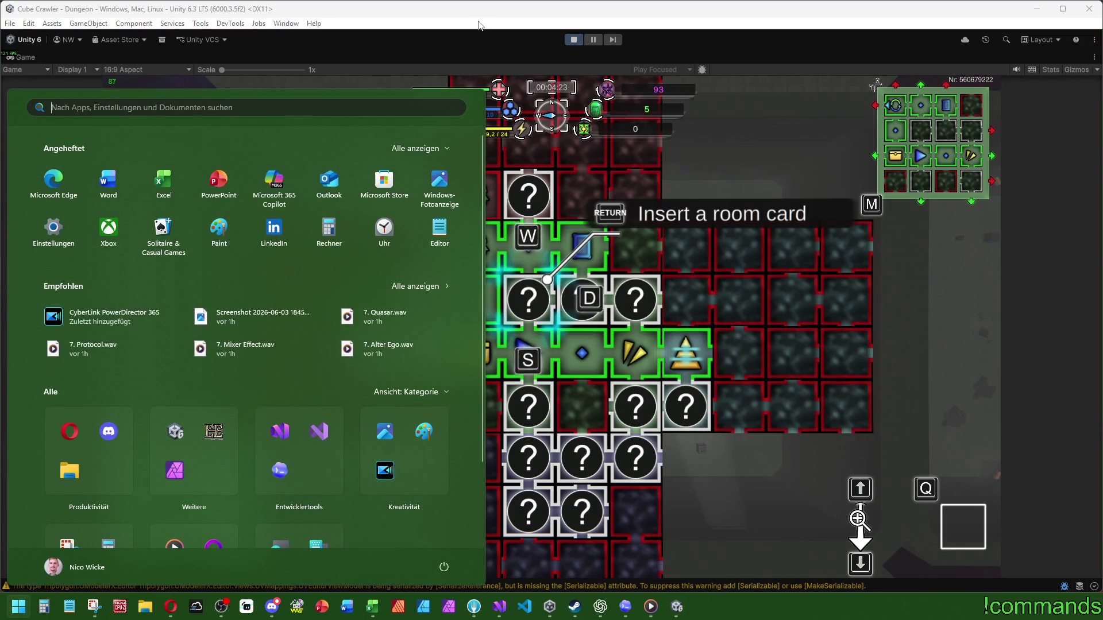
key(super)
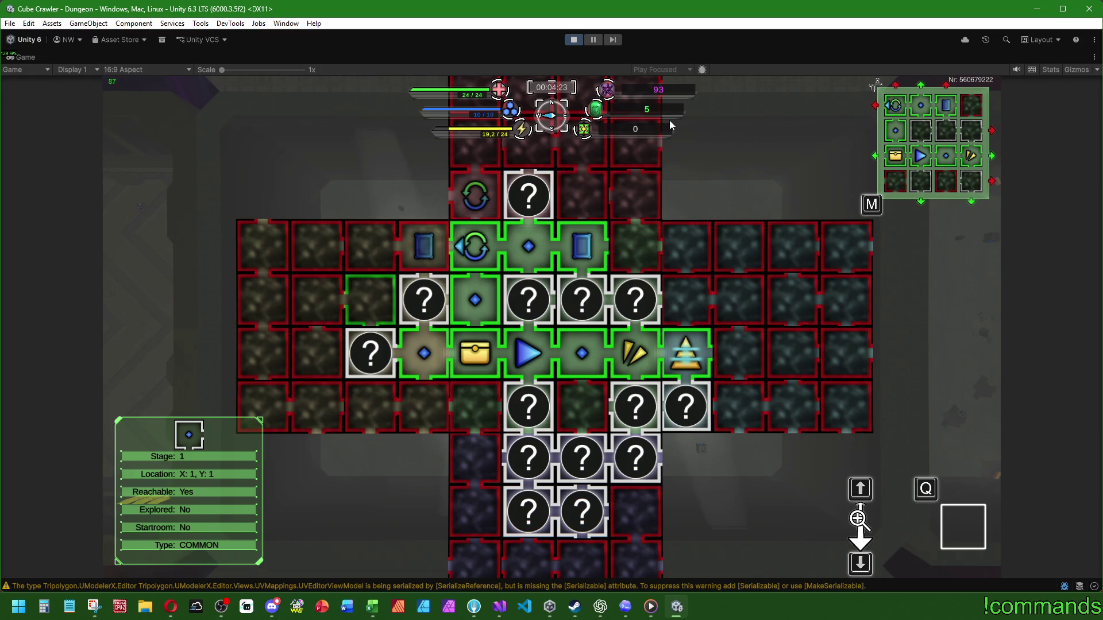
Step: Restore the editor layout, stop play mode, and launch Affinity Photo
double_click(33, 60)
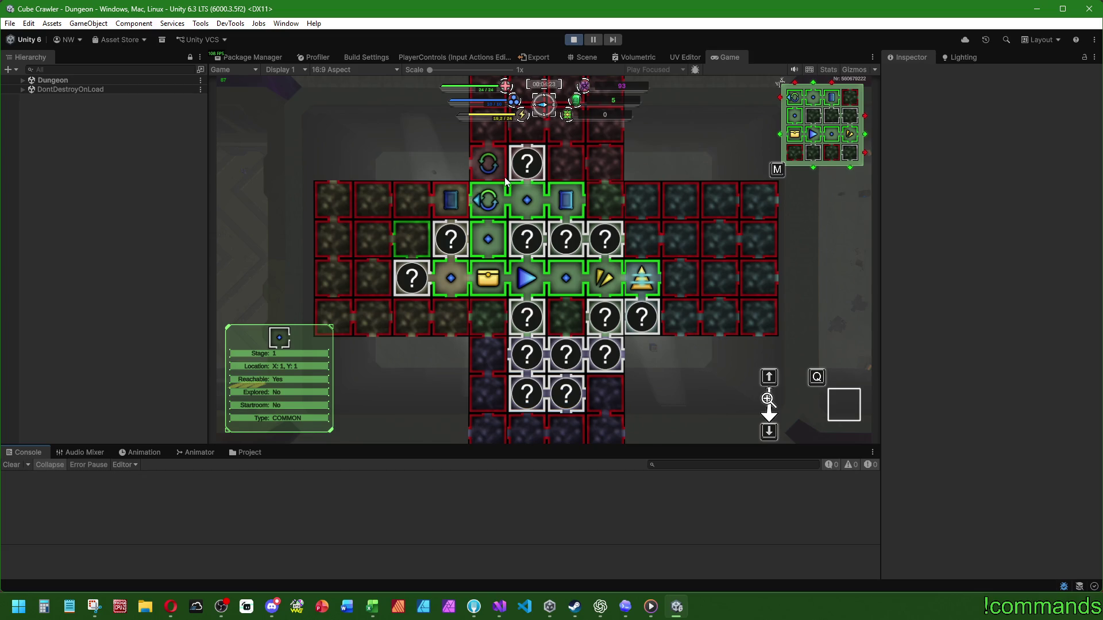
click(577, 40)
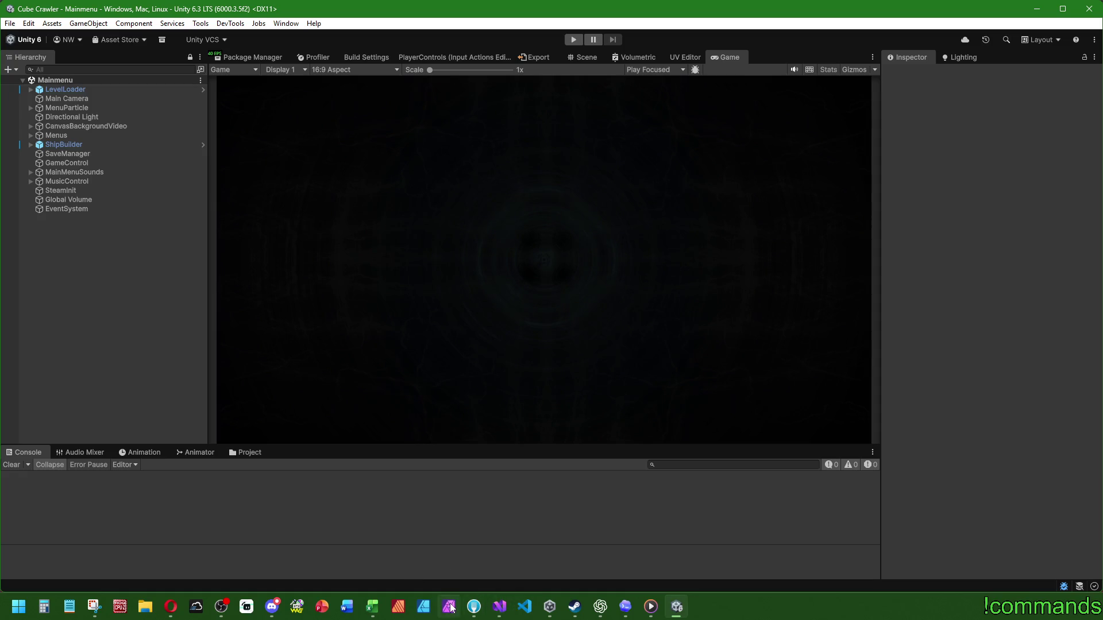
click(449, 606)
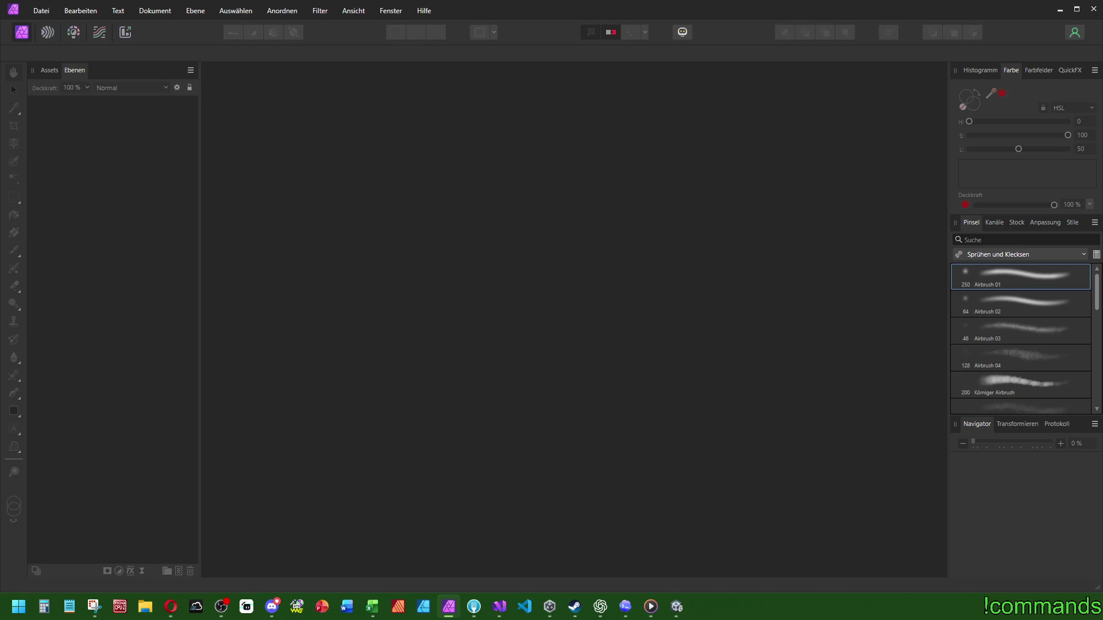
Step: Navigate File Explorer to Cube Crawler > Assets > Visuals_Raw > UI > Icons
click(144, 606)
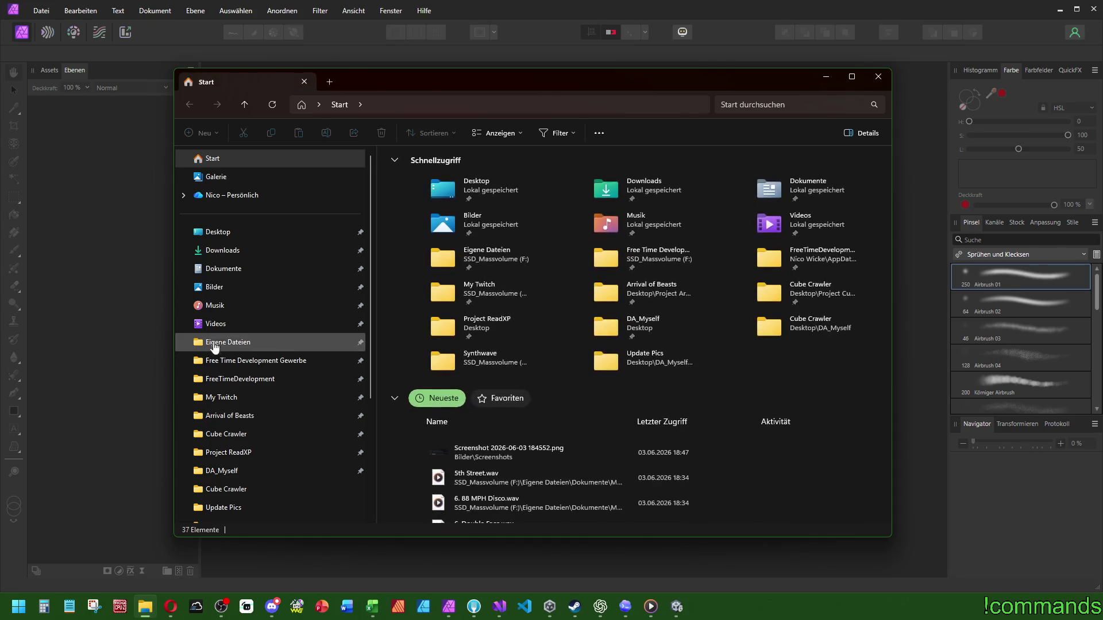
click(226, 434)
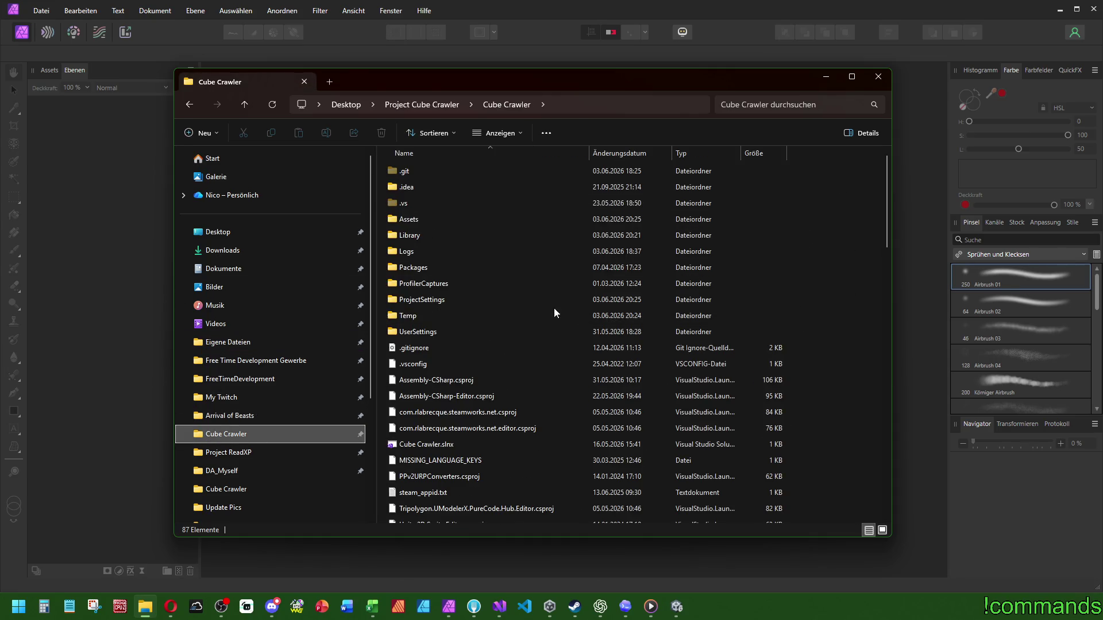
click(426, 224)
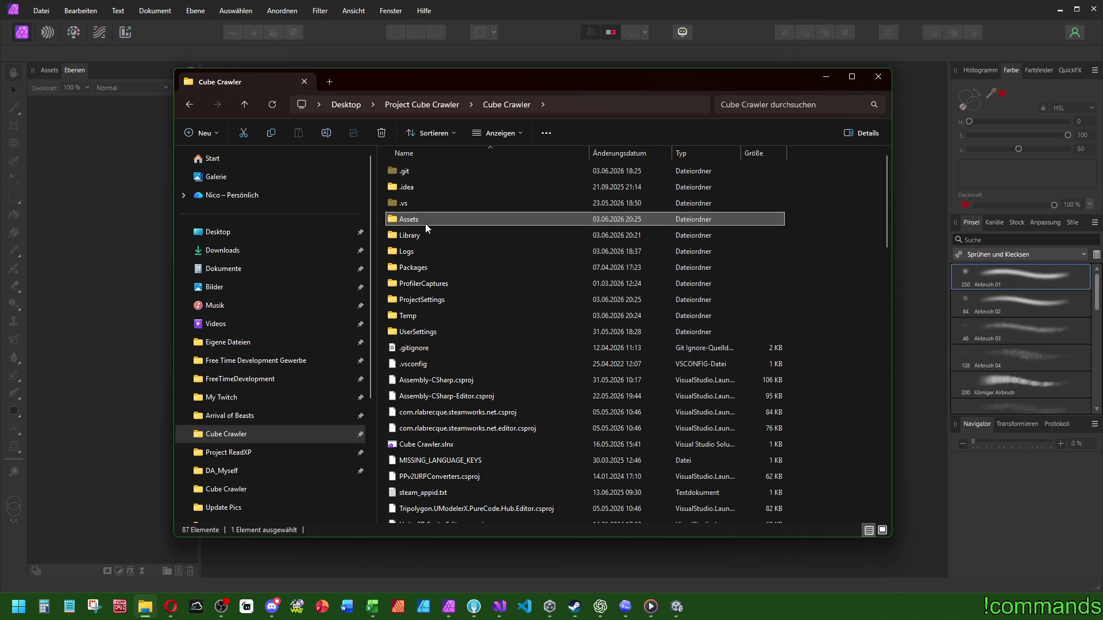
double_click(425, 225)
scroll(434, 241, down, 5)
click(434, 468)
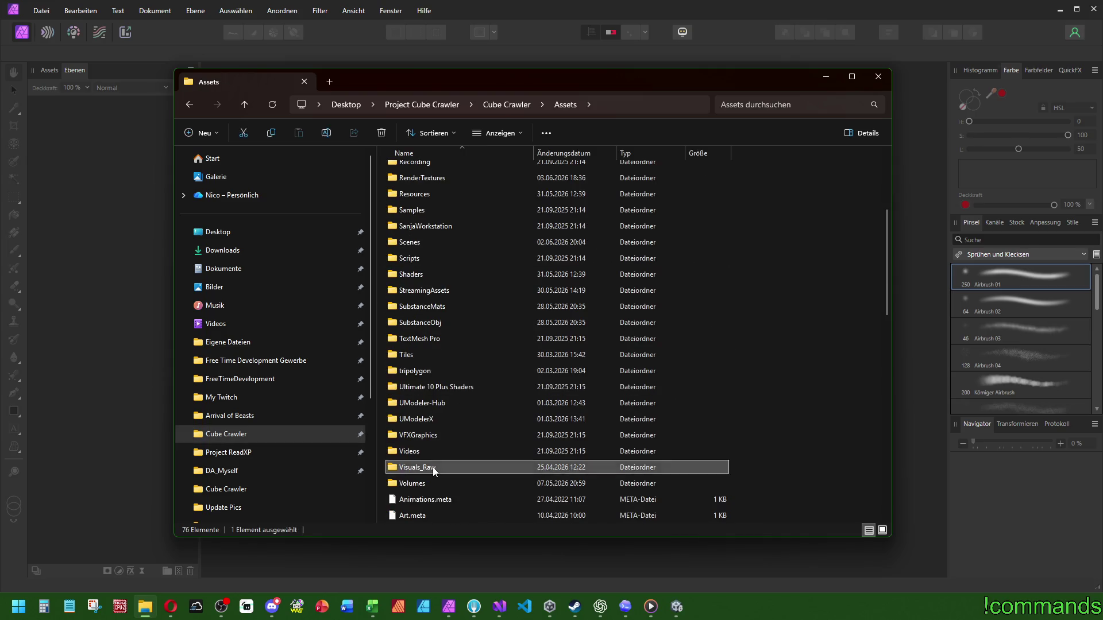
double_click(434, 469)
double_click(849, 181)
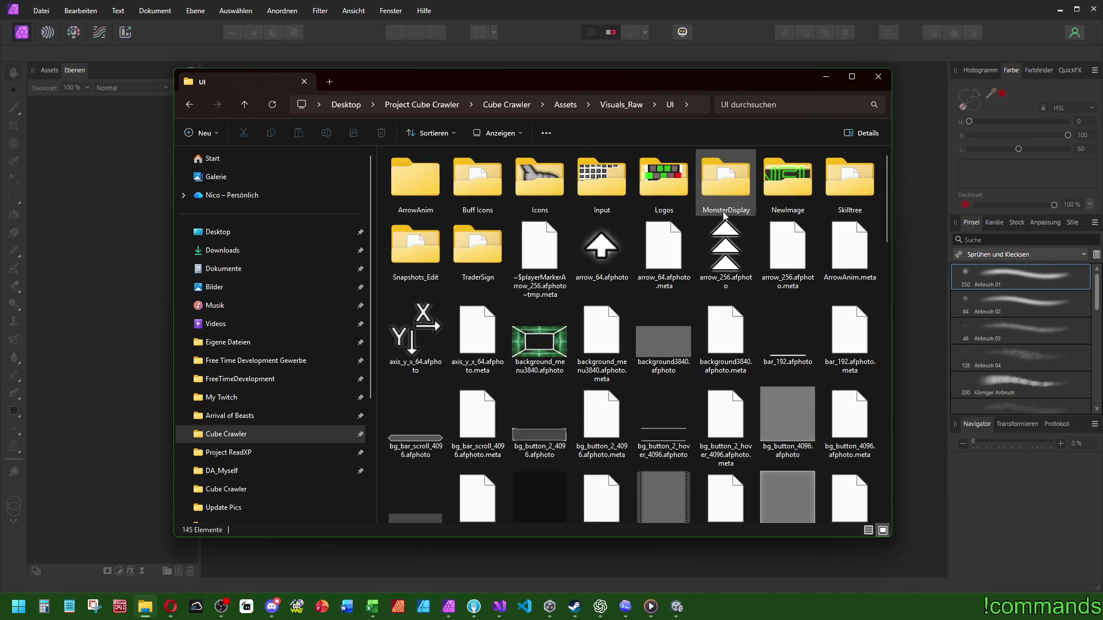
double_click(525, 182)
Step: Open itemIcon128.afphoto from the Icons folder in Affinity Photo
mouse_move(617, 615)
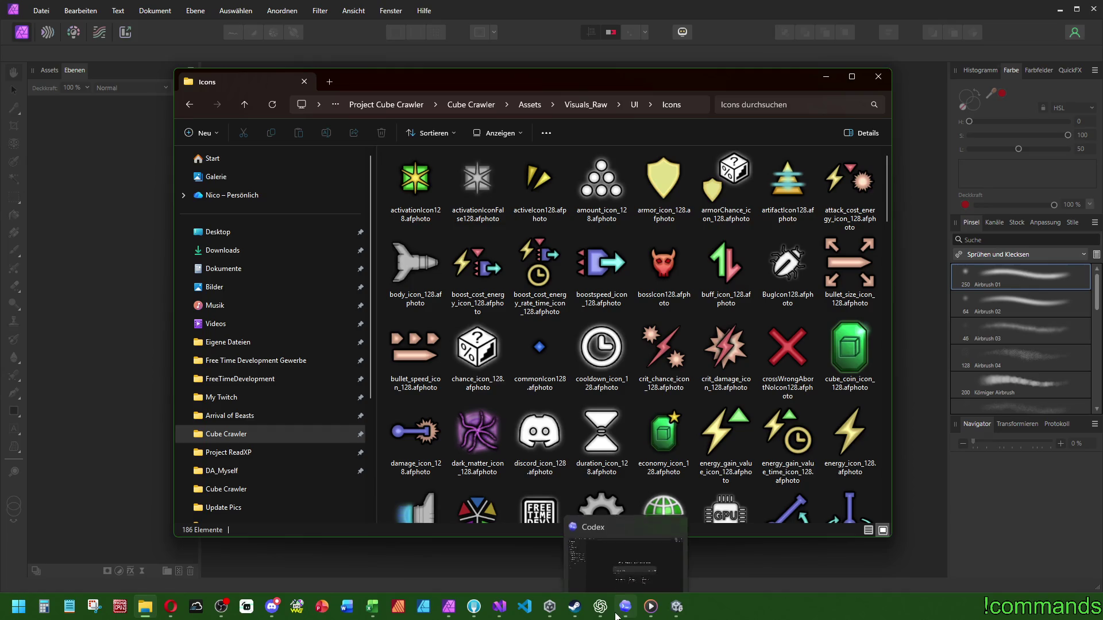
mouse_move(743, 76)
mouse_down()
mouse_move(753, 94)
mouse_move(771, 93)
mouse_up()
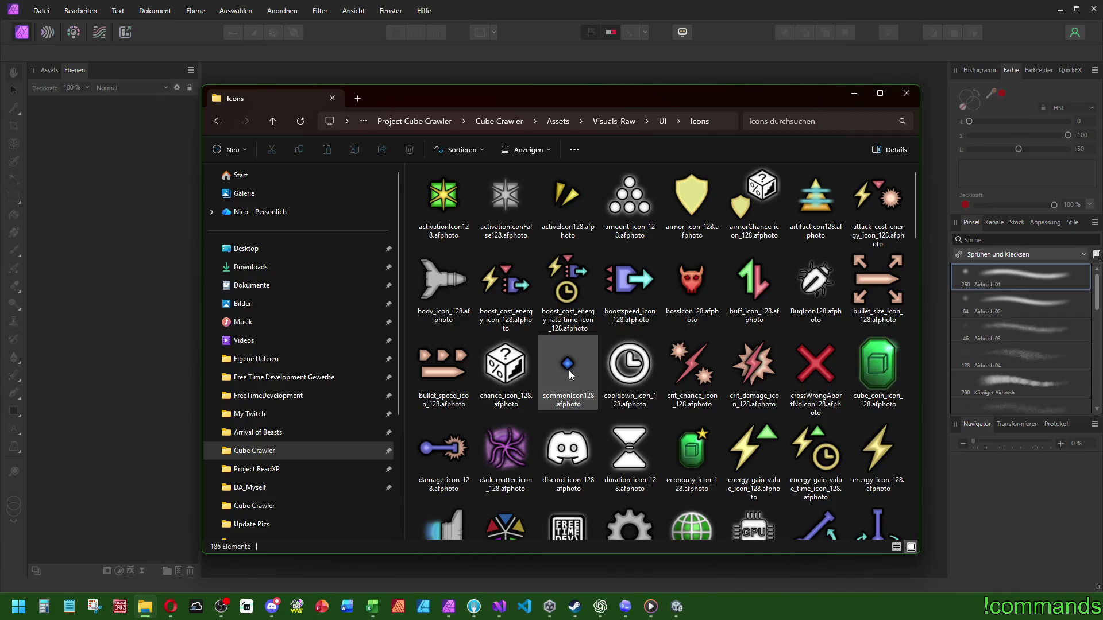
scroll(568, 370, down, 5)
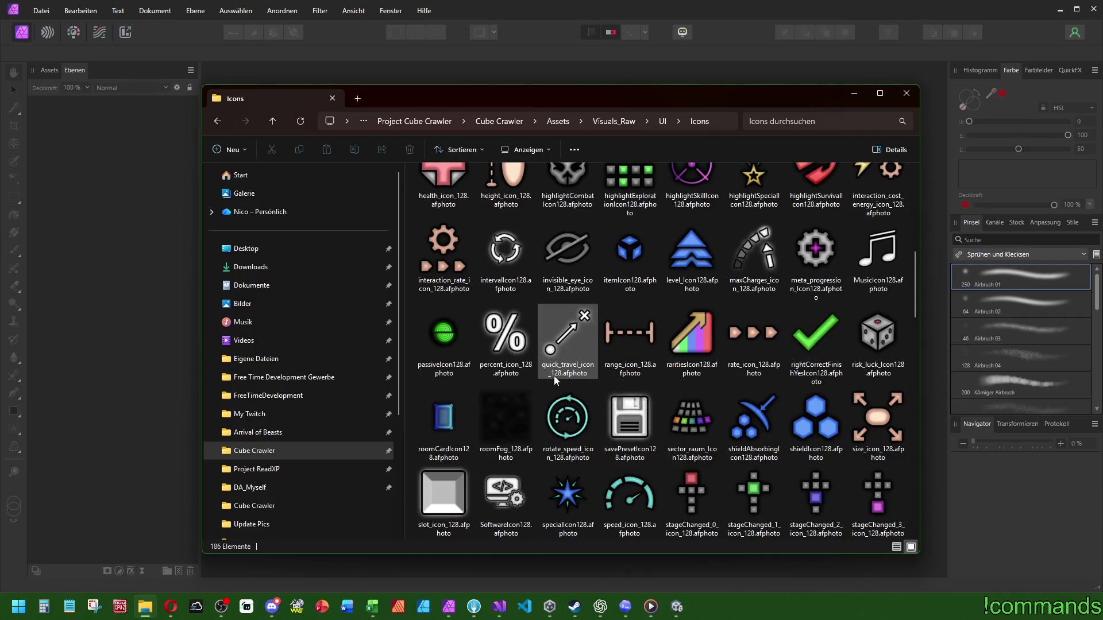
scroll(553, 375, up, 3)
scroll(672, 412, down, 3)
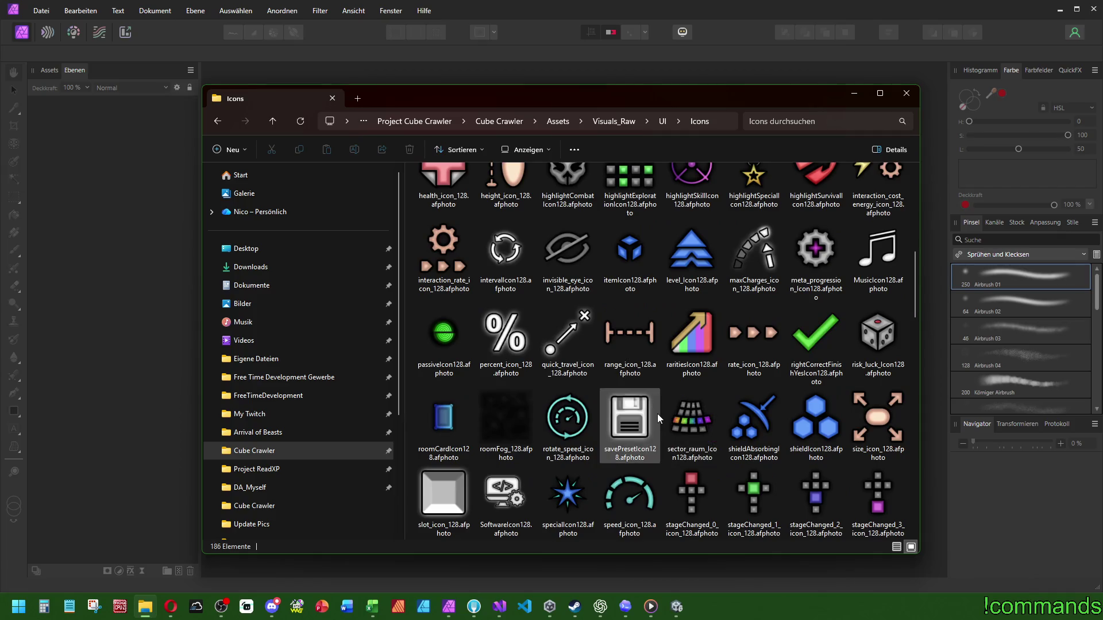
scroll(660, 418, down, 5)
scroll(674, 425, up, 4)
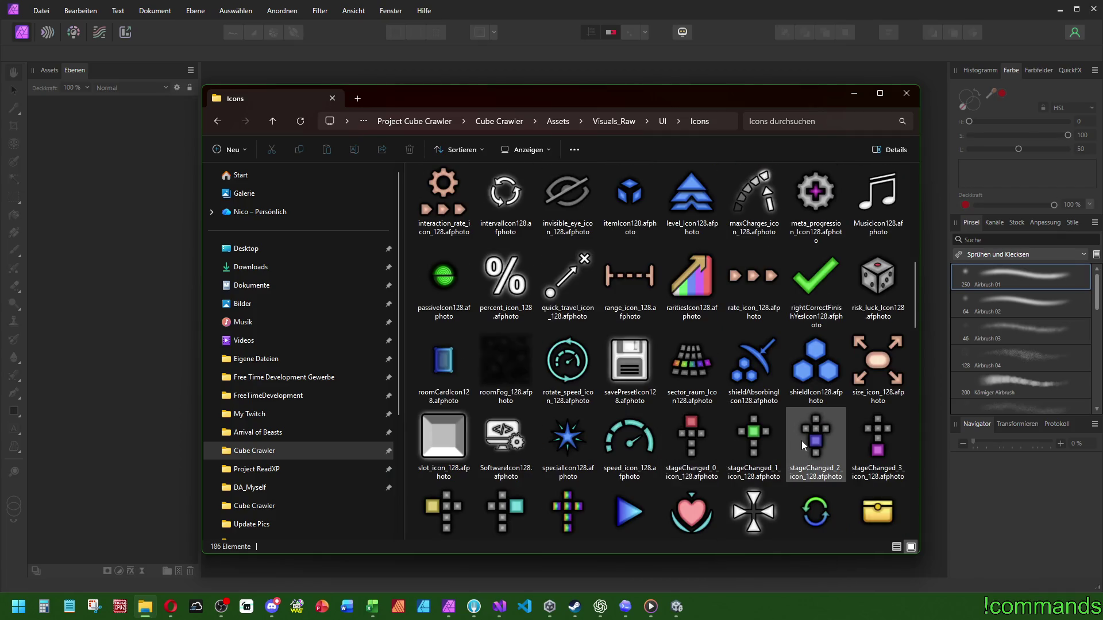
scroll(802, 443, up, 10)
scroll(804, 446, down, 15)
scroll(701, 390, up, 4)
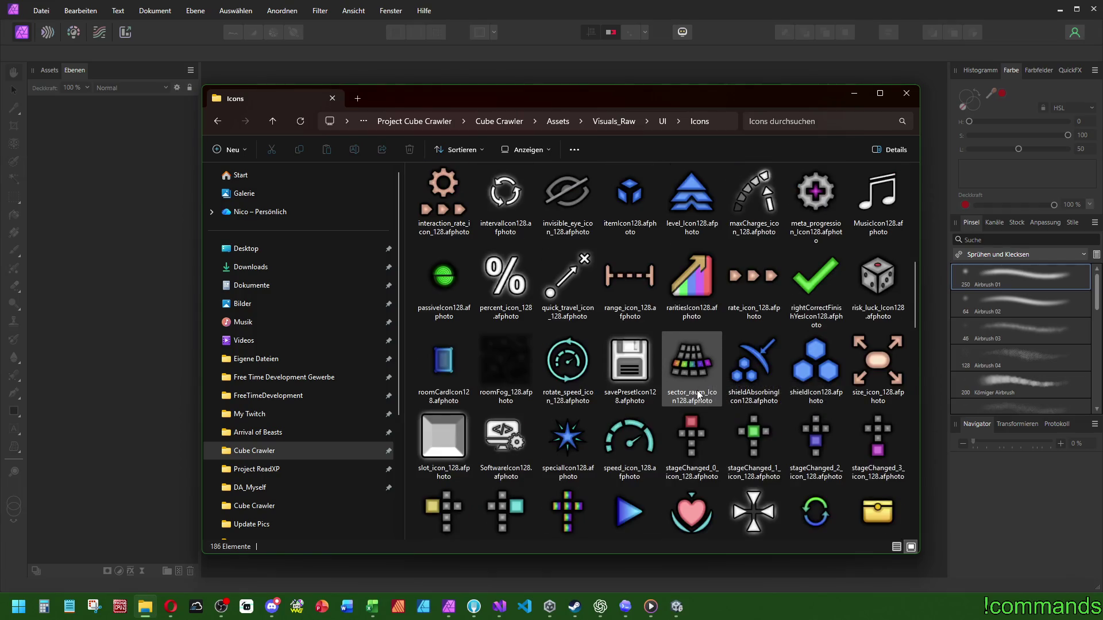
double_click(635, 193)
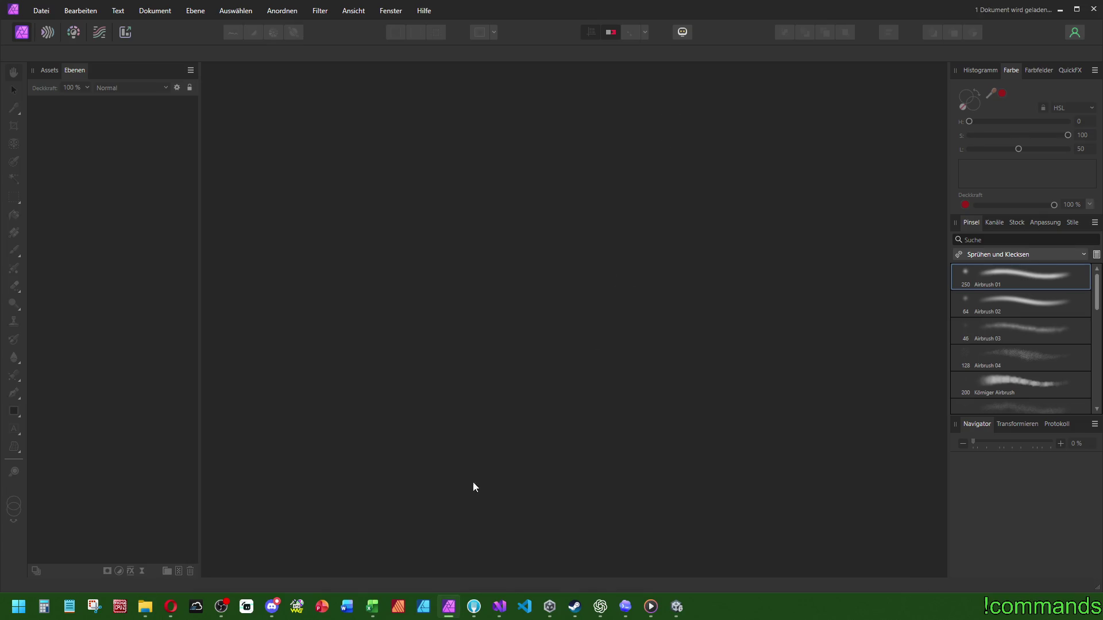
Step: Return to the folder window and open the UI > Input folder
key(alt+Tab)
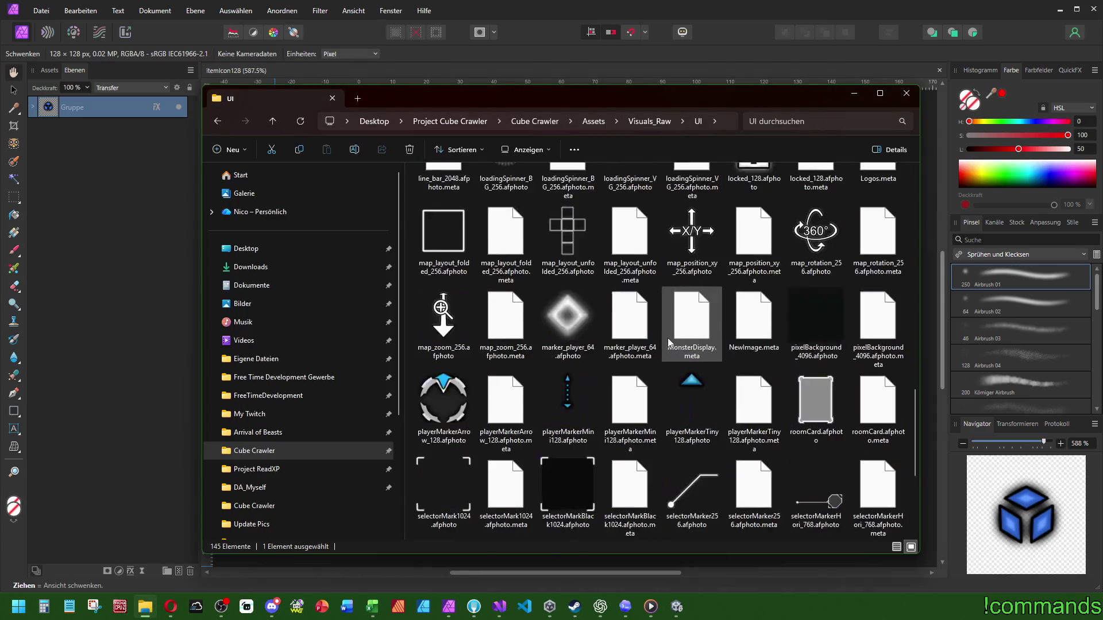
scroll(667, 341, down, 3)
scroll(674, 345, up, 6)
scroll(673, 344, up, 15)
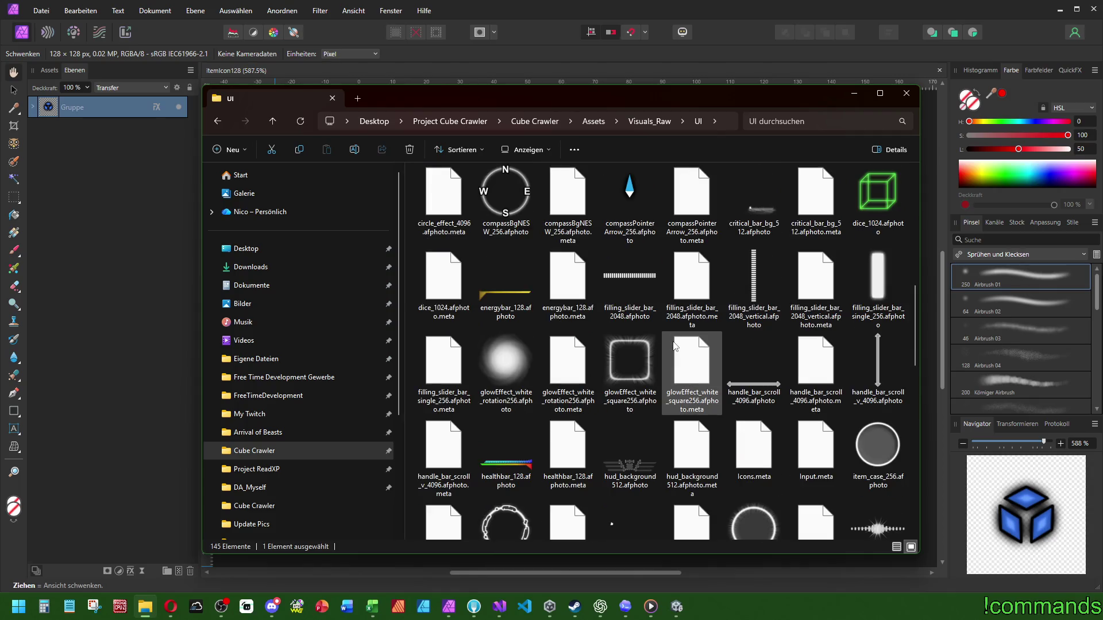
scroll(676, 340, down, 2)
scroll(678, 345, down, 12)
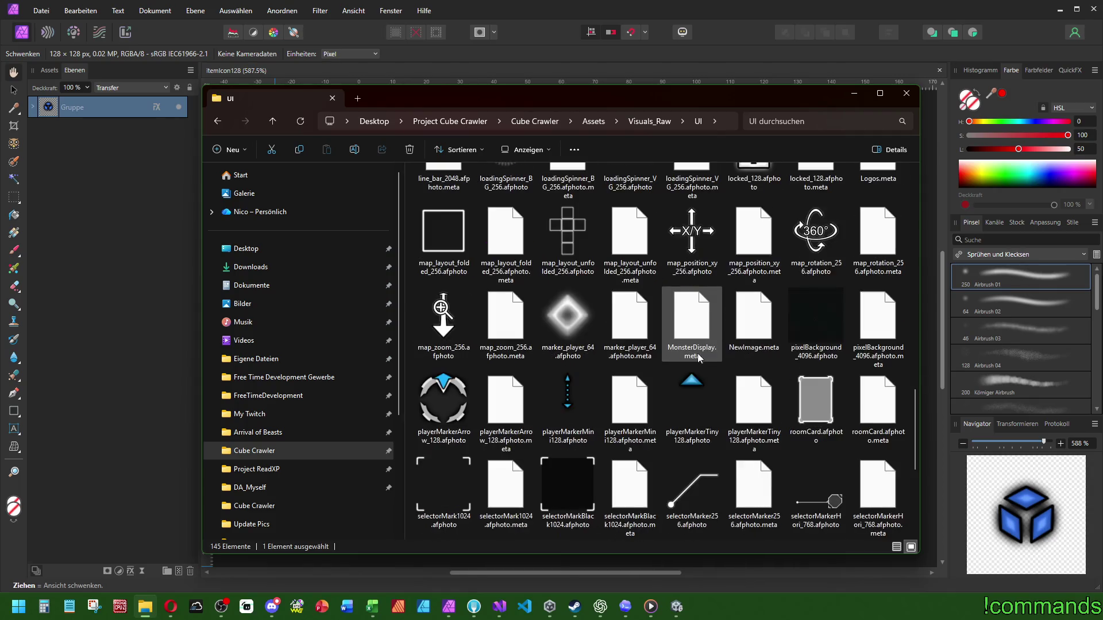
scroll(664, 398, up, 5)
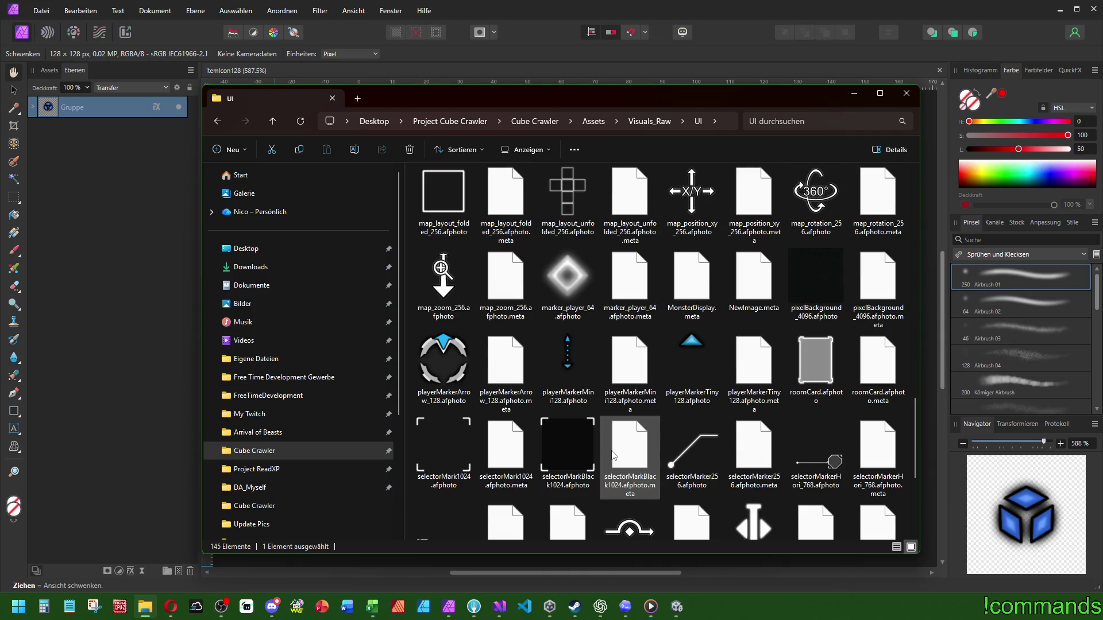
scroll(666, 402, up, 5)
scroll(730, 442, up, 15)
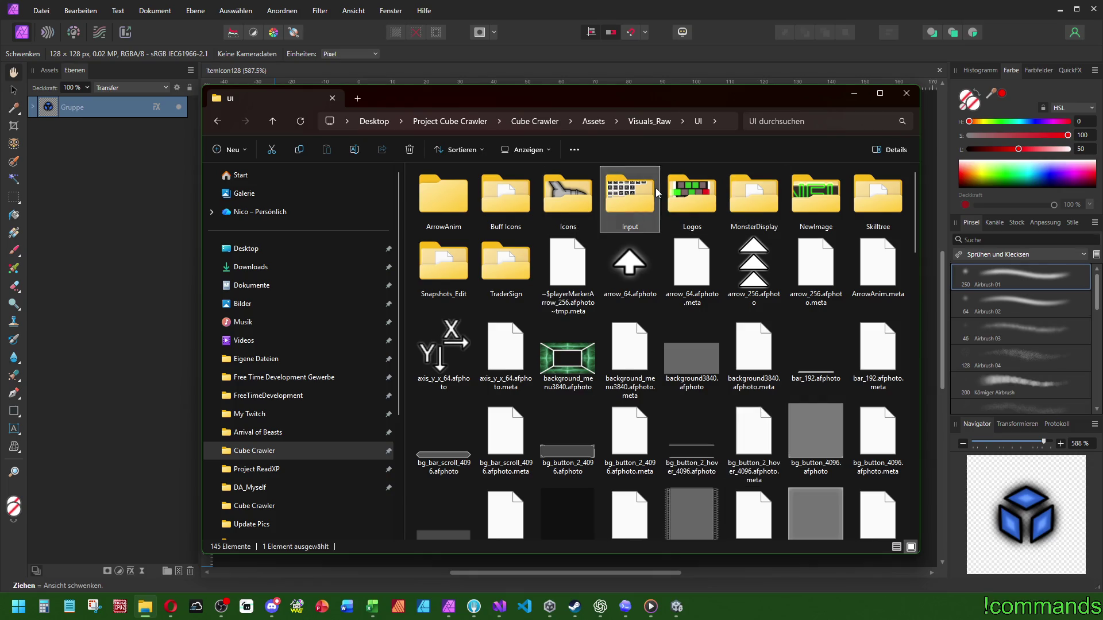
double_click(655, 190)
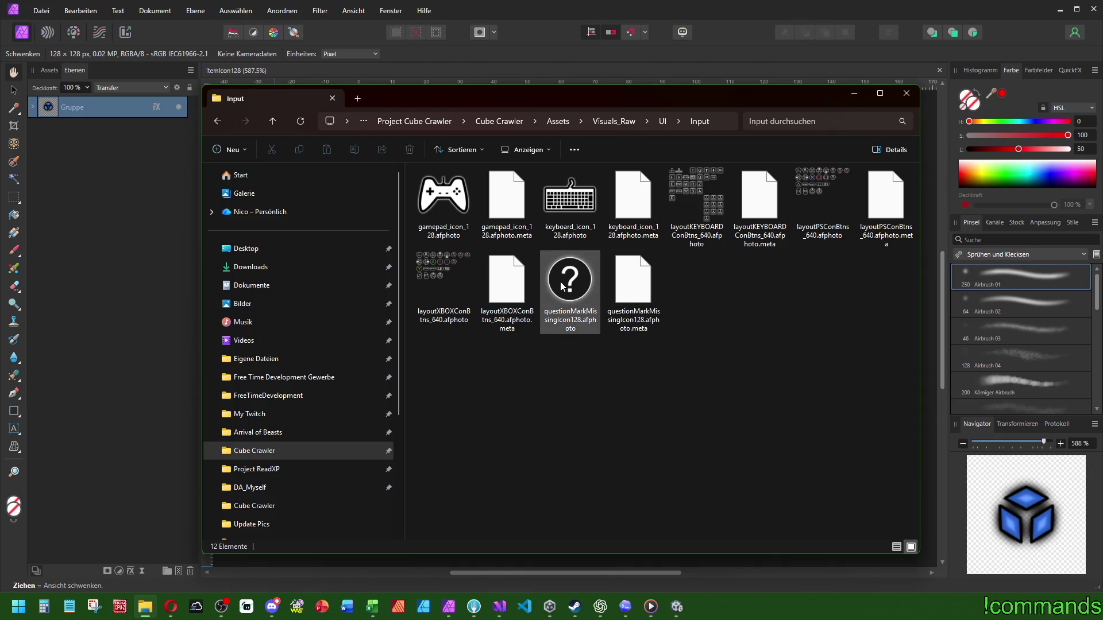
Step: Switch to Affinity Photo's itemIcon128 image and briefly expand, then collapse, the Gruppe layer
click(581, 11)
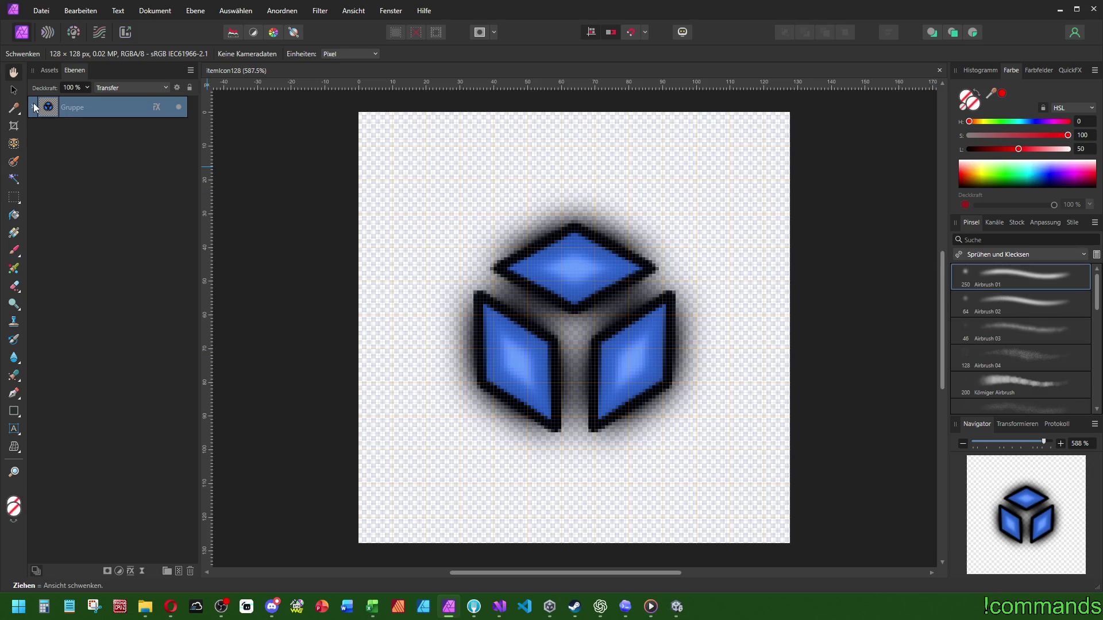
click(37, 108)
click(33, 108)
Step: Draw a test Artistic Text frame, then discard the empty frame with the Move tool
click(14, 429)
mouse_move(468, 202)
mouse_down()
mouse_move(709, 407)
mouse_move(764, 438)
mouse_move(767, 425)
mouse_up()
drag(561, 178, 588, 178)
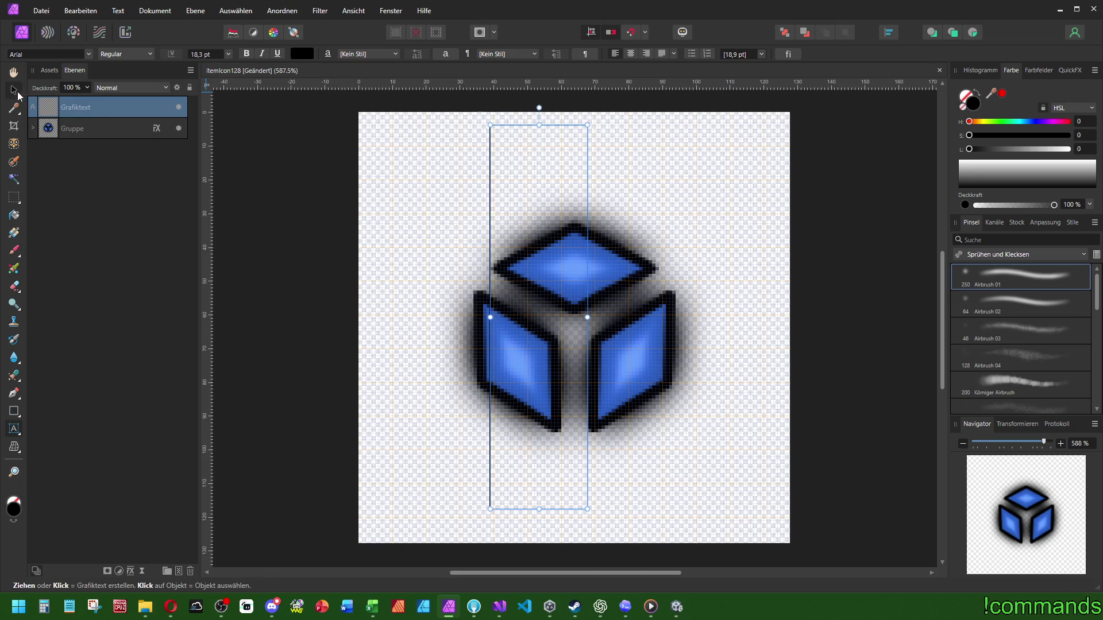
click(14, 90)
click(13, 429)
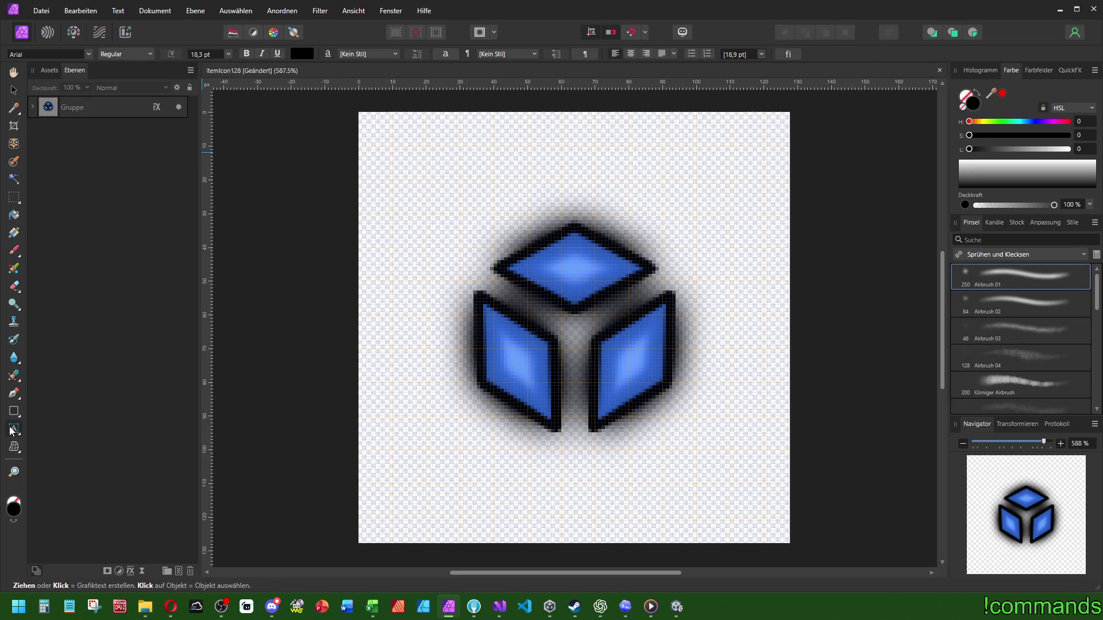
Step: Add a '?' text over the cube in the Orbitron font, coloured white (L 100)
mouse_move(423, 186)
mouse_down()
mouse_move(670, 373)
mouse_move(730, 373)
mouse_up()
text(?)
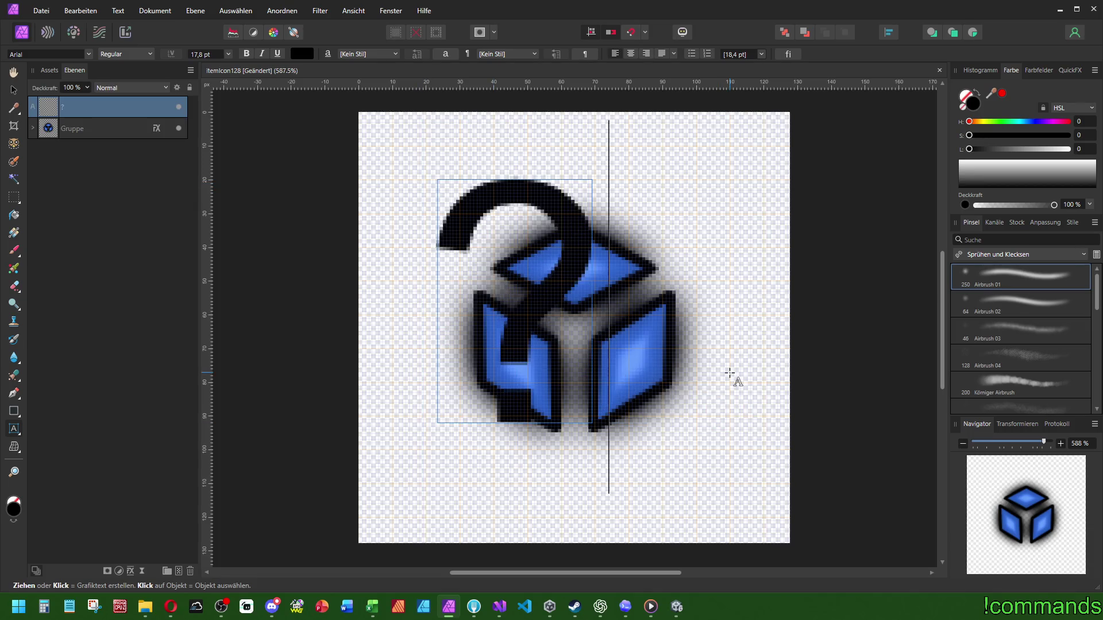
key(Escape)
key(ctrl+a)
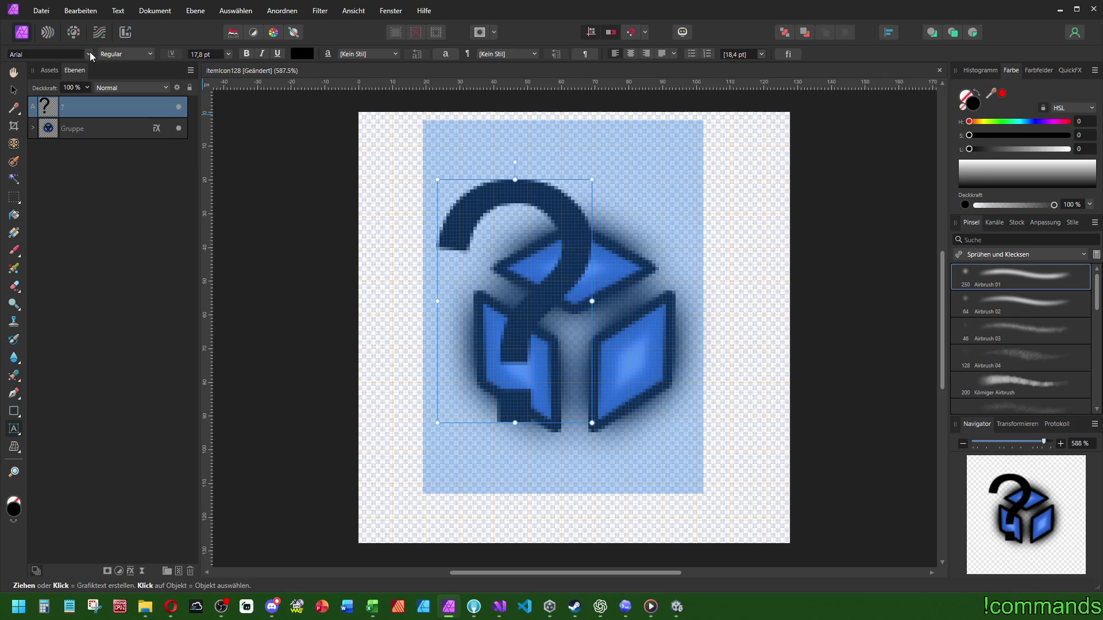
click(86, 54)
text(or)
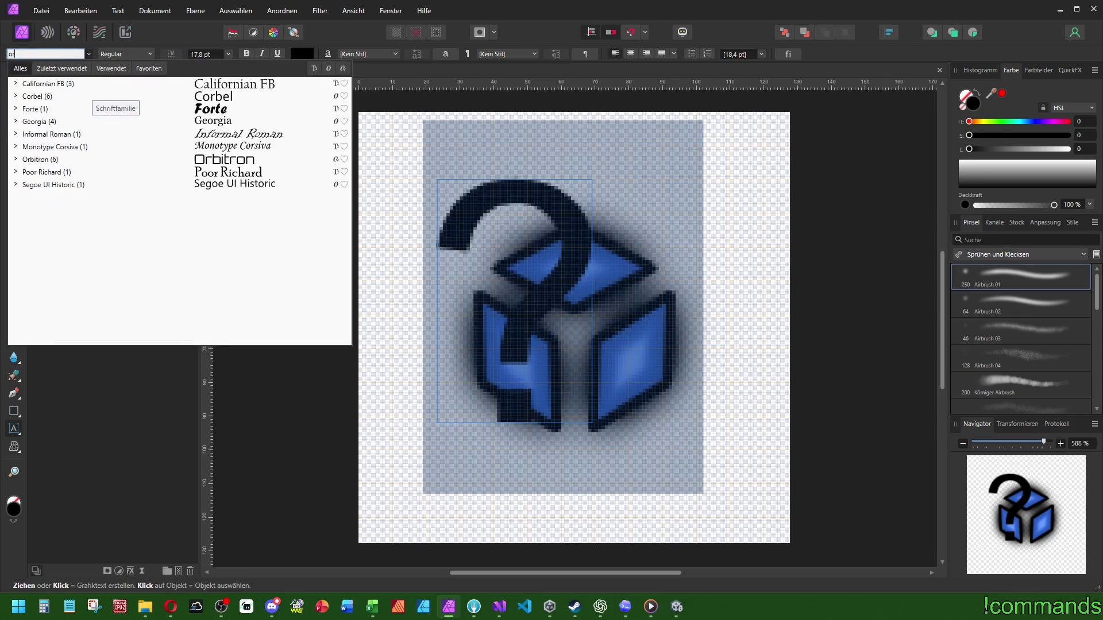
click(52, 161)
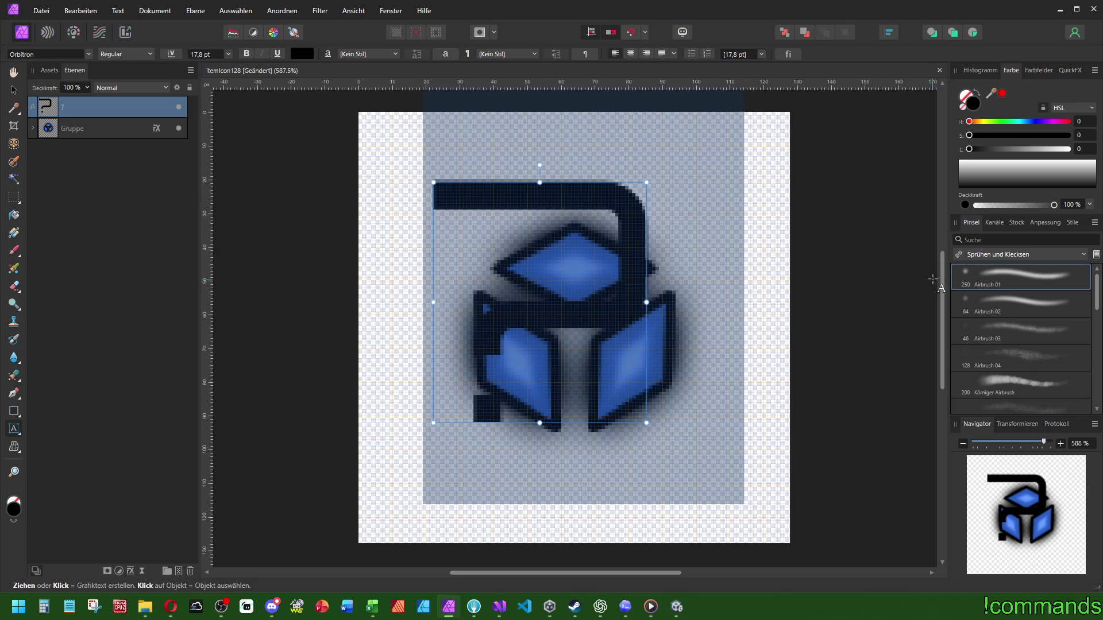
click(302, 53)
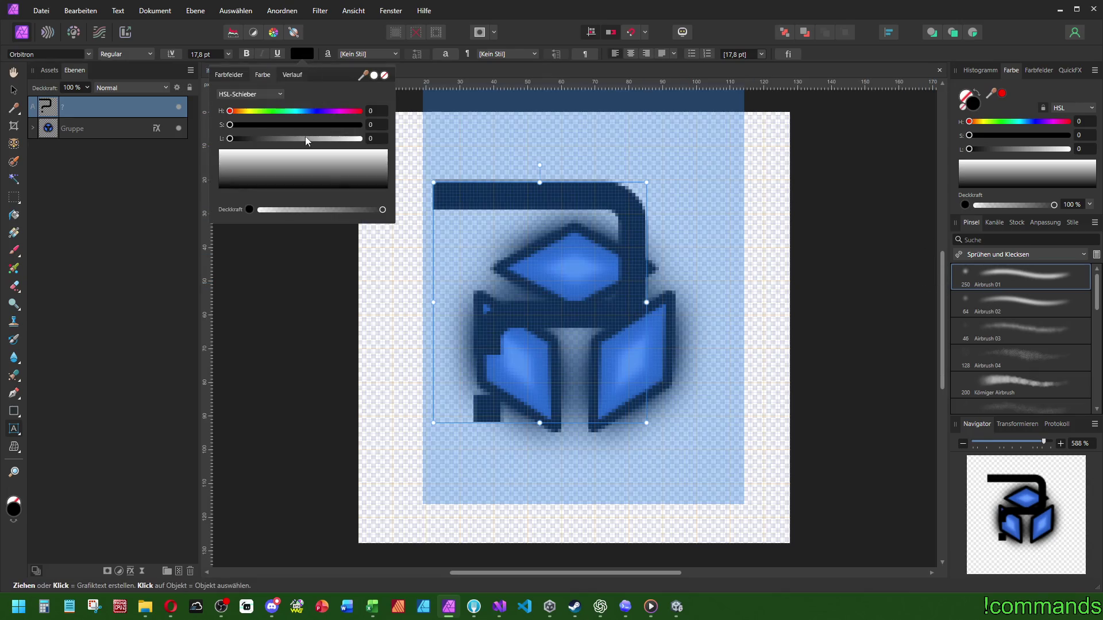
drag(305, 138, 637, 157)
key(ctrl+a)
key(Escape)
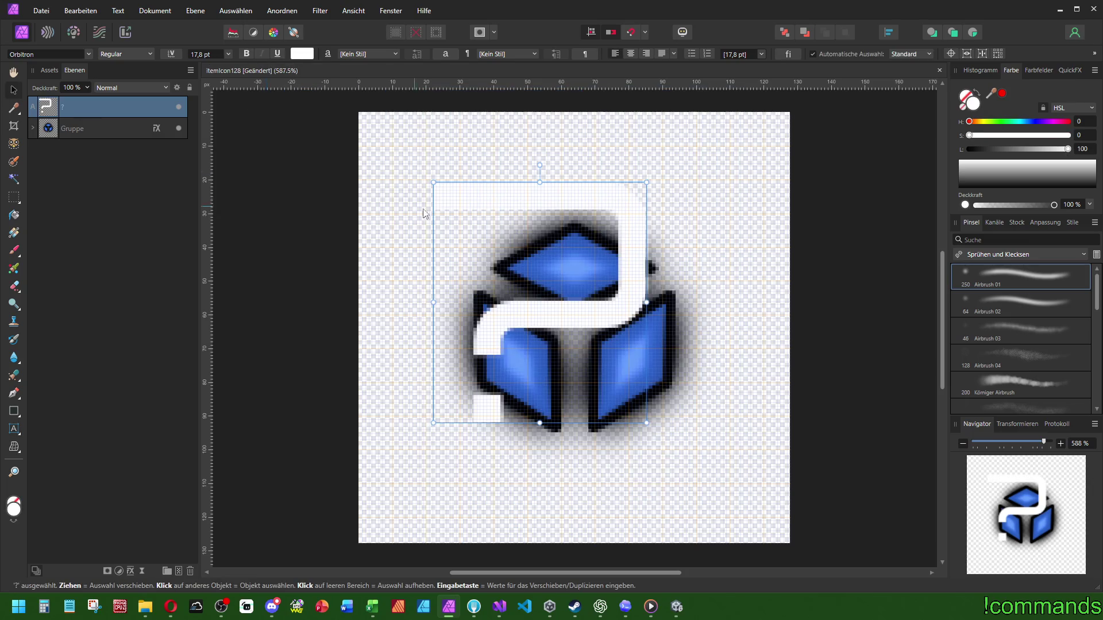
Step: Centre the question mark horizontally and vertically on the canvas
click(891, 32)
click(918, 98)
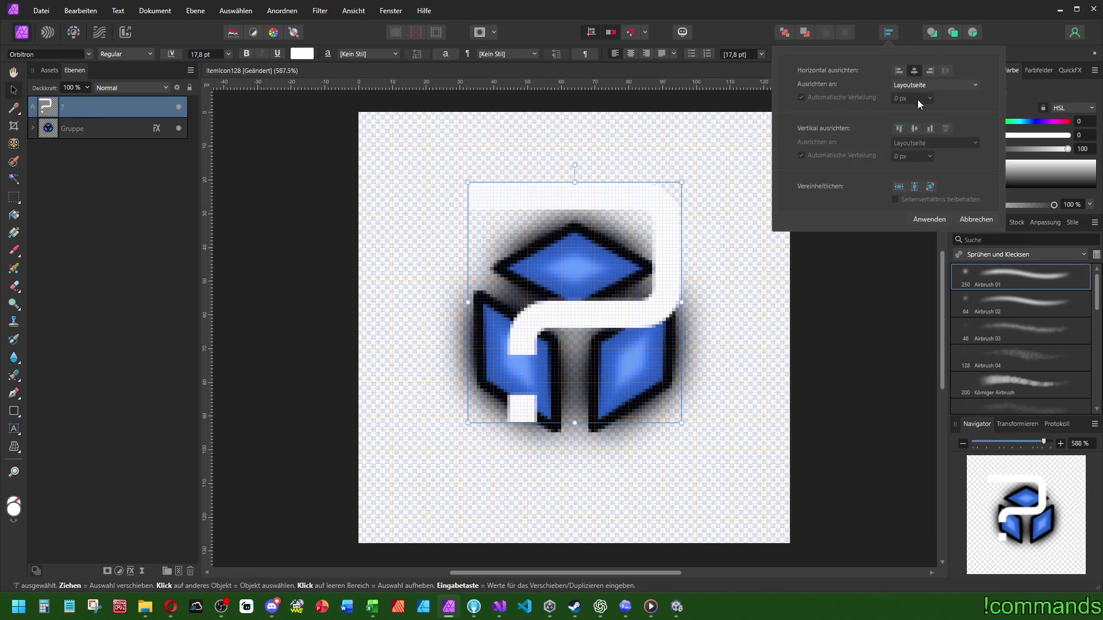
click(918, 119)
click(88, 130)
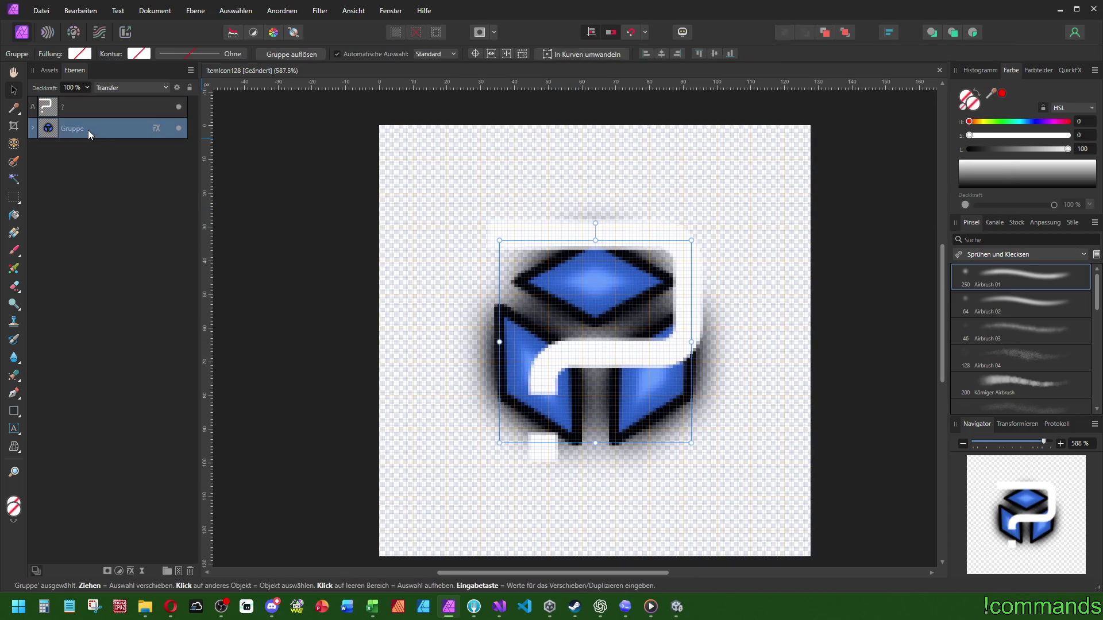
Step: Hide the Gruppe cube and paste its copied style onto the question mark layer
click(177, 128)
click(116, 112)
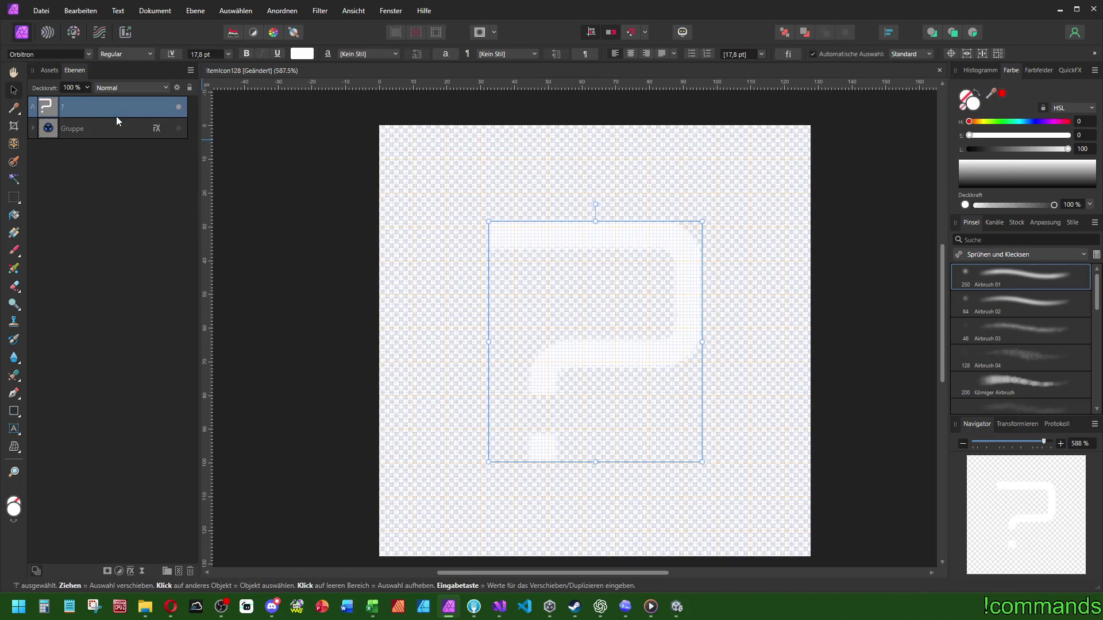
right_click(73, 108)
click(80, 10)
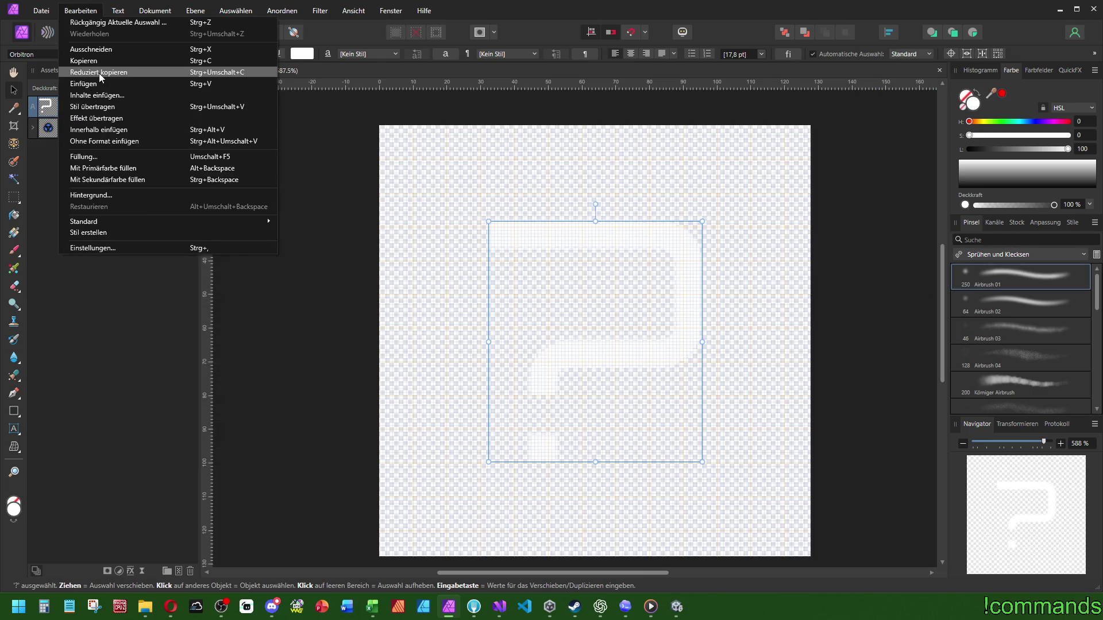
click(97, 117)
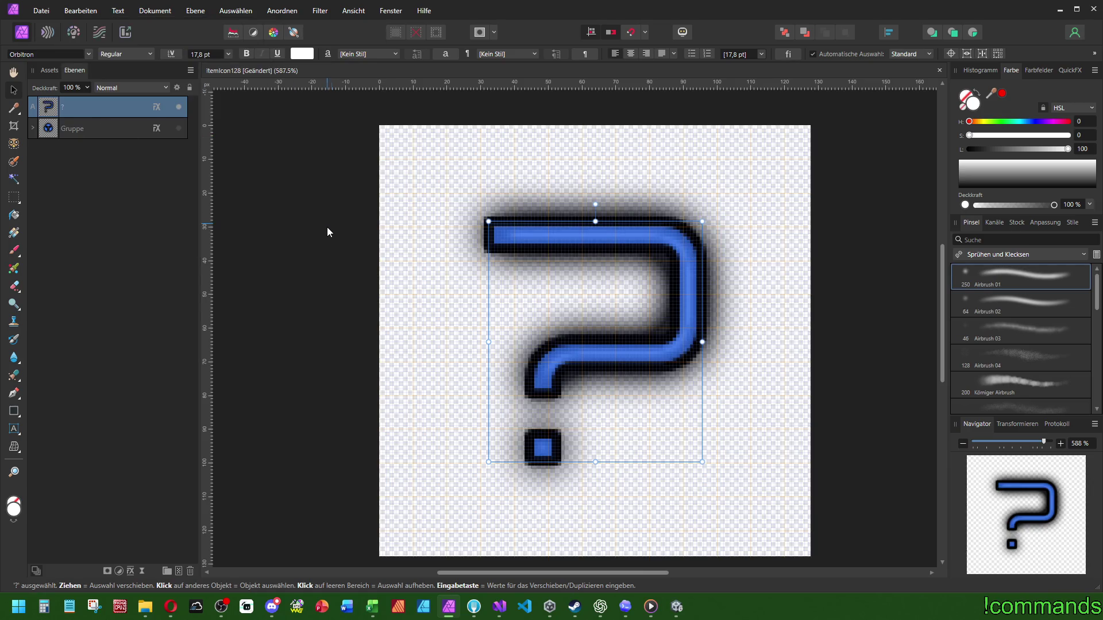
Step: Check the alignment options, then reselect and deselect the question mark
scroll(375, 252, down, 2)
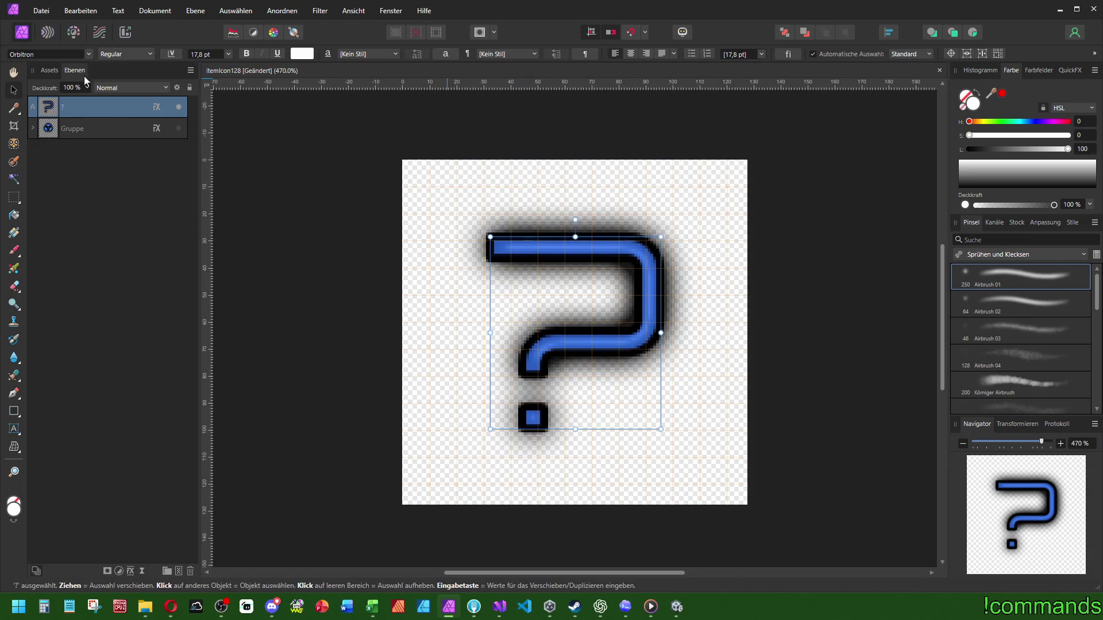
click(889, 32)
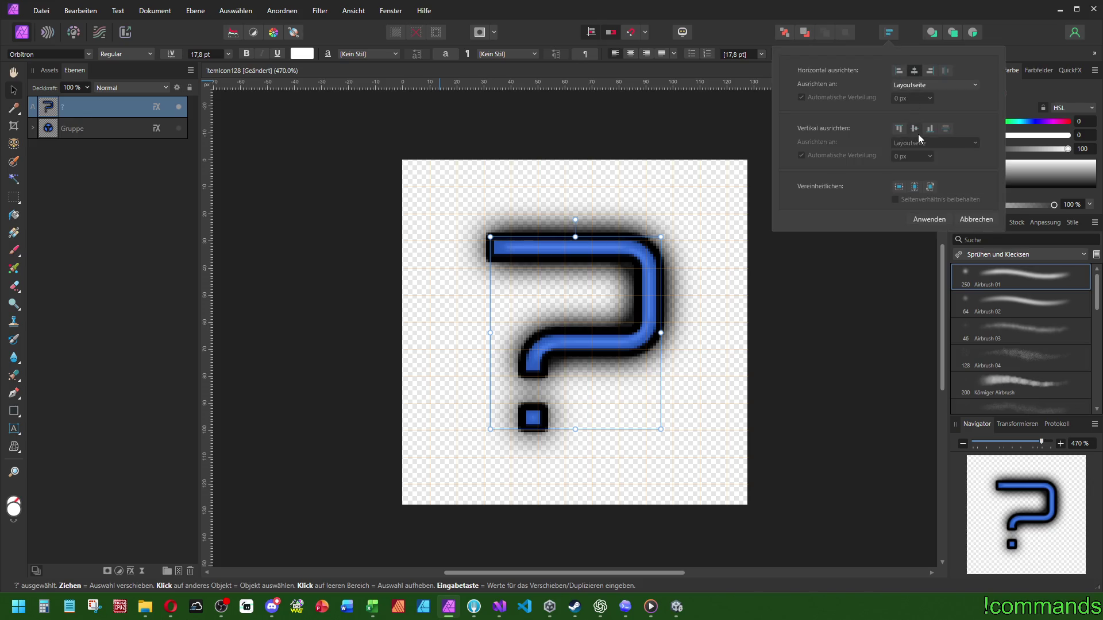
click(803, 333)
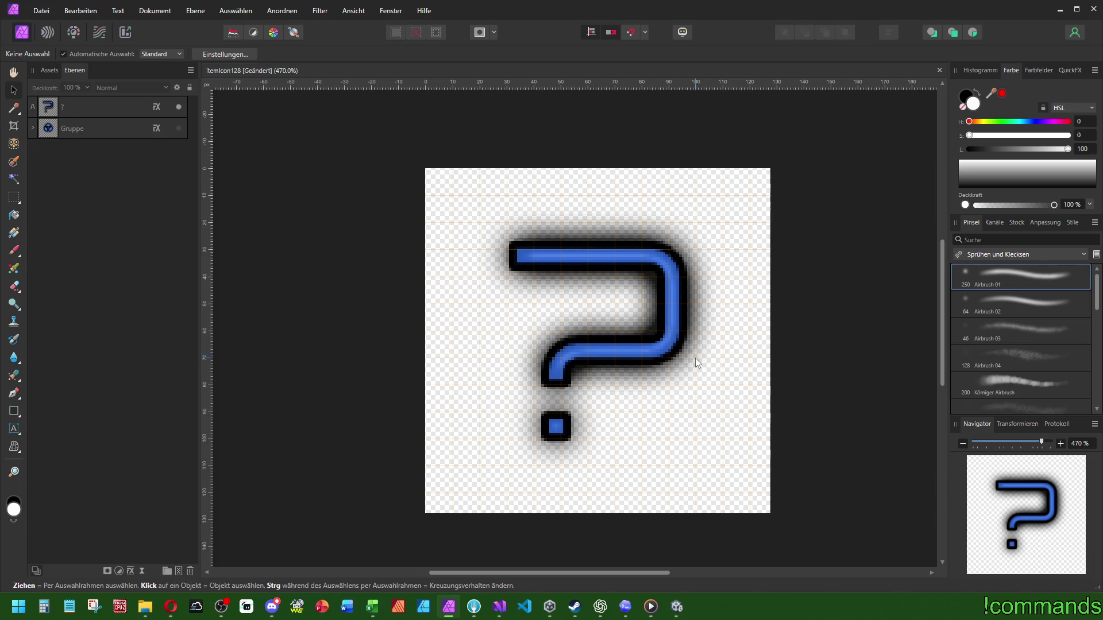
click(70, 109)
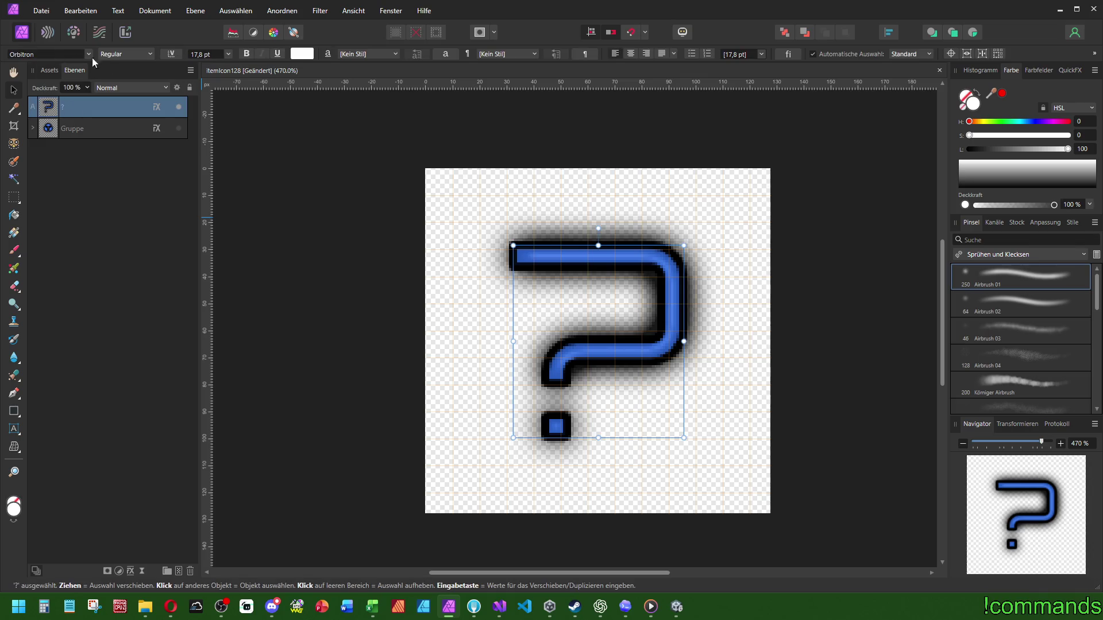
click(797, 327)
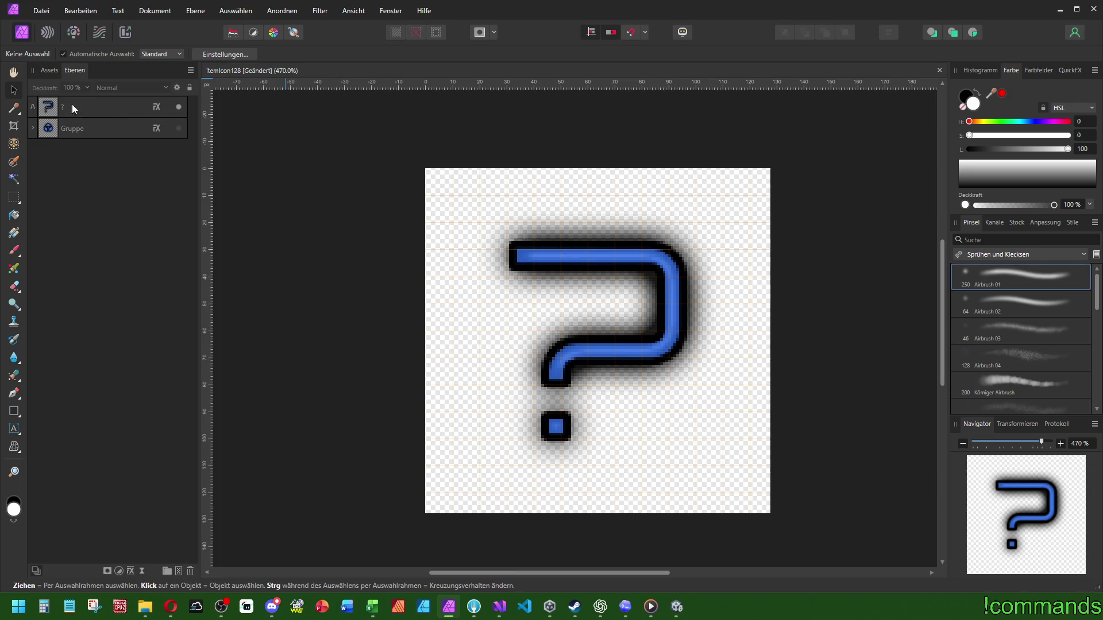
Step: Select the Gruppe layer and show its Transformieren position and size values
click(102, 129)
click(1033, 423)
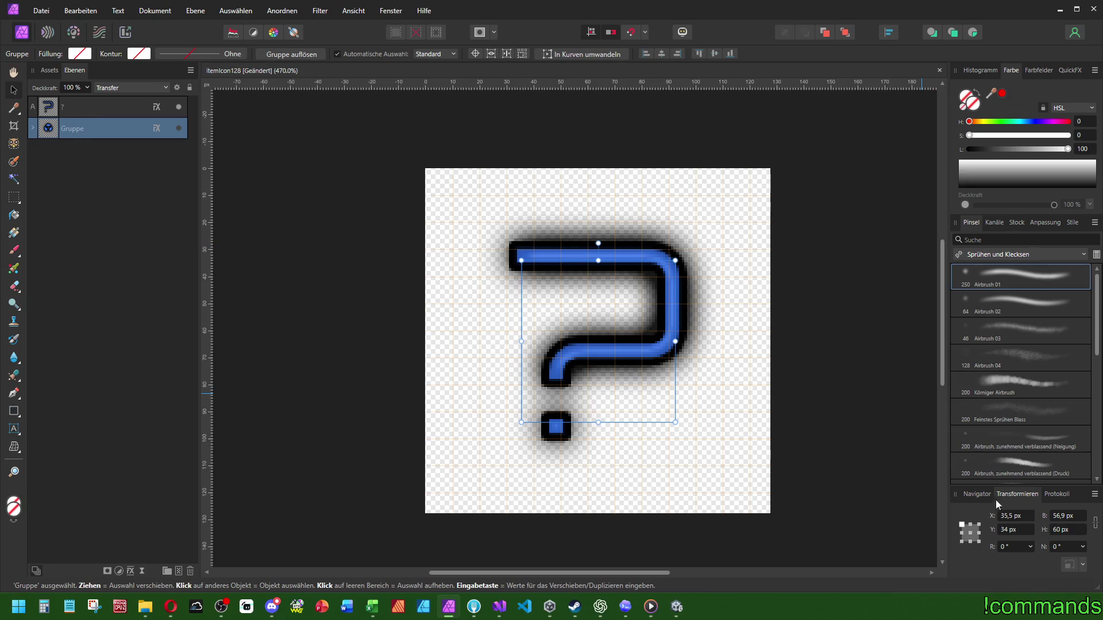
Step: Scale the question mark proportionally to 60 px tall around a centre anchor
click(970, 533)
click(1096, 523)
click(112, 113)
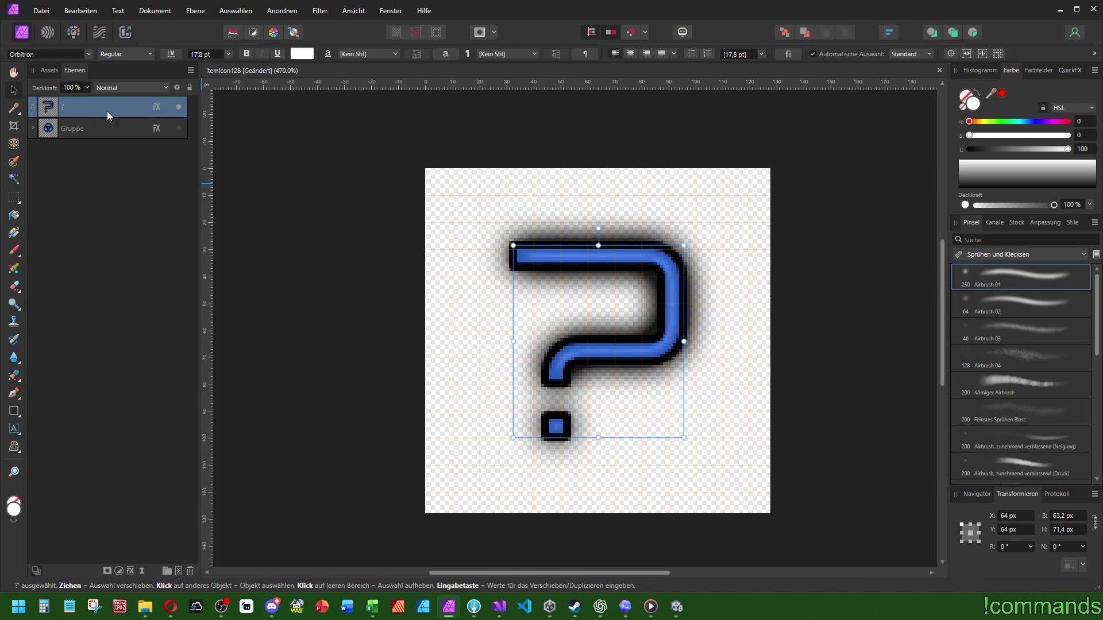
key(Tab)
text(60)
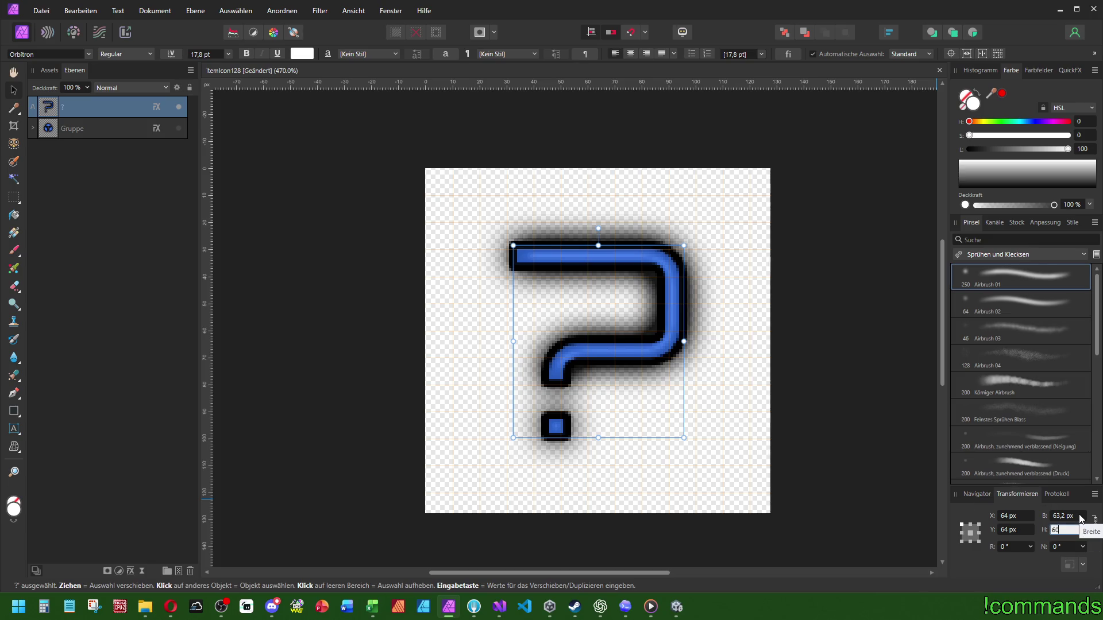
key(Return)
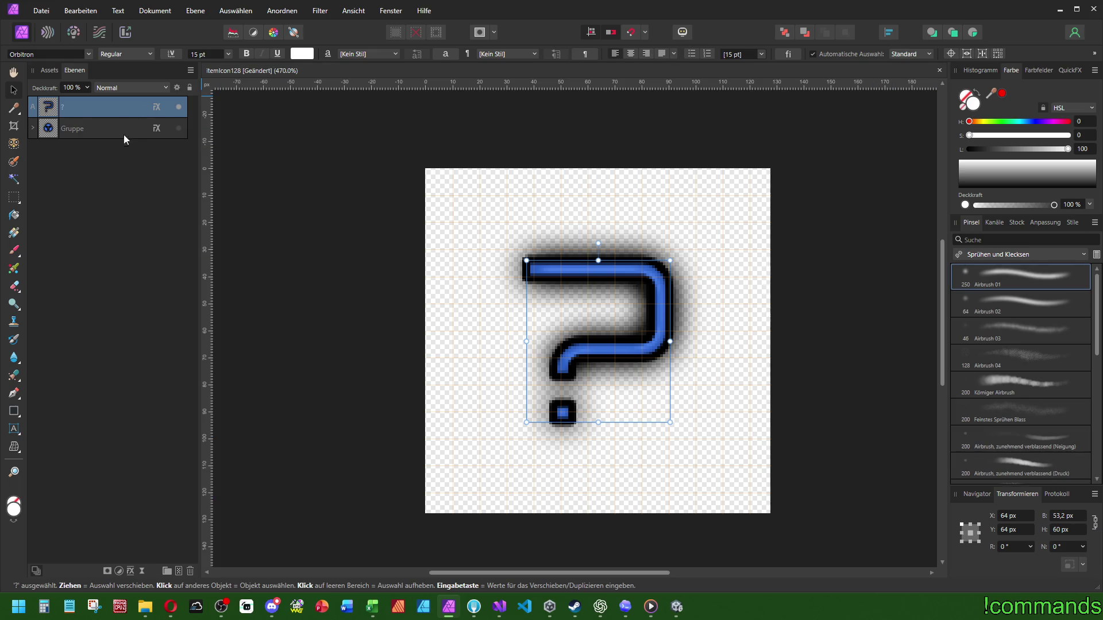
click(178, 129)
click(178, 129)
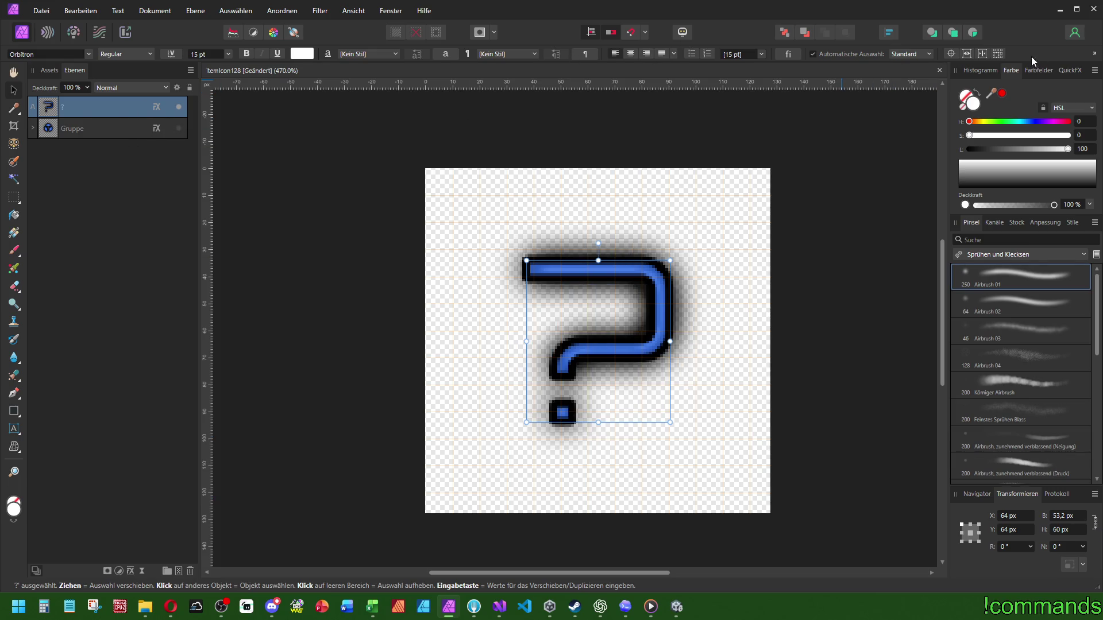
click(889, 33)
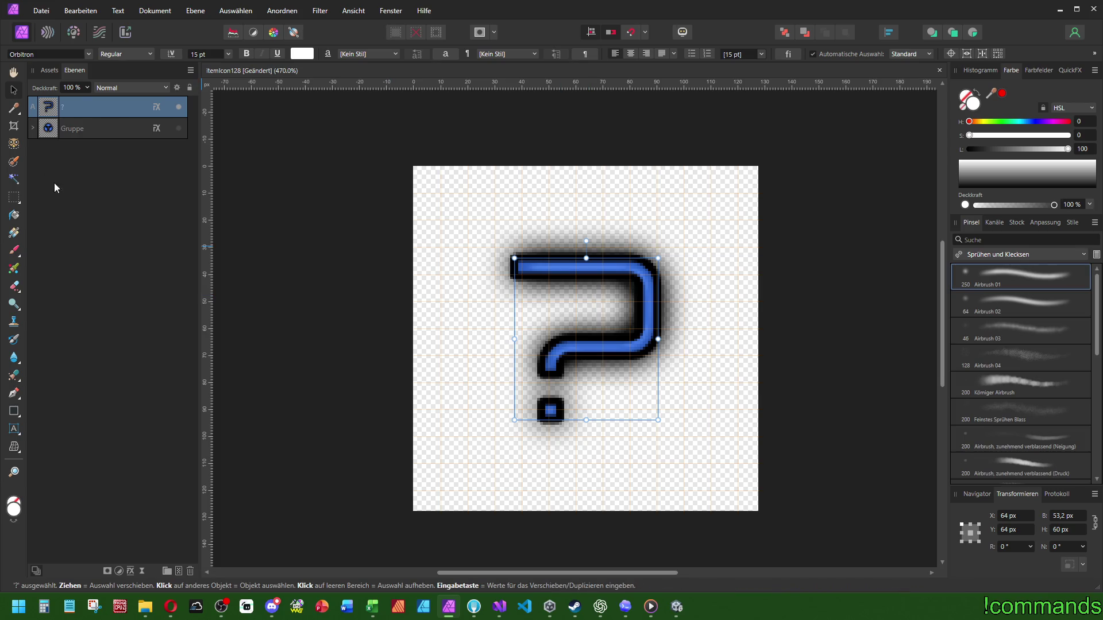
click(1062, 70)
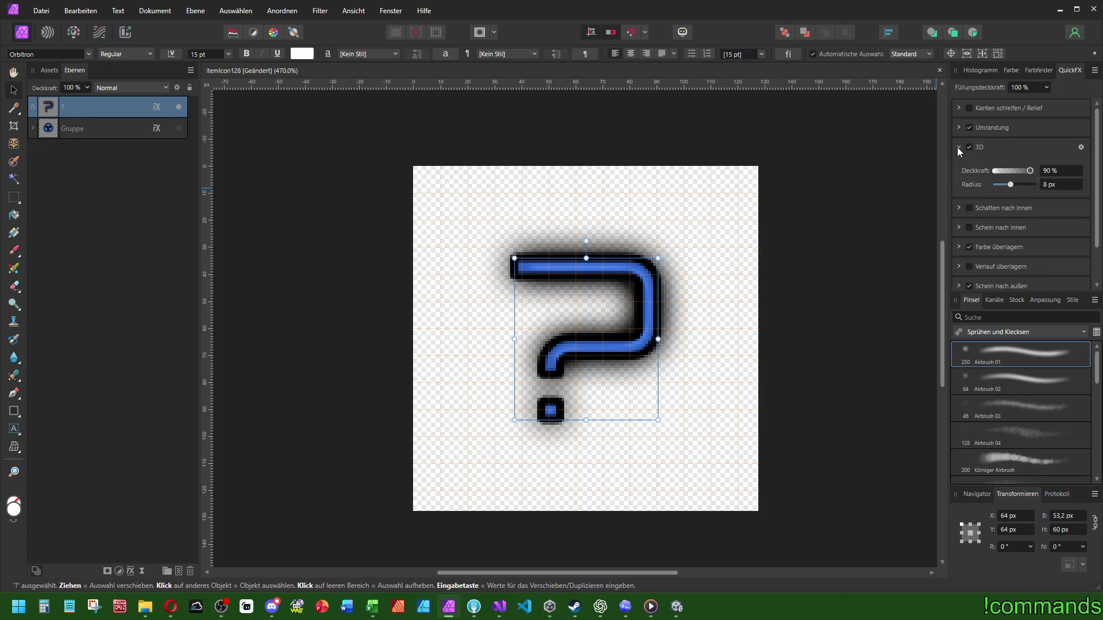
Step: Open Ebeneneffekte from the Umrandung settings and show the Farbe überlagern options
click(958, 128)
click(1080, 127)
drag(543, 135, 950, 177)
scroll(563, 188, right, 2)
drag(869, 185, 718, 168)
click(675, 209)
click(666, 259)
Step: Make the colour overlay grey with saturation 0 and lightness 51, then close the dialog
click(800, 216)
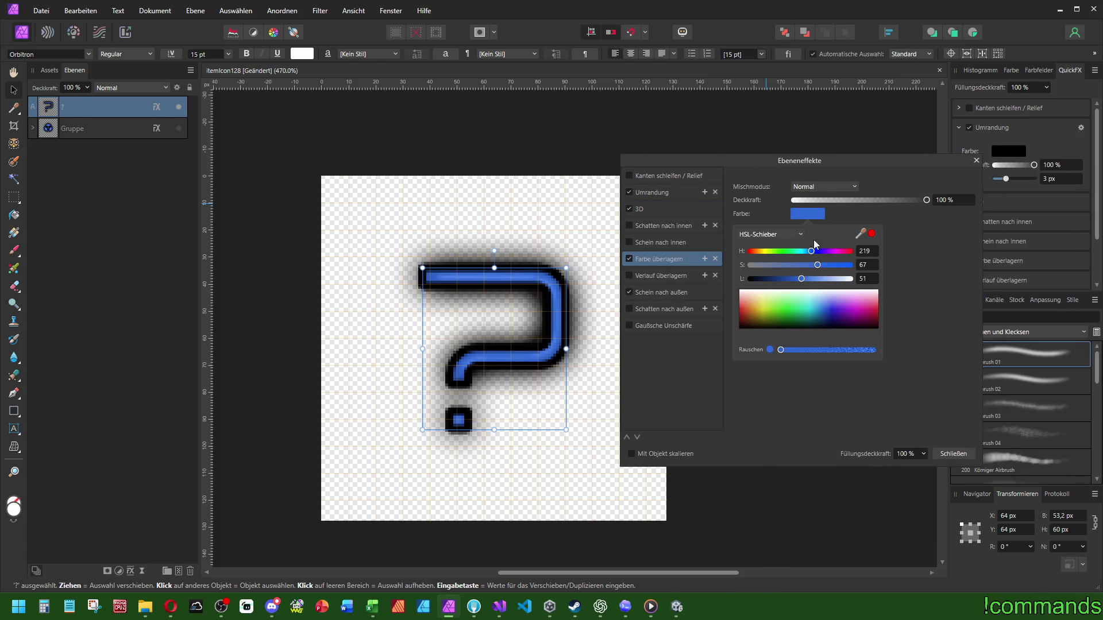
drag(815, 265, 642, 274)
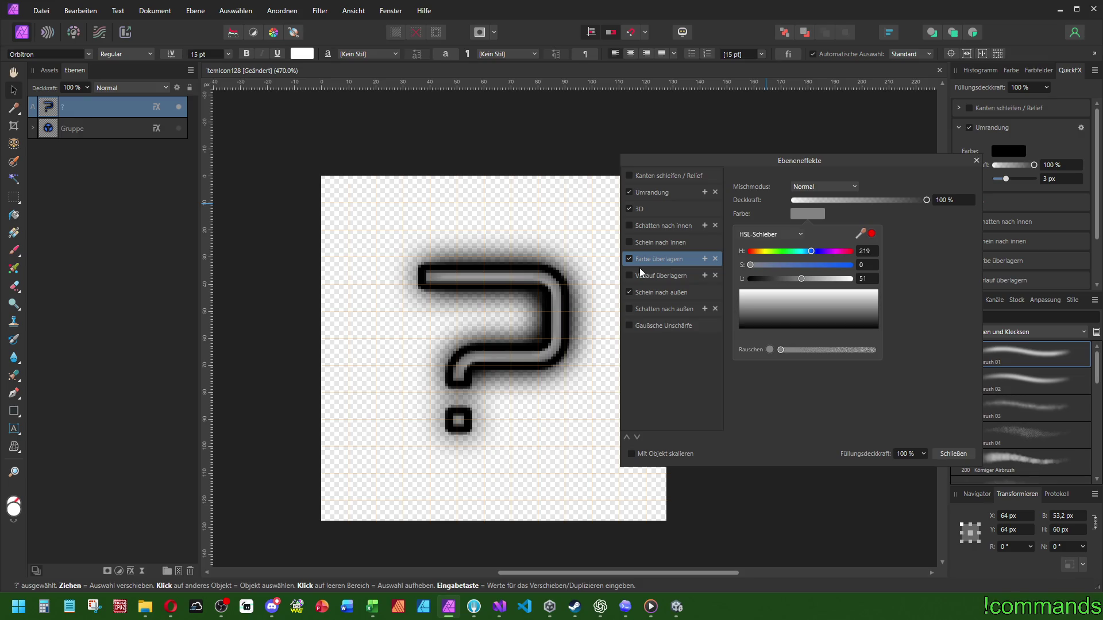
mouse_move(750, 265)
mouse_down()
mouse_move(771, 271)
mouse_move(750, 265)
mouse_up()
click(479, 298)
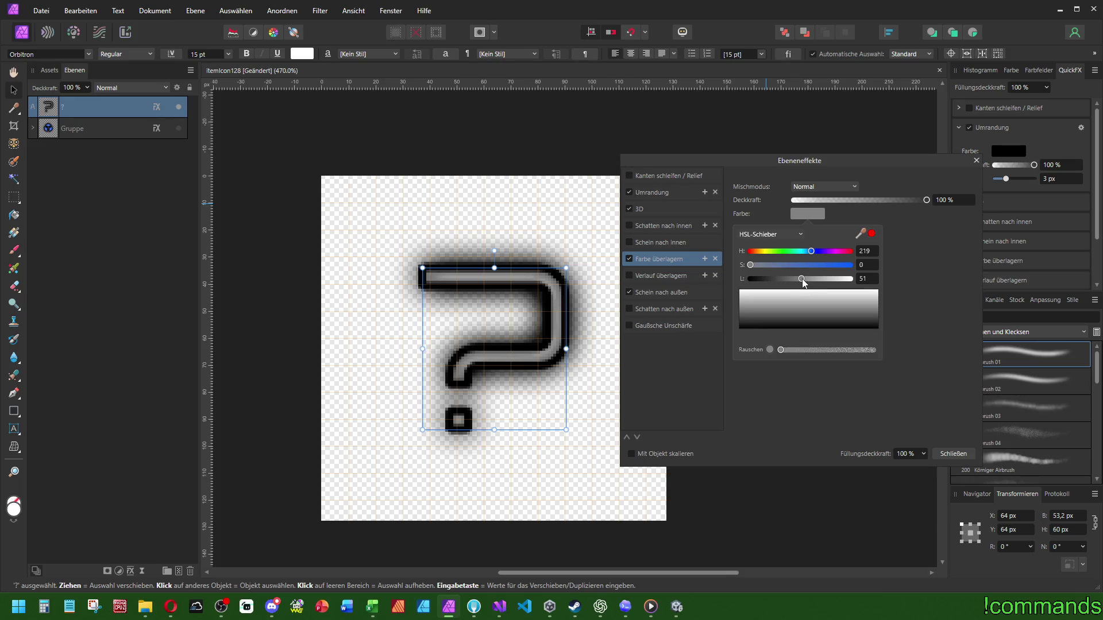
drag(803, 282, 812, 282)
mouse_move(812, 283)
mouse_down()
mouse_move(779, 282)
mouse_move(802, 281)
mouse_up()
click(660, 293)
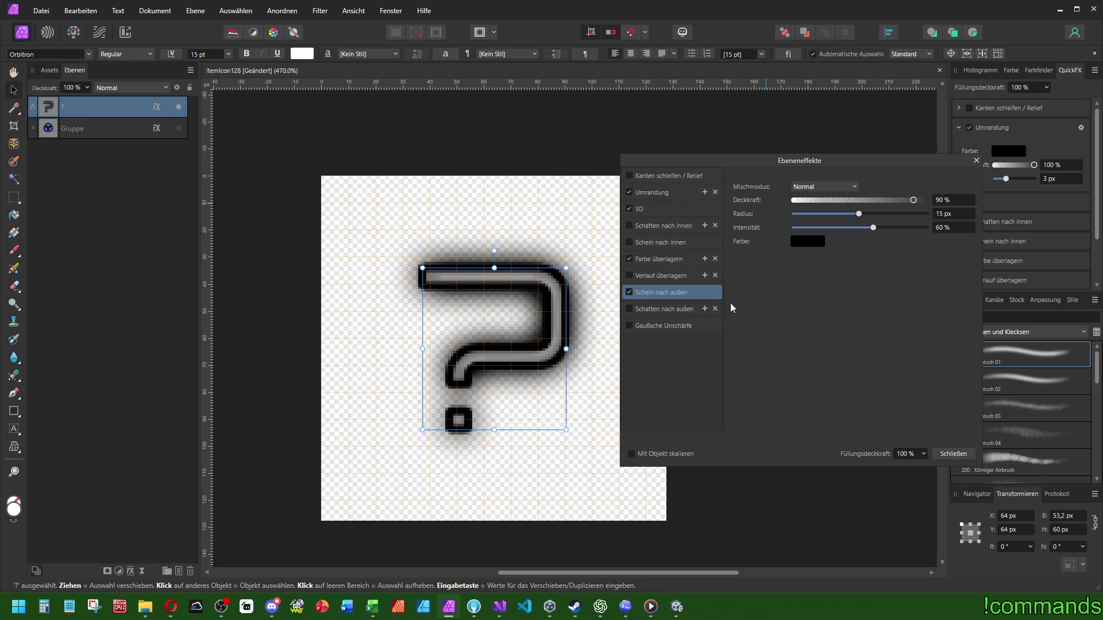
click(976, 160)
click(40, 10)
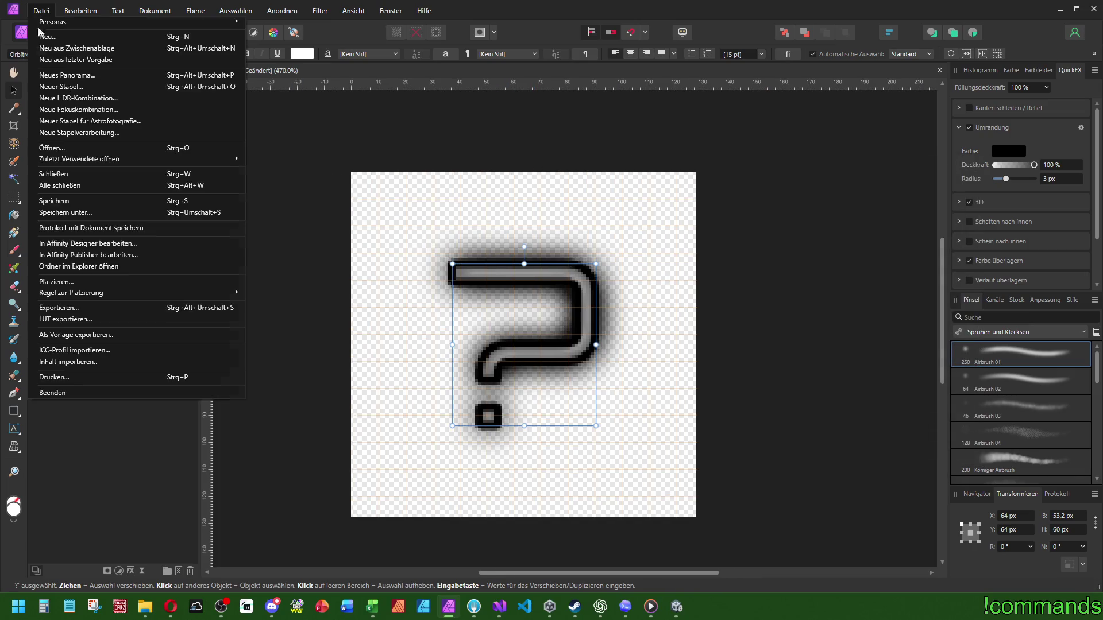
Step: Save the icon as questionMarkIcon128.afphoto in the Icons folder
click(65, 212)
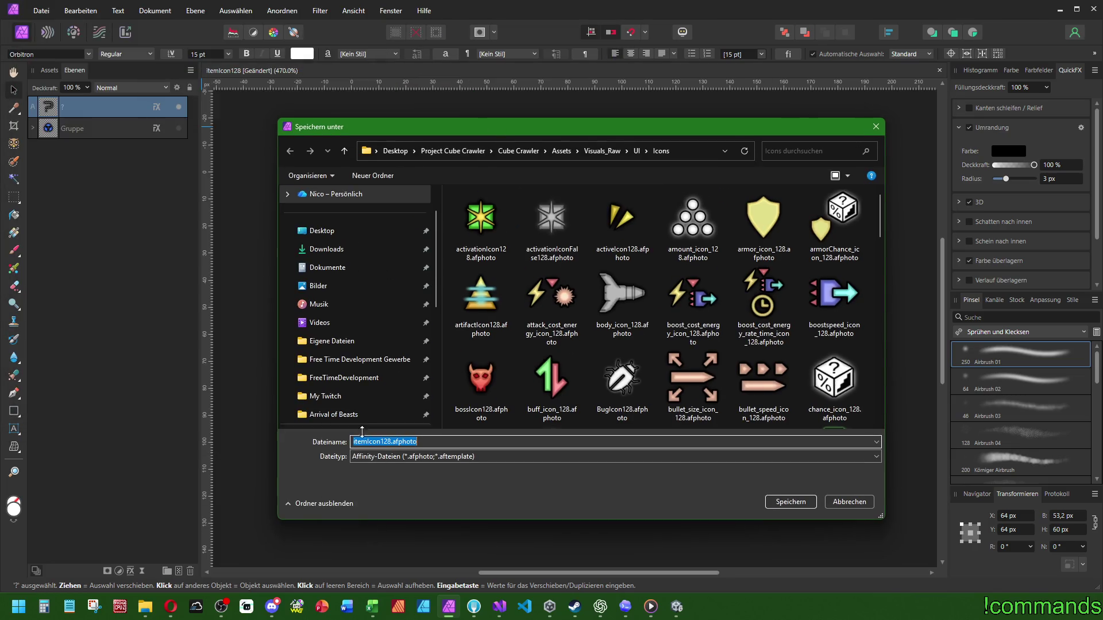
click(381, 441)
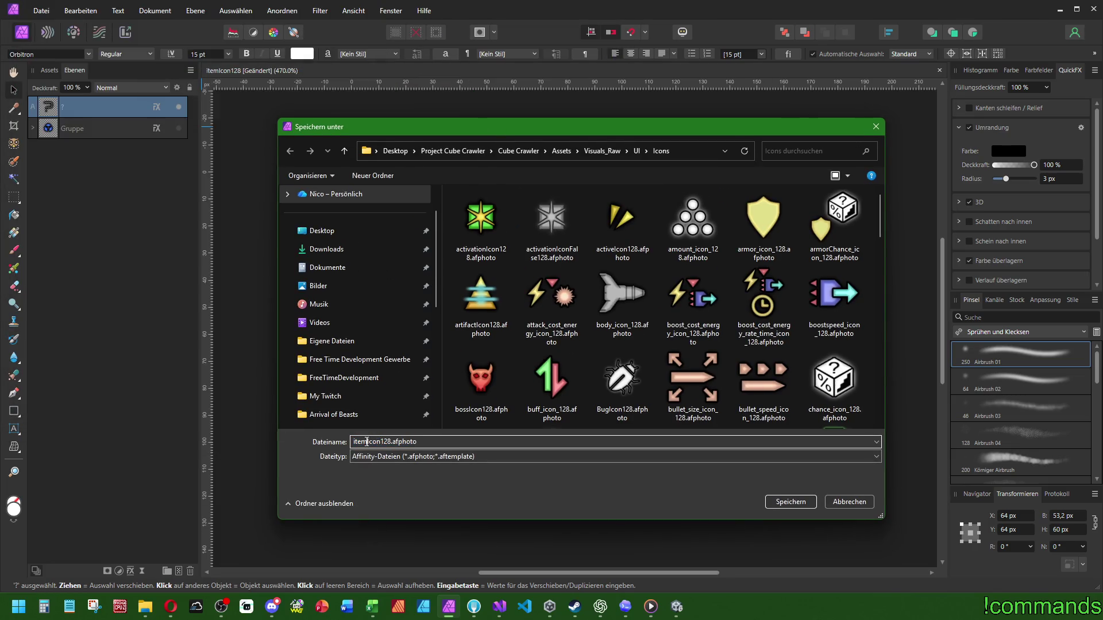
key(BackSpace)
key(BackSpace)
key(BackSpace)
text(questionMark)
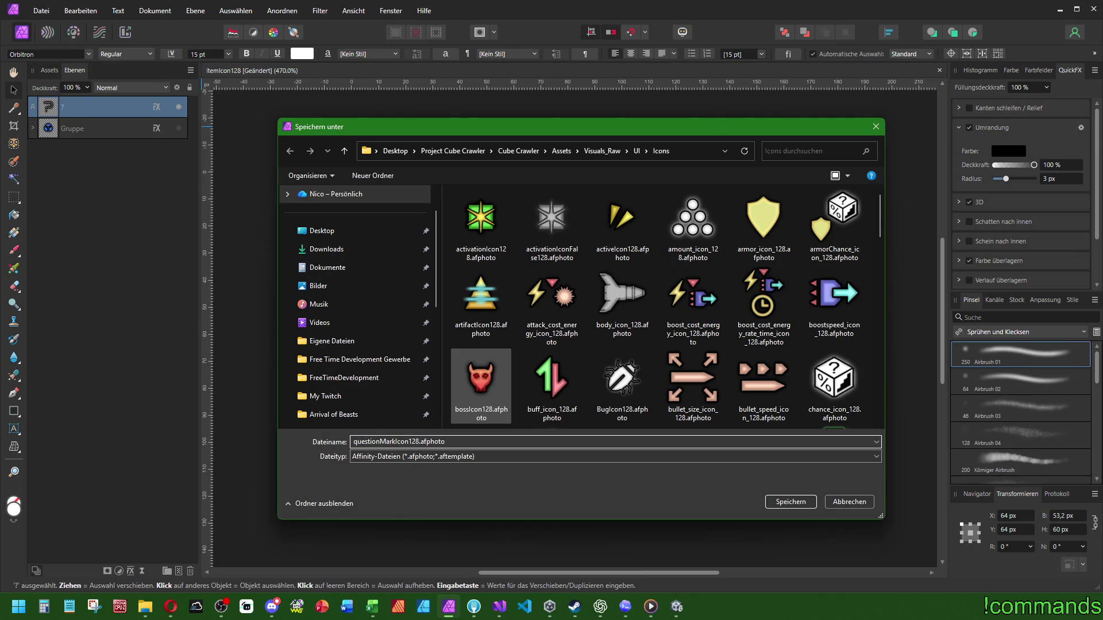
key(Return)
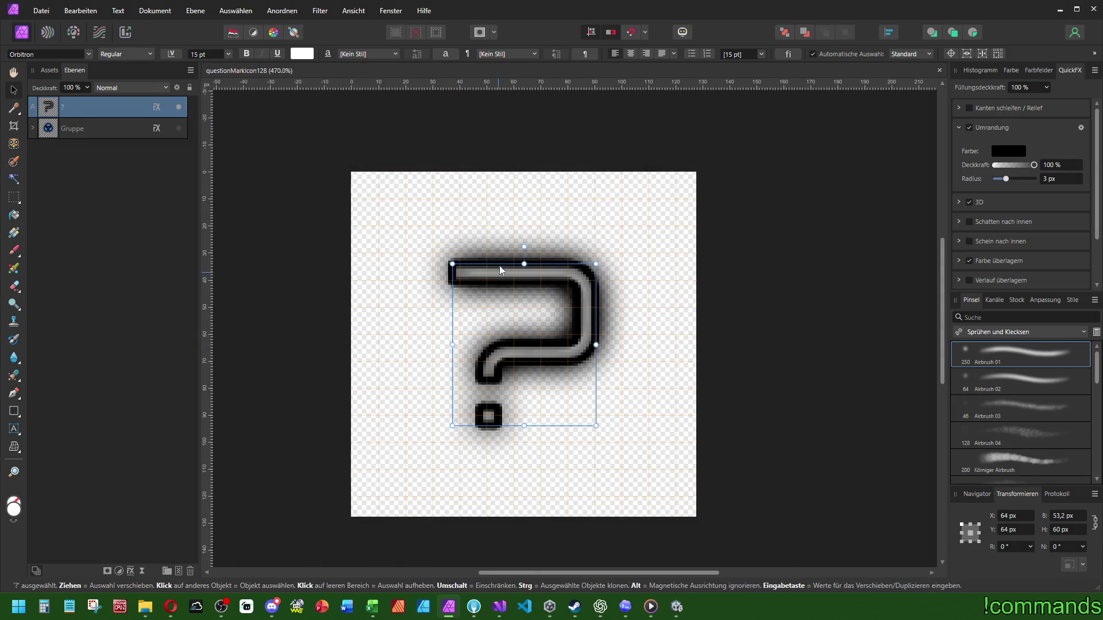
Step: Reopen the Speichern unter dialog from the Datei menu
key(alt)
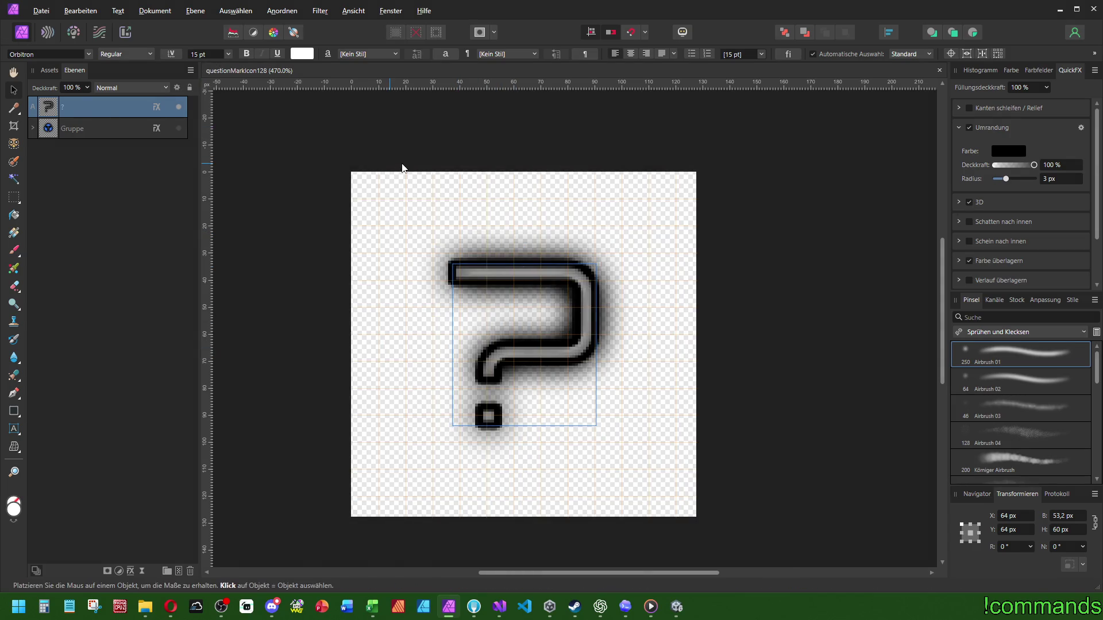
key(Escape)
key(alt)
key(d)
click(112, 212)
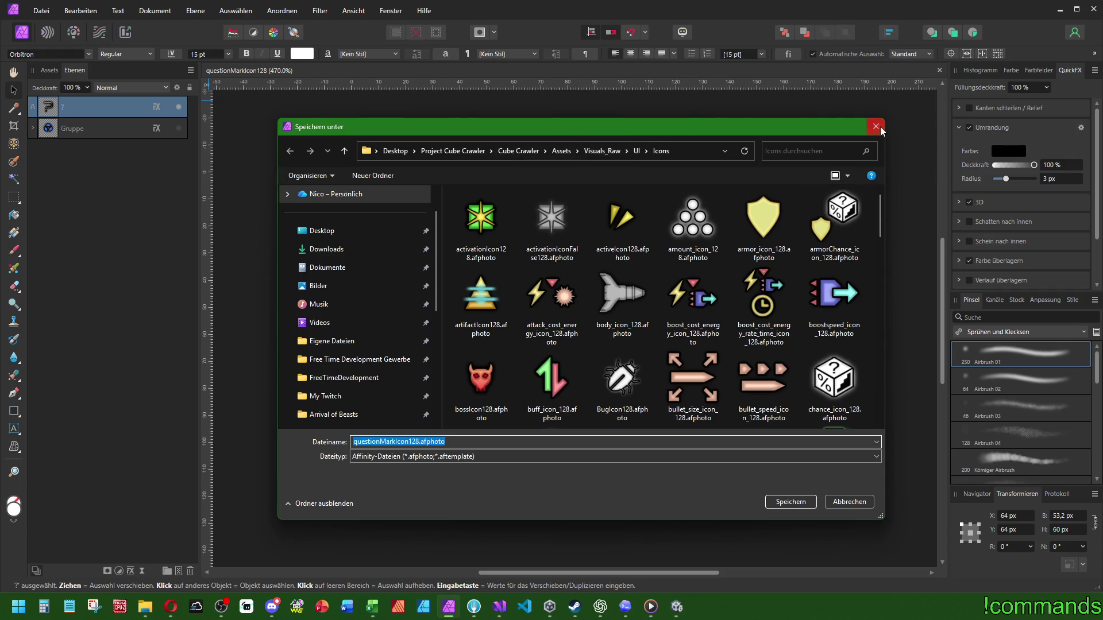
Step: Start a PNG export and browse into the project's Assets > Tiles > UI folder
click(875, 127)
key(ctrl+alt+shift+w)
click(956, 509)
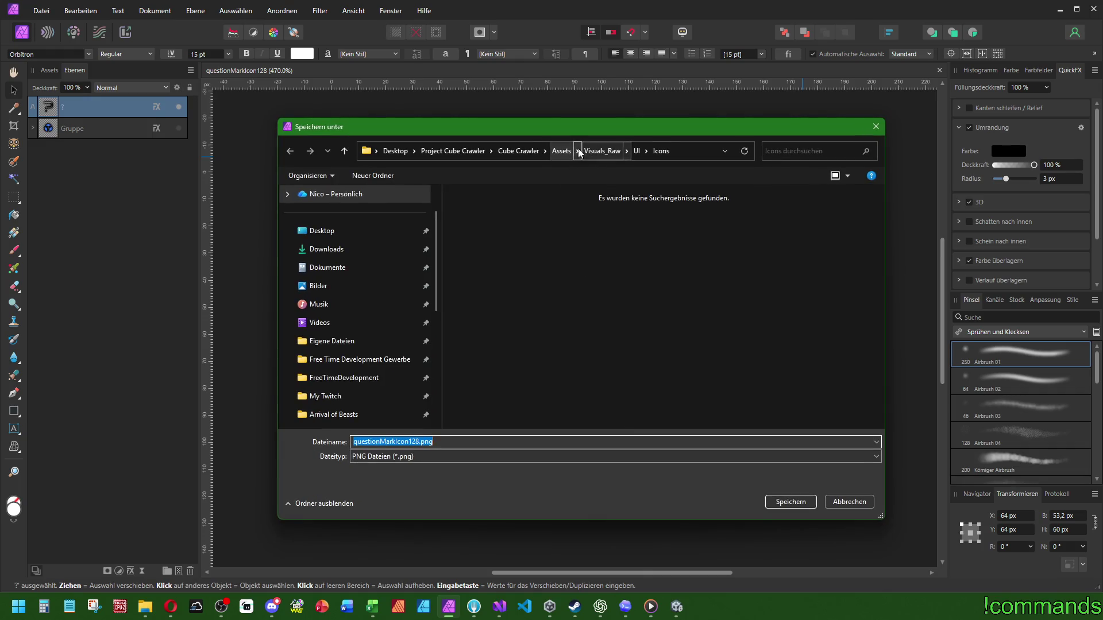
click(561, 150)
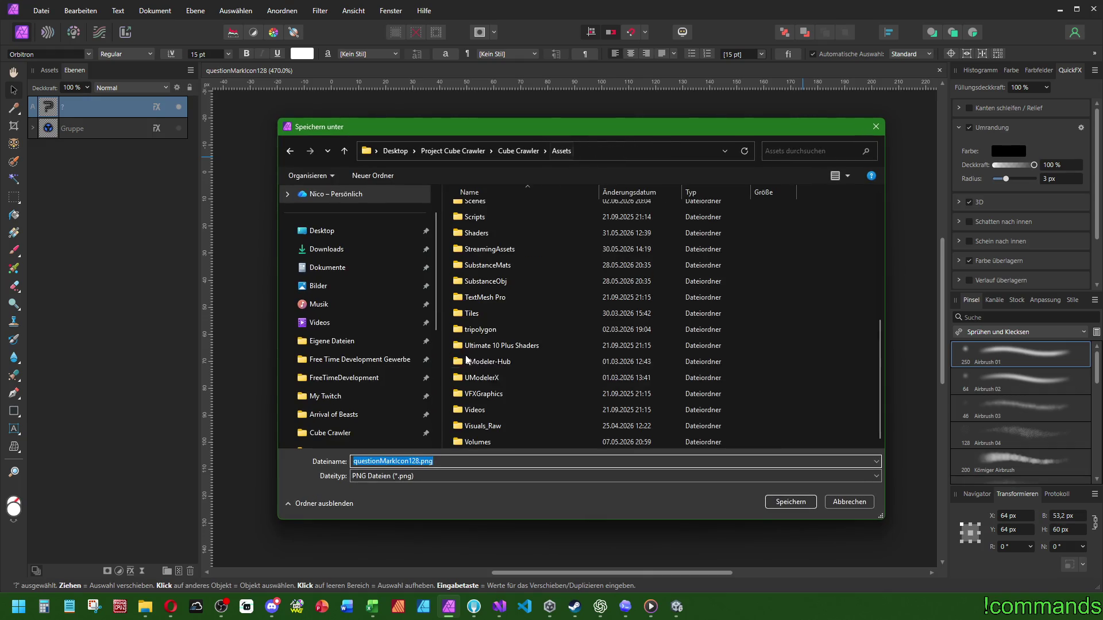
double_click(493, 314)
click(676, 232)
double_click(676, 232)
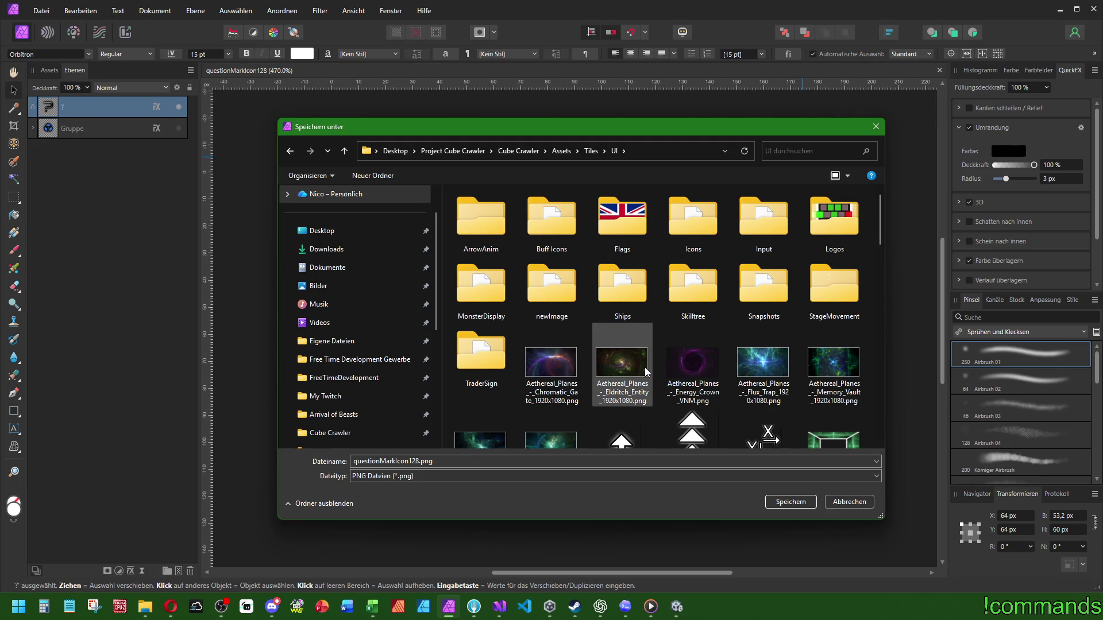
Step: Save the export as questionMarkIcon128.png in the Tiles/UI/Icons folder
scroll(644, 362, down, 10)
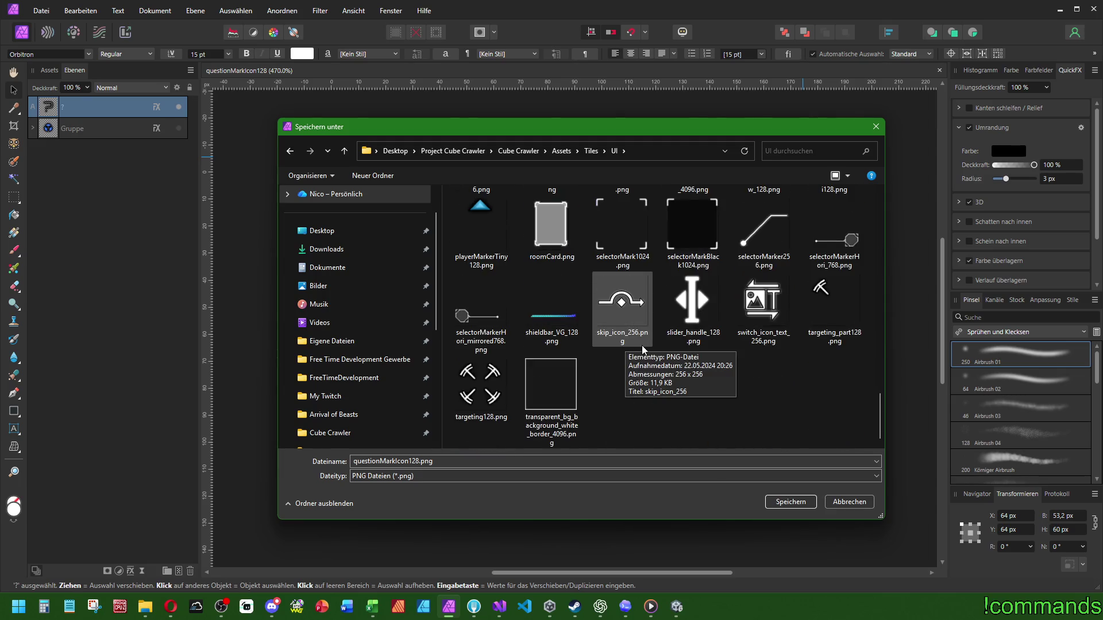
scroll(660, 348, up, 3)
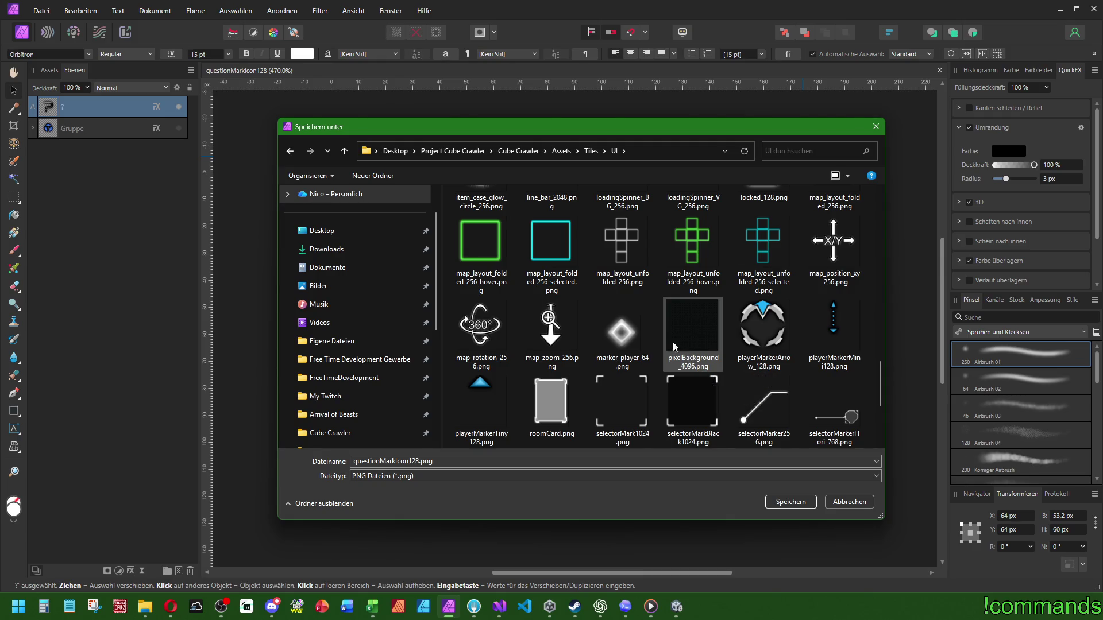
scroll(675, 346, up, 10)
double_click(694, 217)
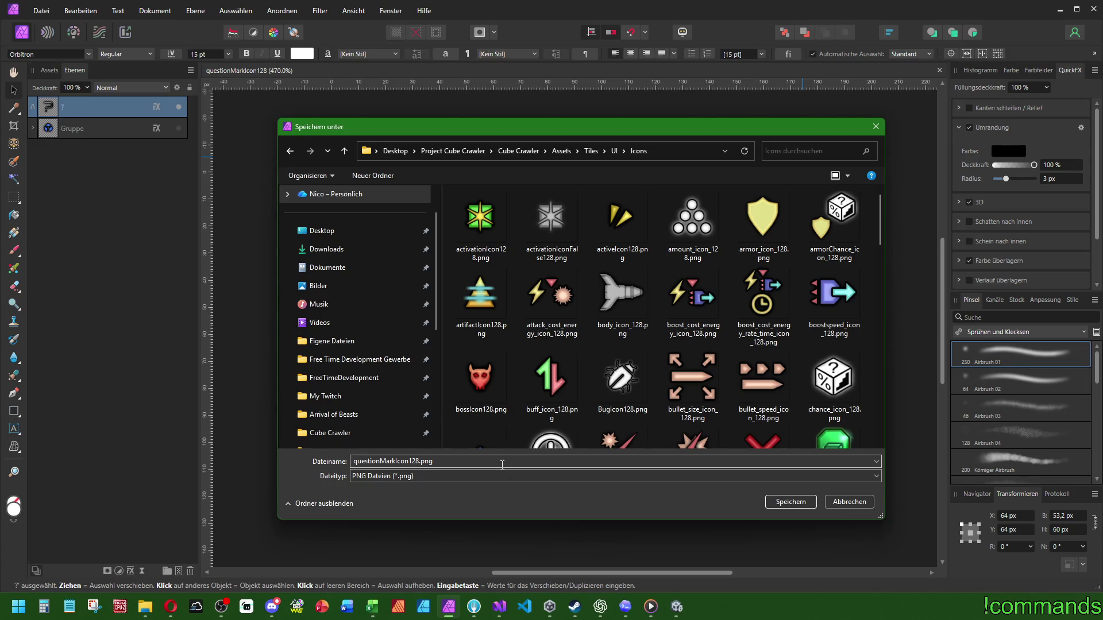
click(793, 503)
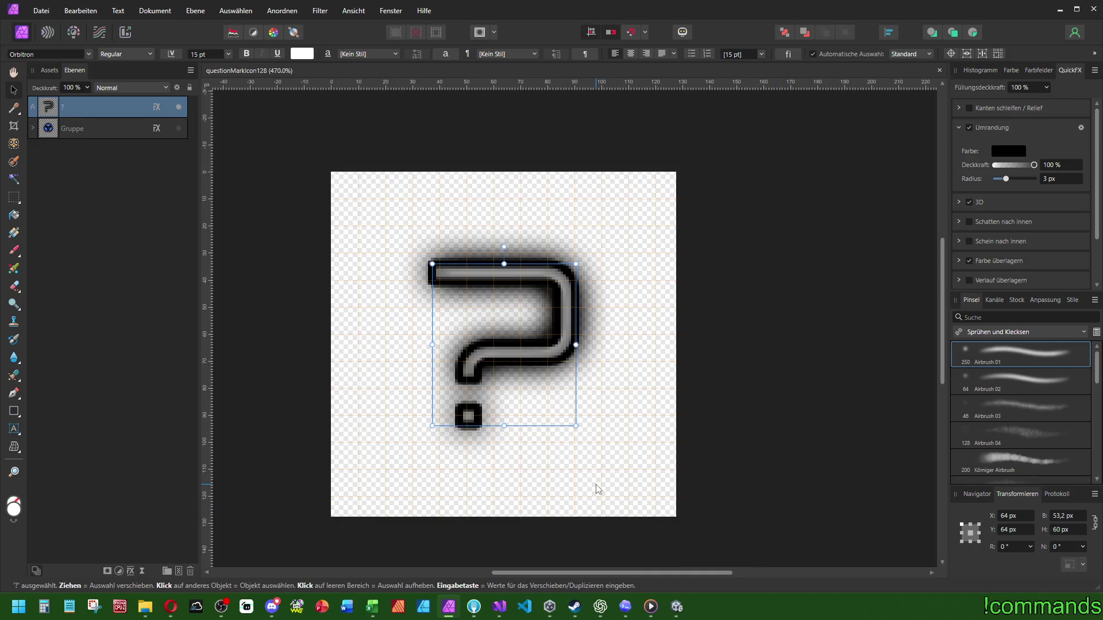
click(677, 607)
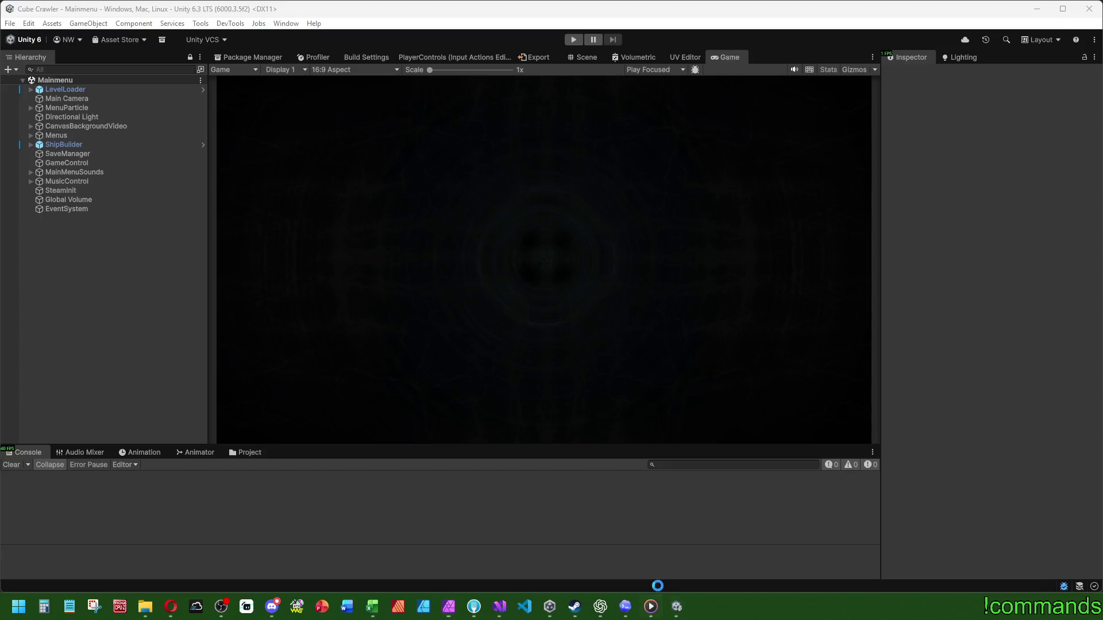
Step: Save the Mainmenu scene via File > Save, then move over to the Opera browser
click(125, 336)
click(9, 23)
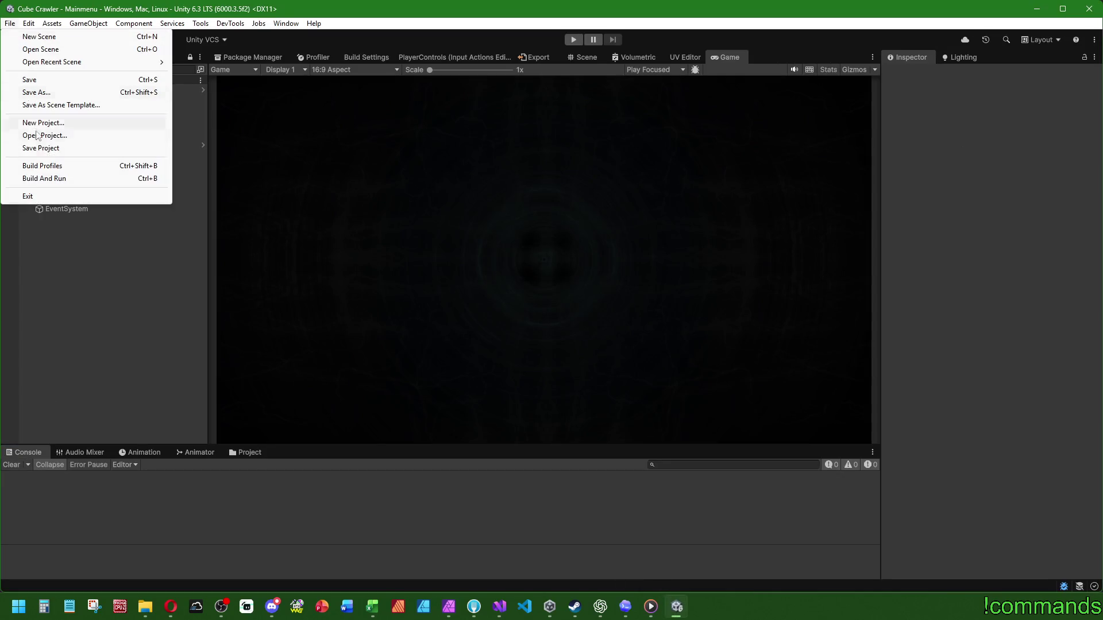
click(40, 147)
click(10, 23)
click(38, 79)
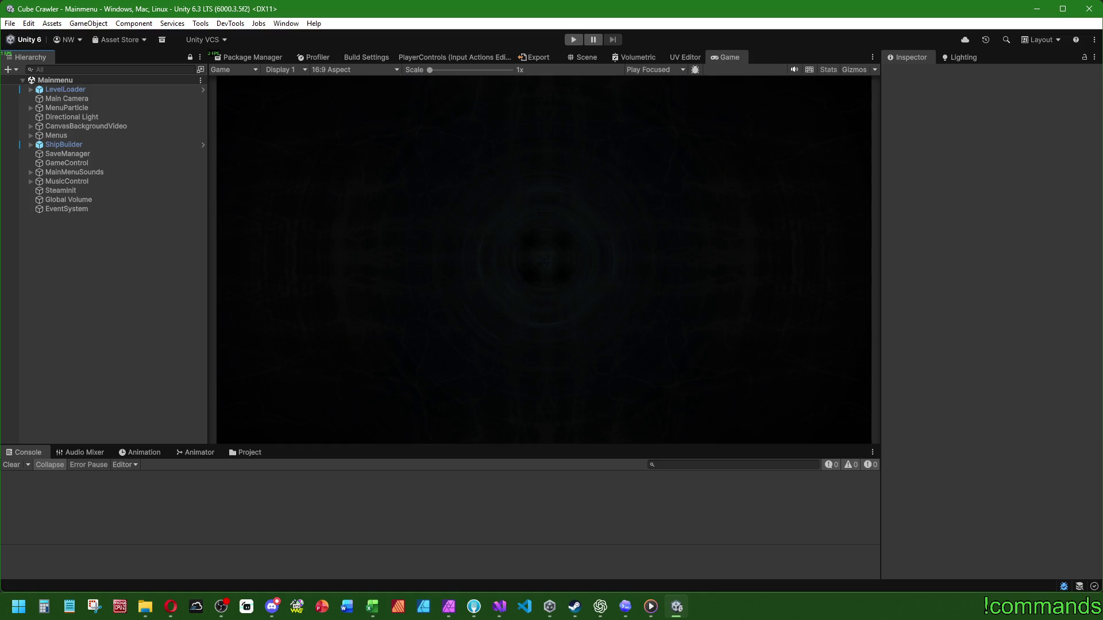
key(alt+Tab)
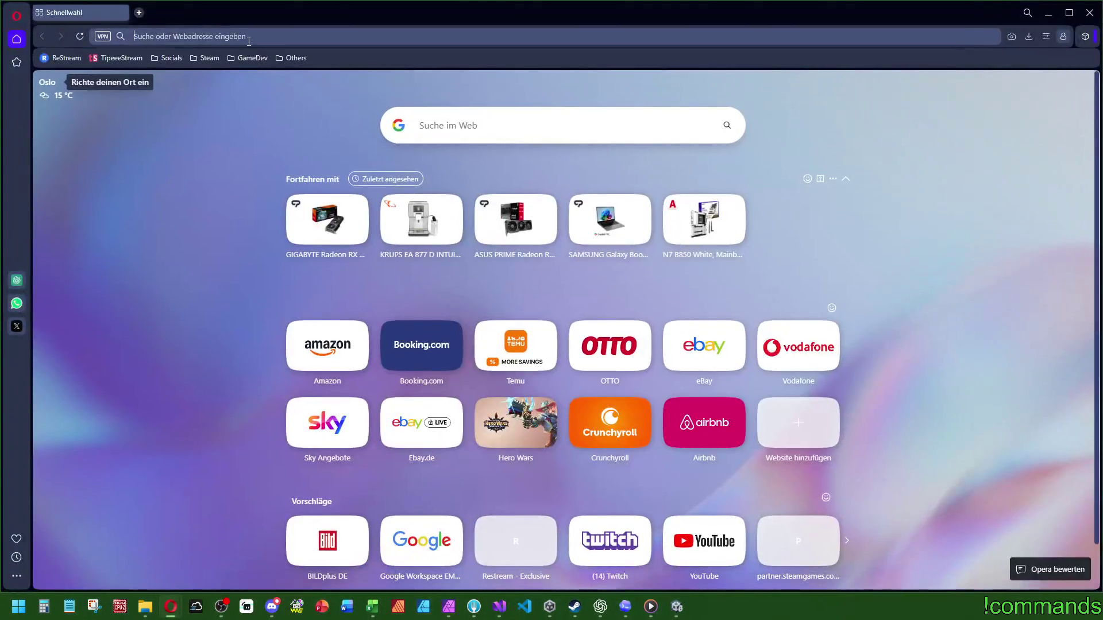
click(249, 41)
Step: Search Google for 'affinity photo' and open Affinity's Fotobearbeitung page
text(affin)
key(Down)
key(BackSpace)
key(BackSpace)
key(Return)
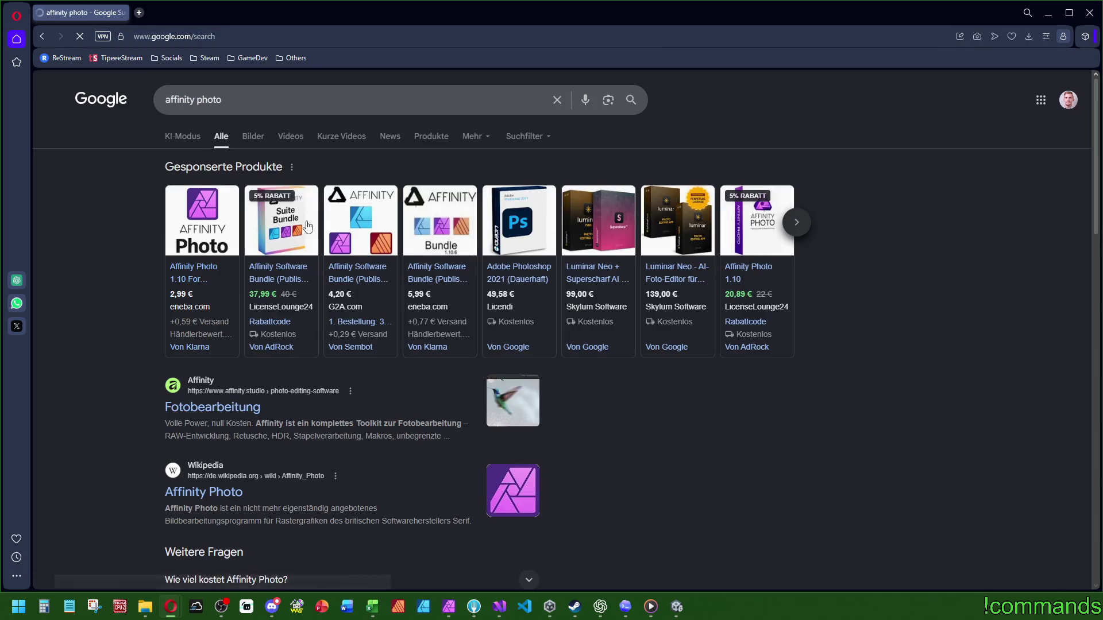
click(224, 409)
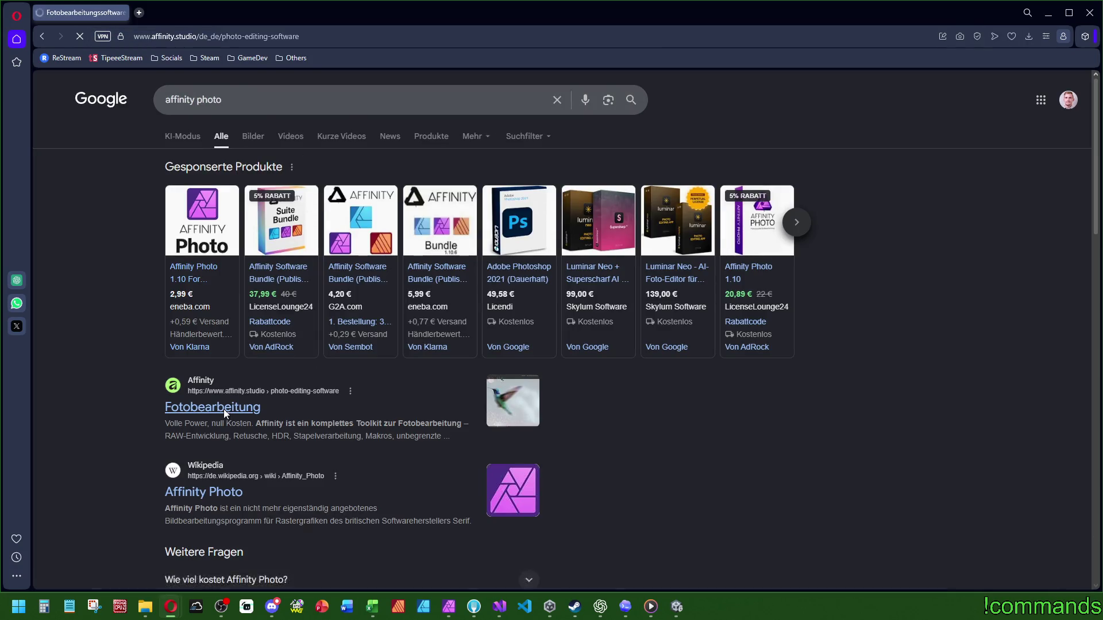
click(312, 40)
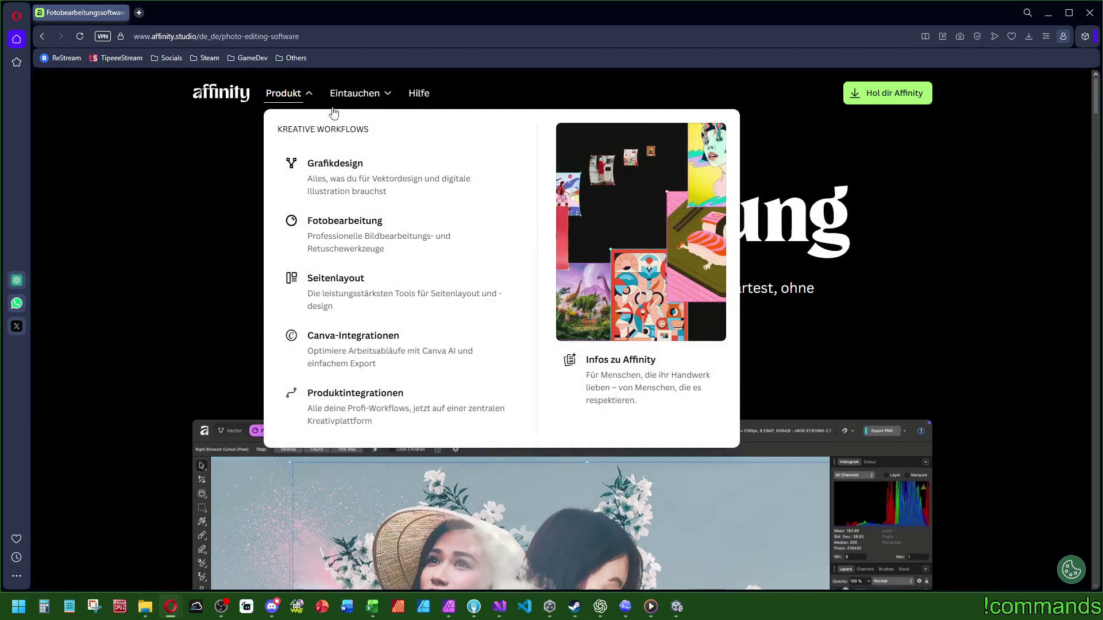
Step: Leave the browser and return to the questionMarkIcon128 document in Affinity Photo
scroll(867, 325, down, 5)
click(550, 606)
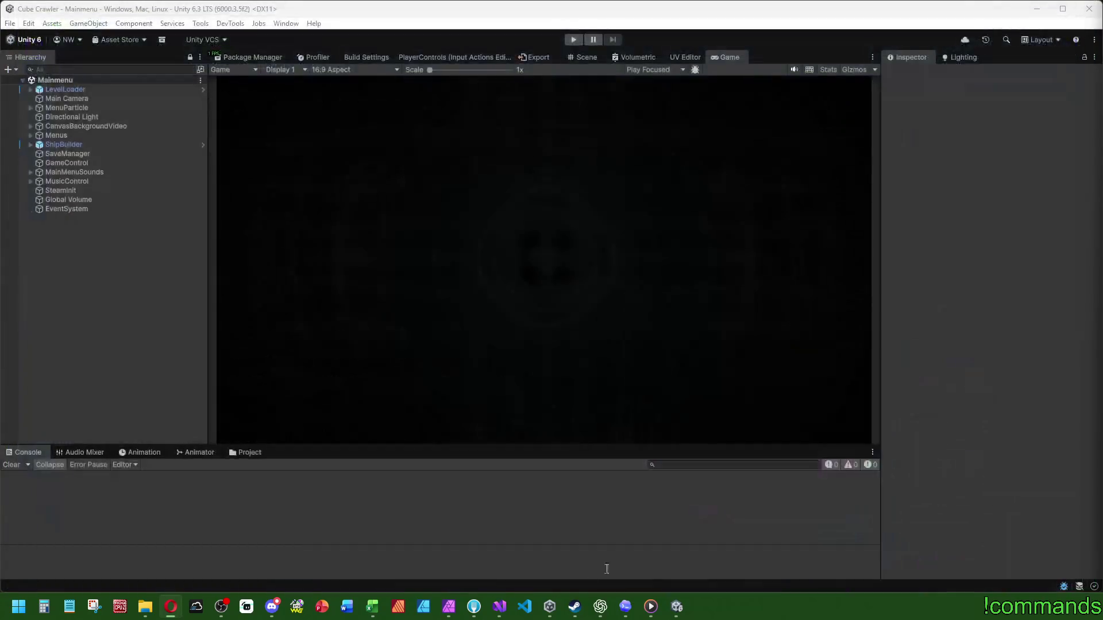
click(508, 612)
click(449, 607)
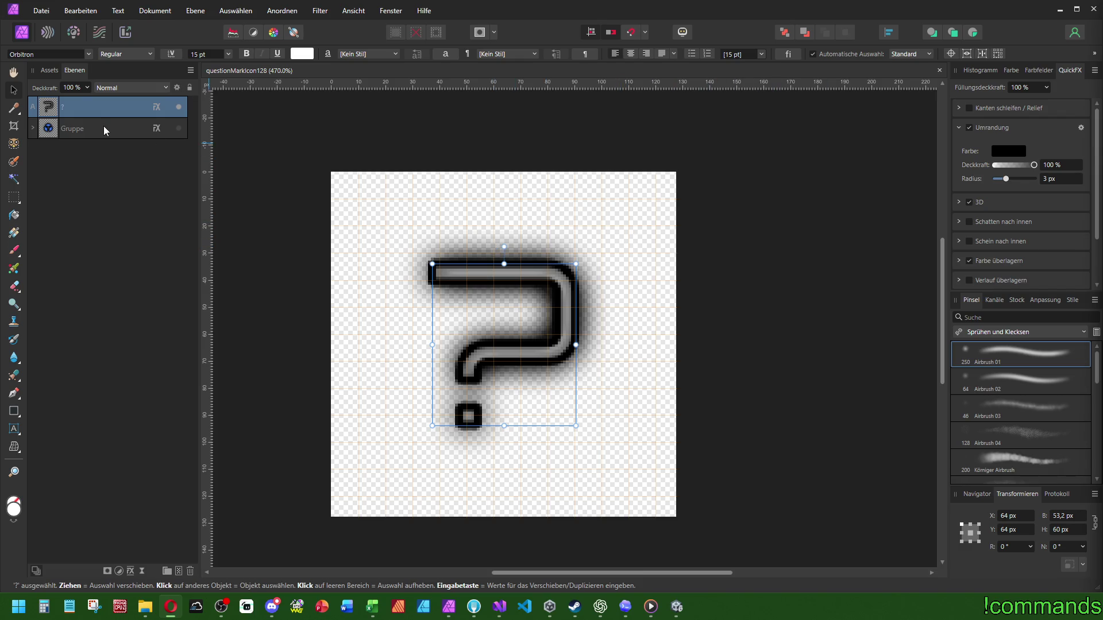
Step: Add a pixel layer and test Airbrush 01 at 250 px, undoing both strokes
click(179, 573)
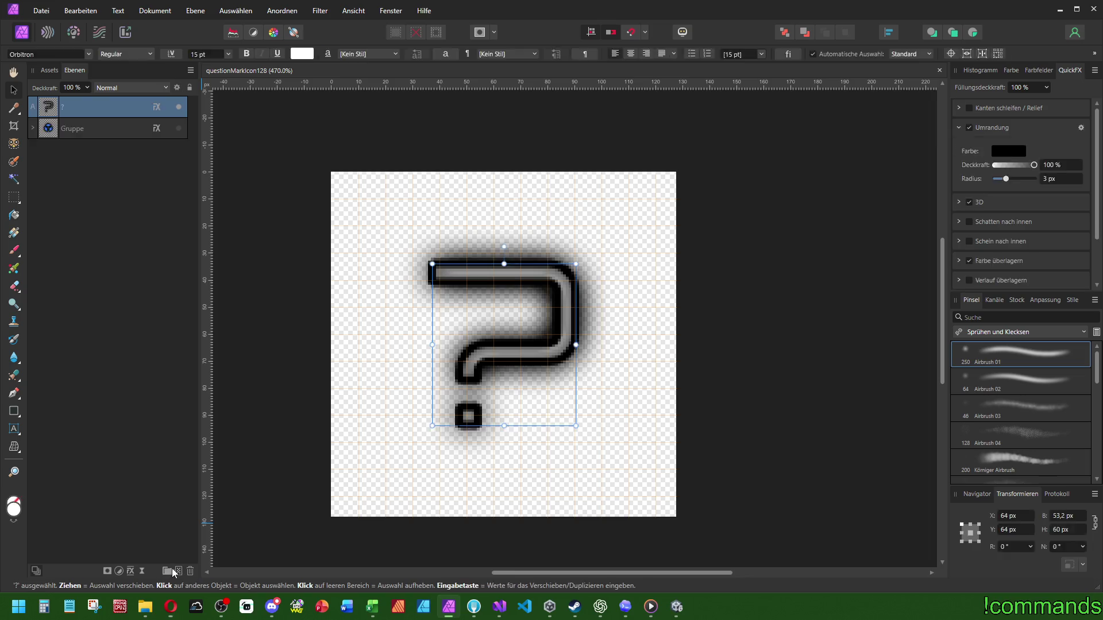
click(14, 249)
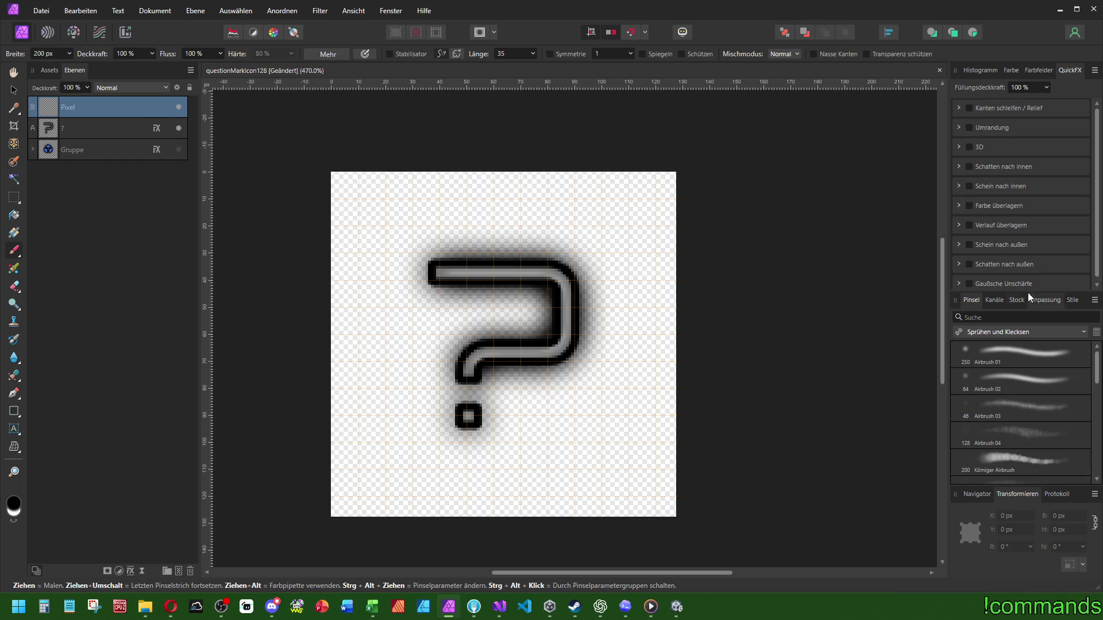
click(995, 365)
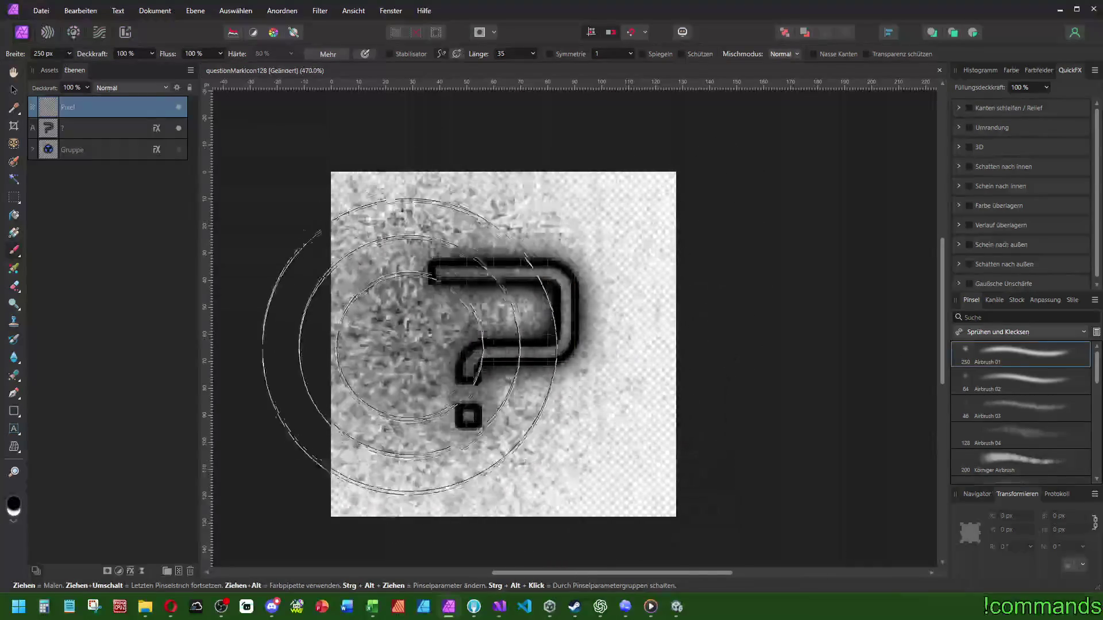
mouse_move(338, 195)
mouse_down()
mouse_move(246, 197)
mouse_move(596, 411)
mouse_move(346, 325)
mouse_move(554, 136)
mouse_move(382, 197)
mouse_up()
key(ctrl+z)
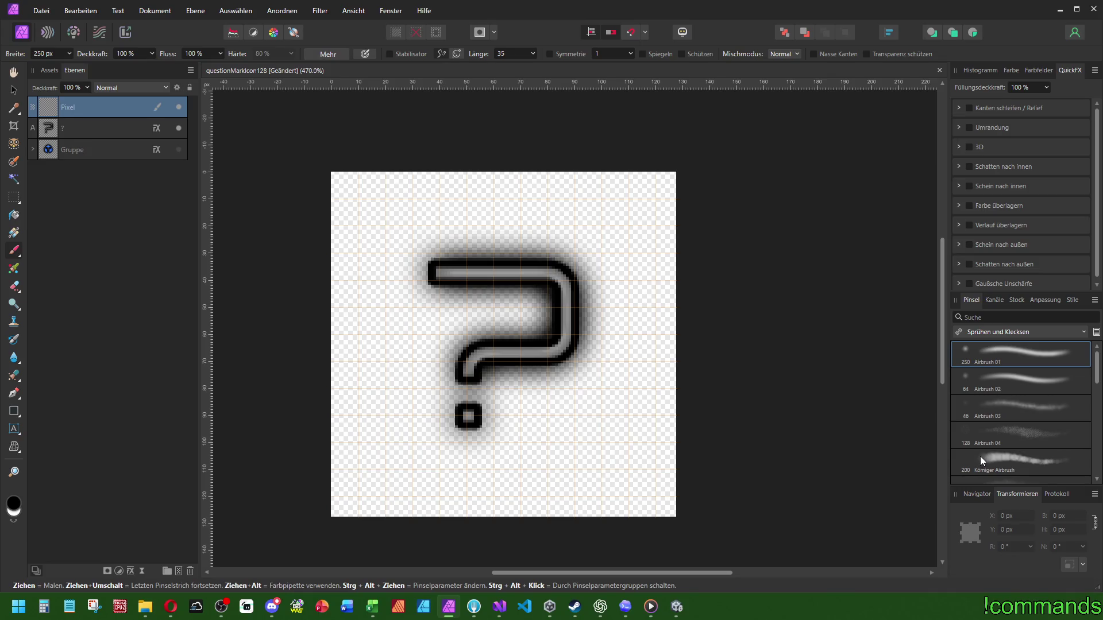
mouse_move(644, 482)
mouse_down()
mouse_move(591, 455)
mouse_move(567, 382)
mouse_move(529, 357)
mouse_move(469, 349)
mouse_up()
key(ctrl+z)
Step: Delete the trial Pixel layer, reselect the question mark layer and return to Unity
click(94, 125)
click(93, 109)
key(Delete)
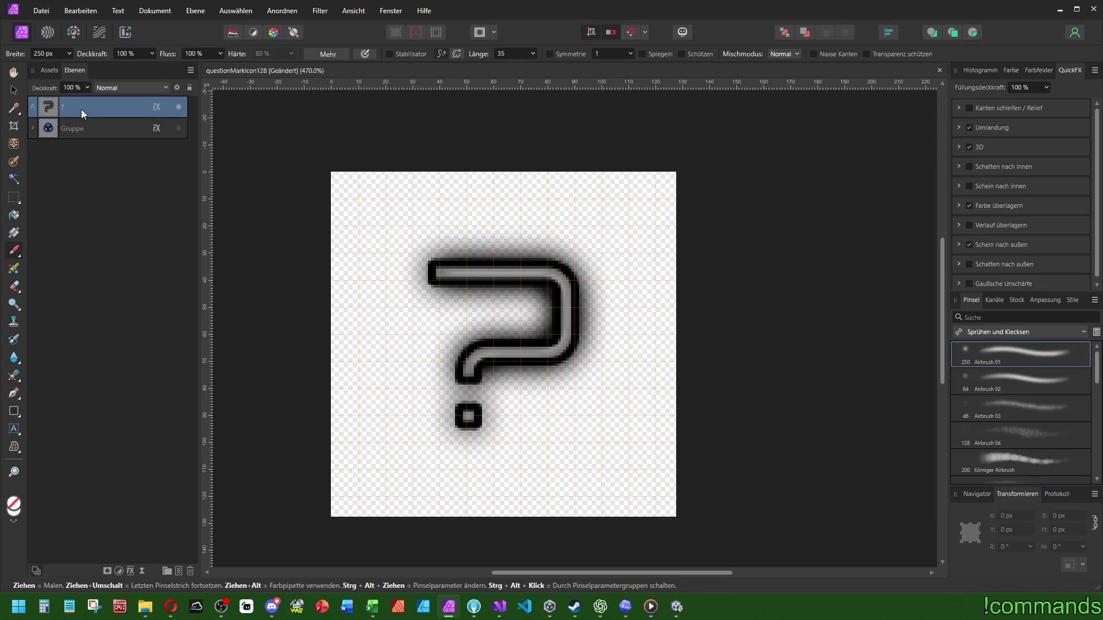
click(14, 90)
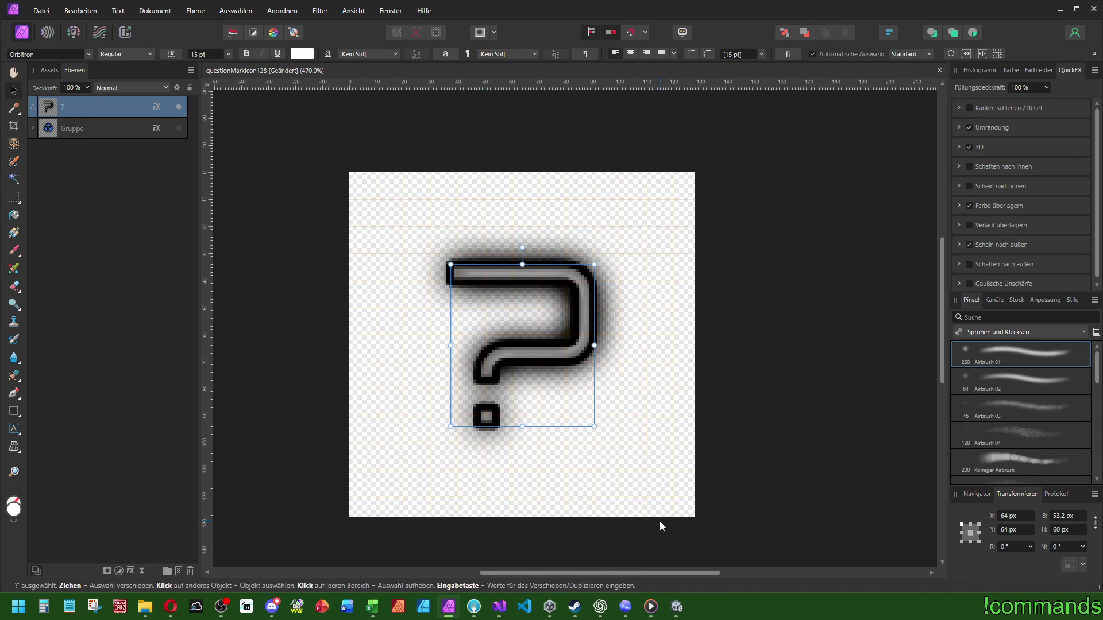
click(680, 613)
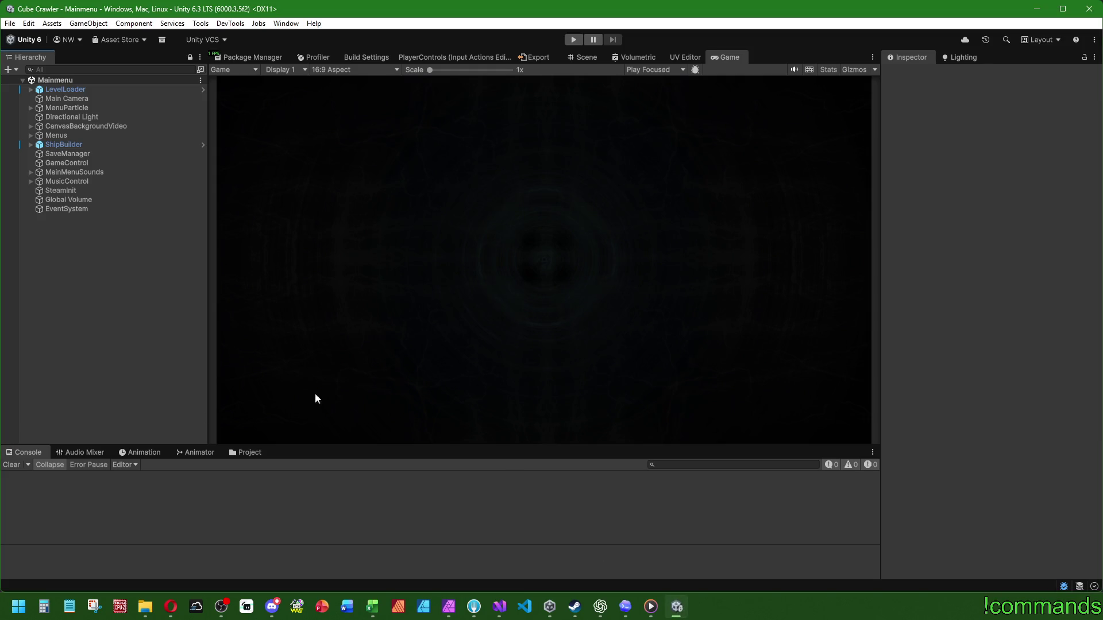
Step: Open and close Unity's File menu without running a command
click(10, 23)
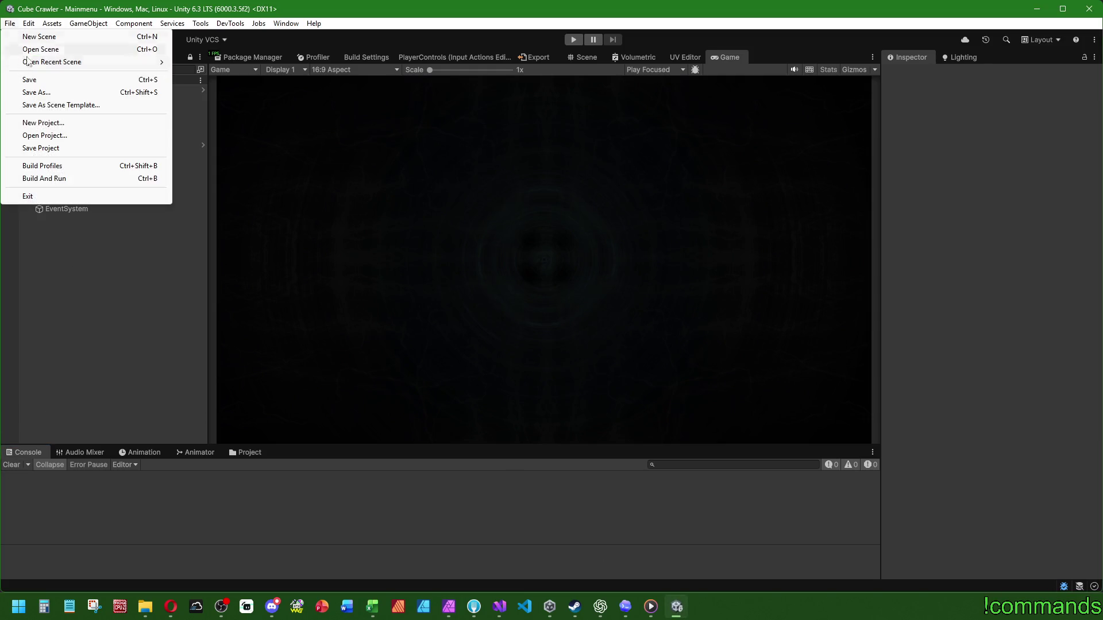
click(48, 150)
click(10, 23)
click(31, 80)
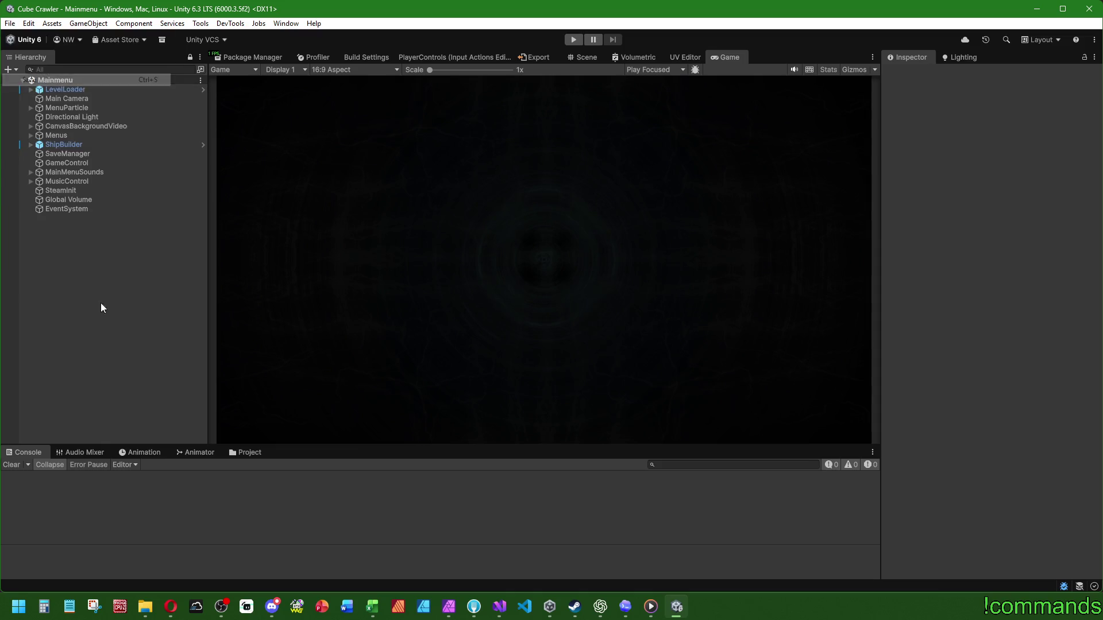
Step: Show the Project window and look into the Tiles and Prefabs folders under Assets
click(247, 452)
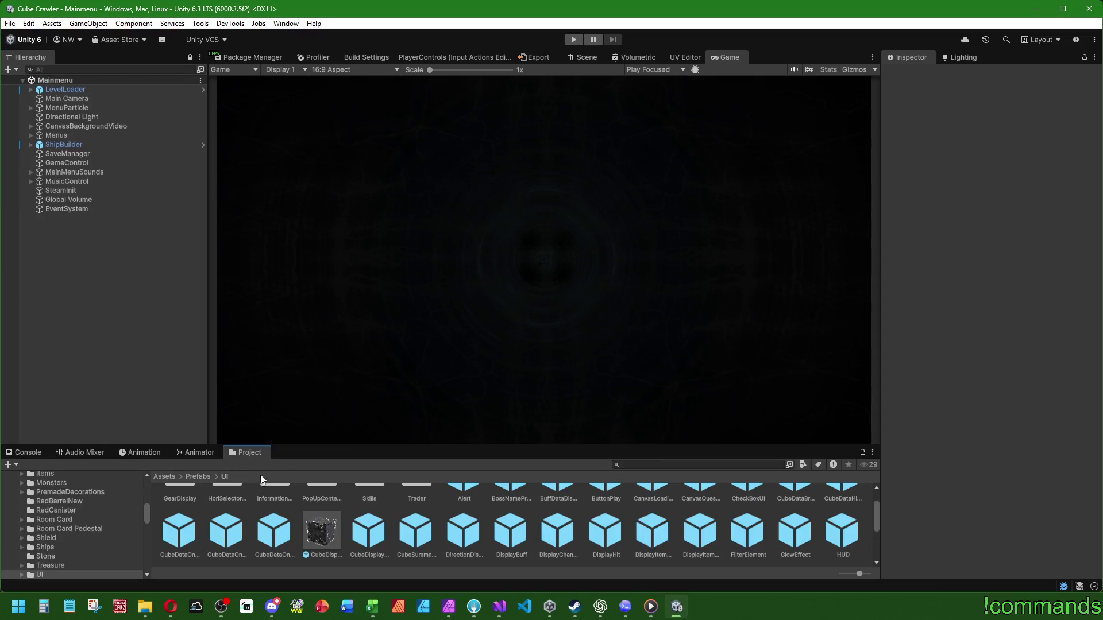
click(160, 476)
scroll(539, 521, down, 2)
scroll(580, 538, up, 2)
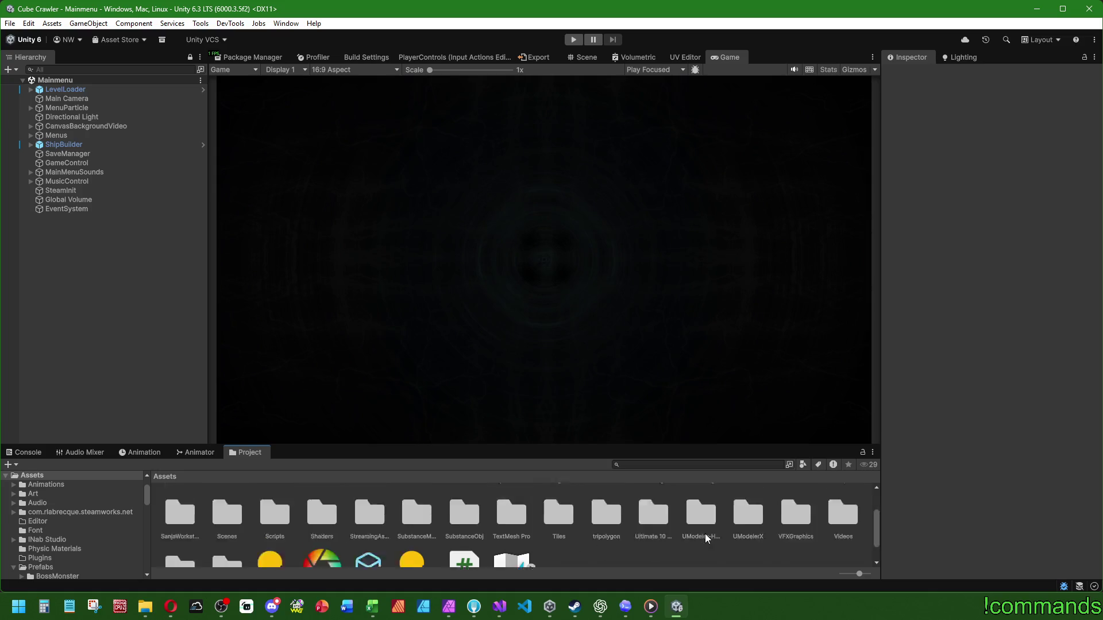
scroll(697, 551, down, 2)
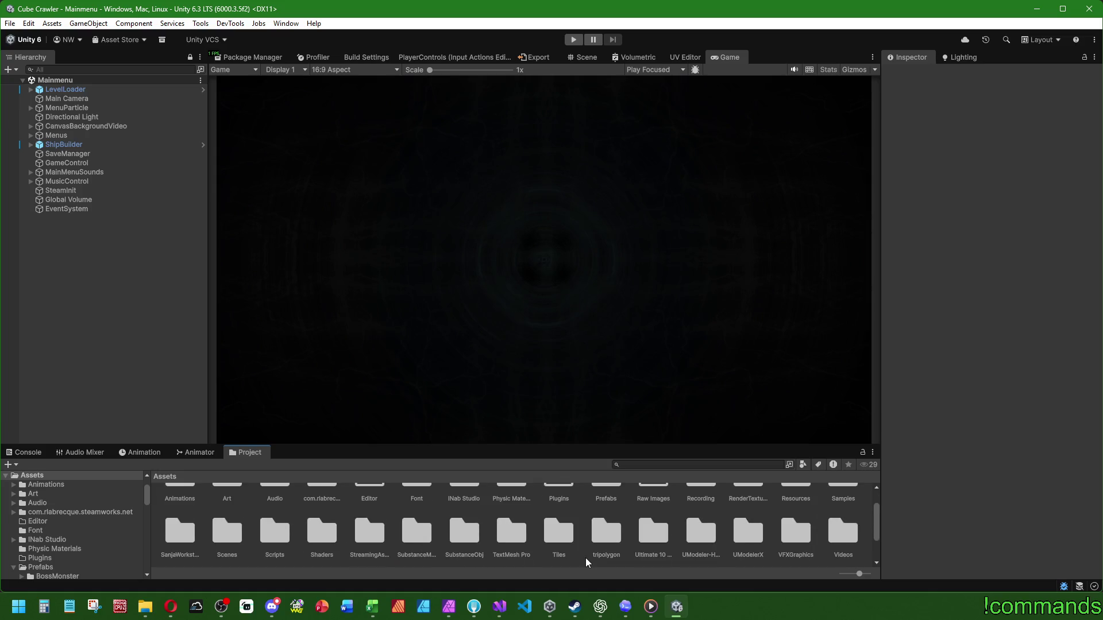
double_click(564, 533)
scroll(563, 538, up, 2)
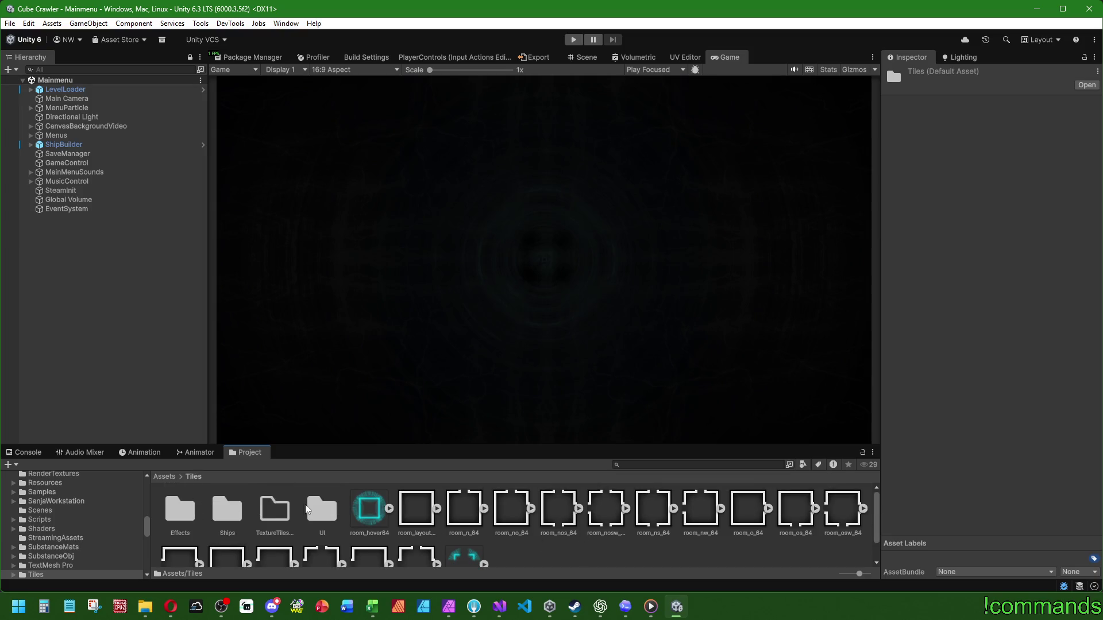
click(164, 477)
double_click(610, 513)
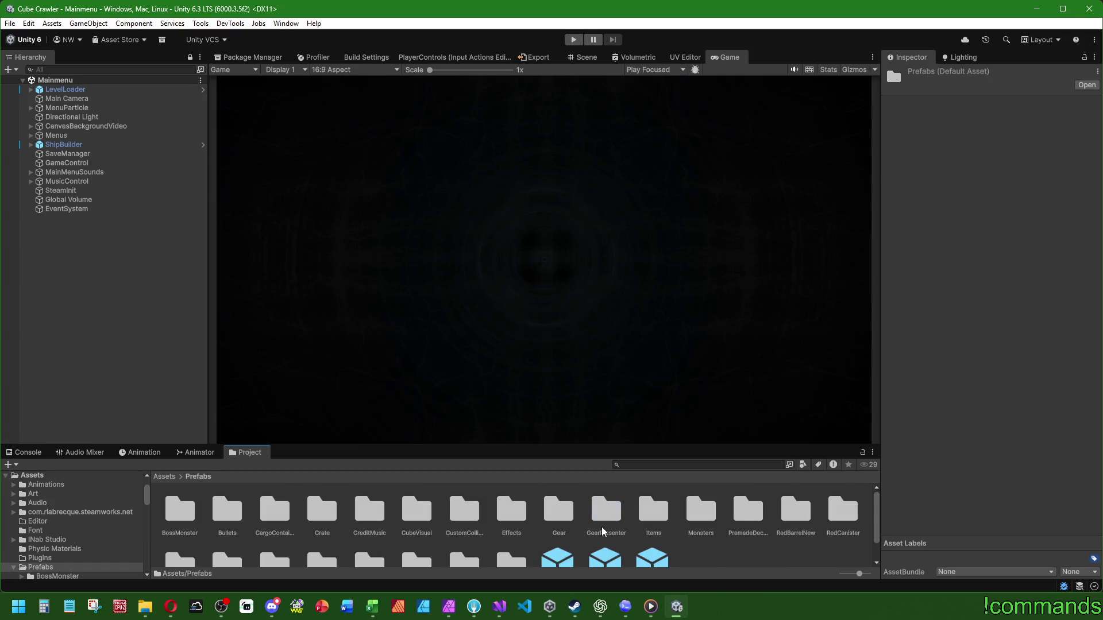
scroll(597, 520, down, 2)
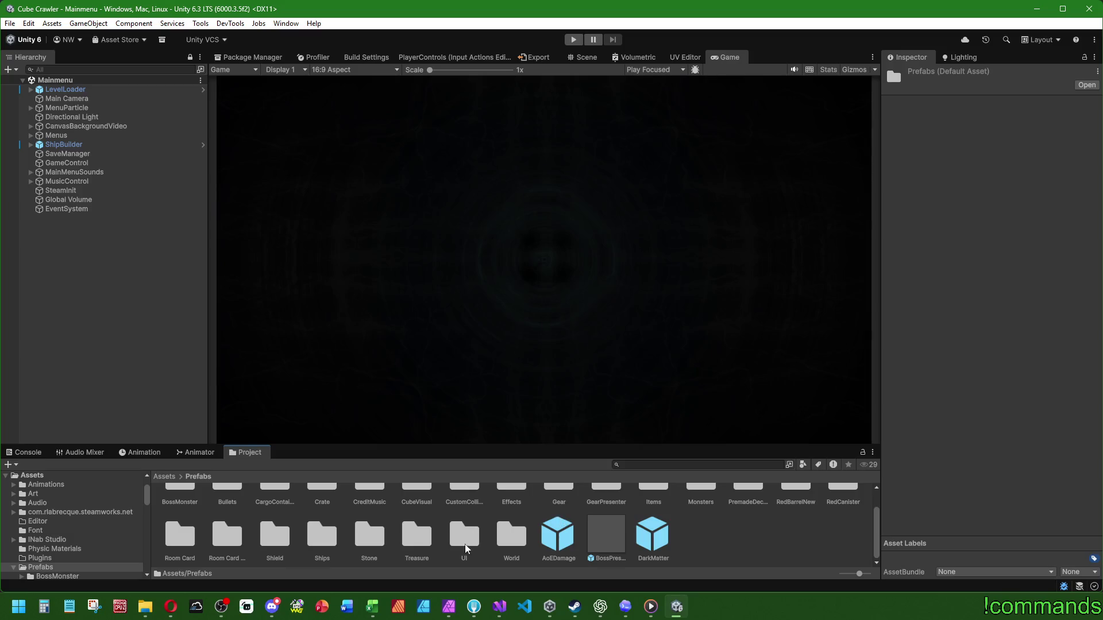
click(165, 477)
scroll(550, 532, down, 1)
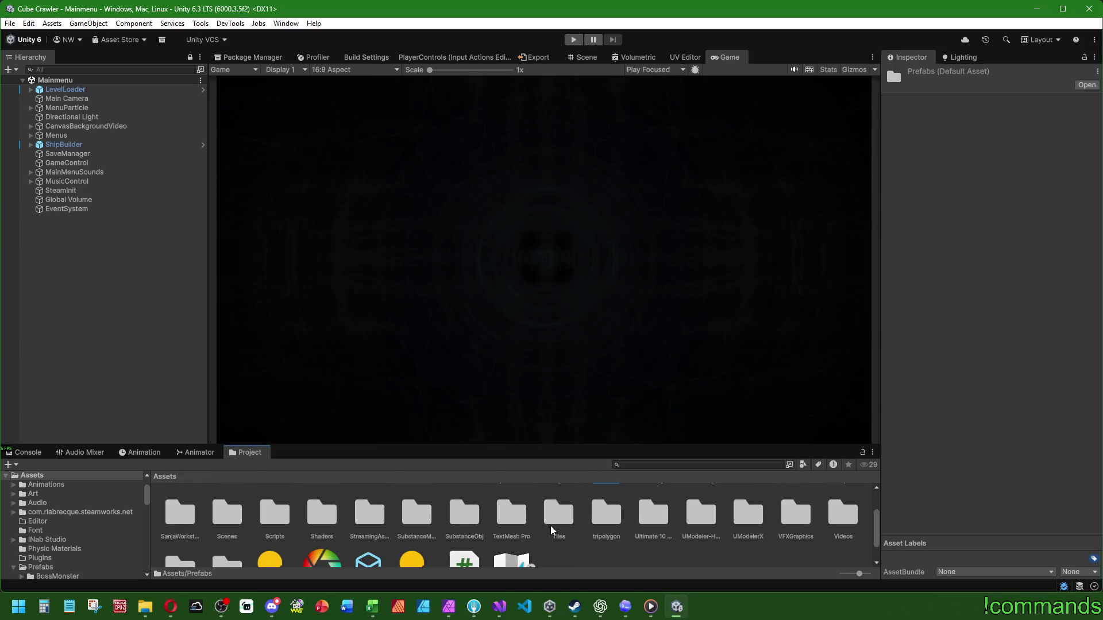
Step: Browse into Tiles > UI > Icons and select the questionMarkIcon128 texture
double_click(559, 513)
scroll(465, 513, up, 1)
double_click(322, 511)
scroll(517, 525, down, 2)
scroll(517, 526, up, 2)
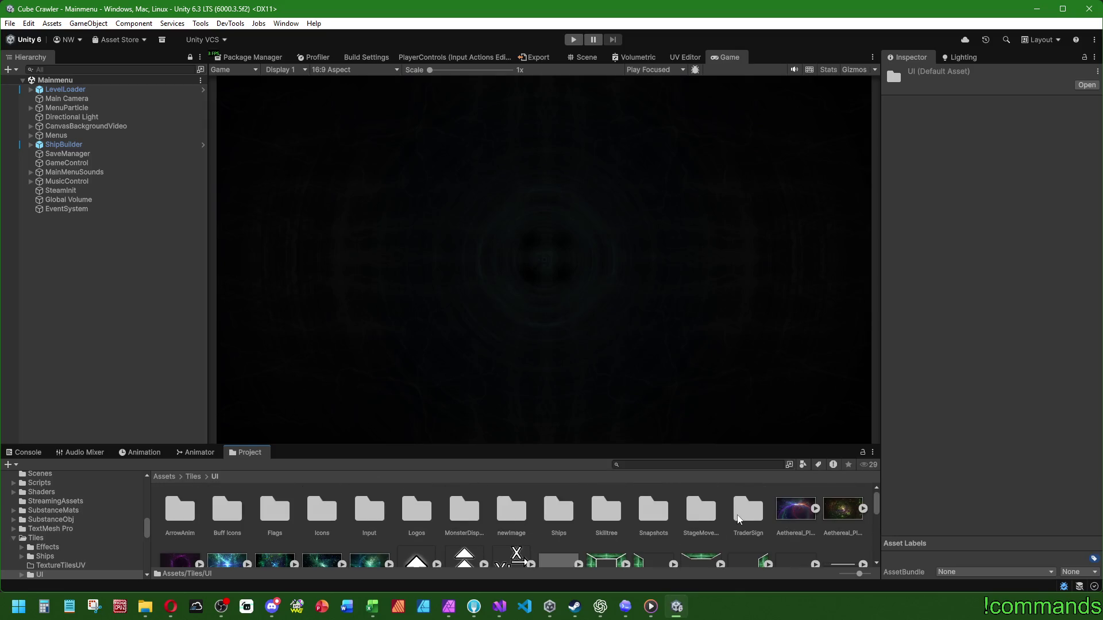
double_click(316, 509)
scroll(489, 534, down, 1)
scroll(487, 534, down, 3)
scroll(516, 528, down, 1)
scroll(689, 523, up, 1)
click(839, 513)
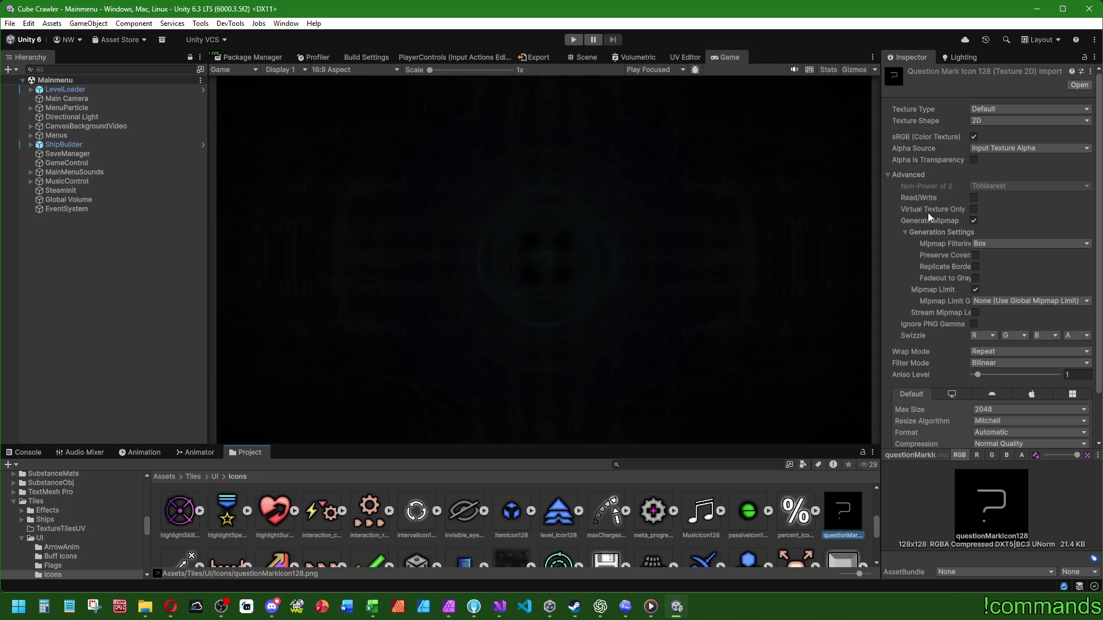
Step: Set questionMarkIcon128 to Sprite (2D and UI), max size 128, crunch compression, and apply
click(986, 110)
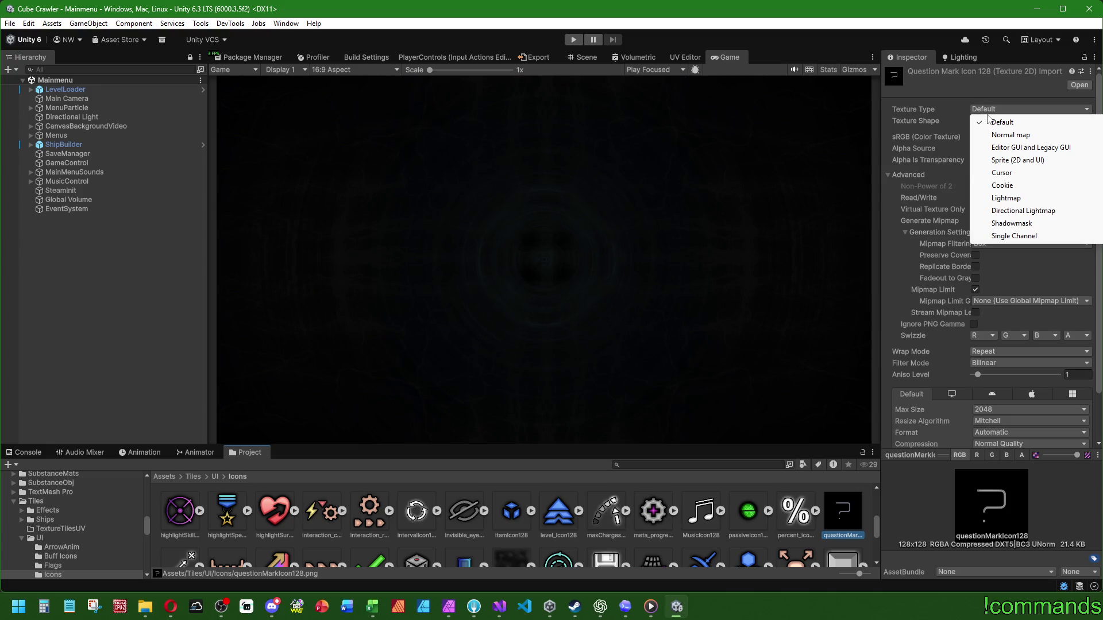
click(927, 111)
click(994, 109)
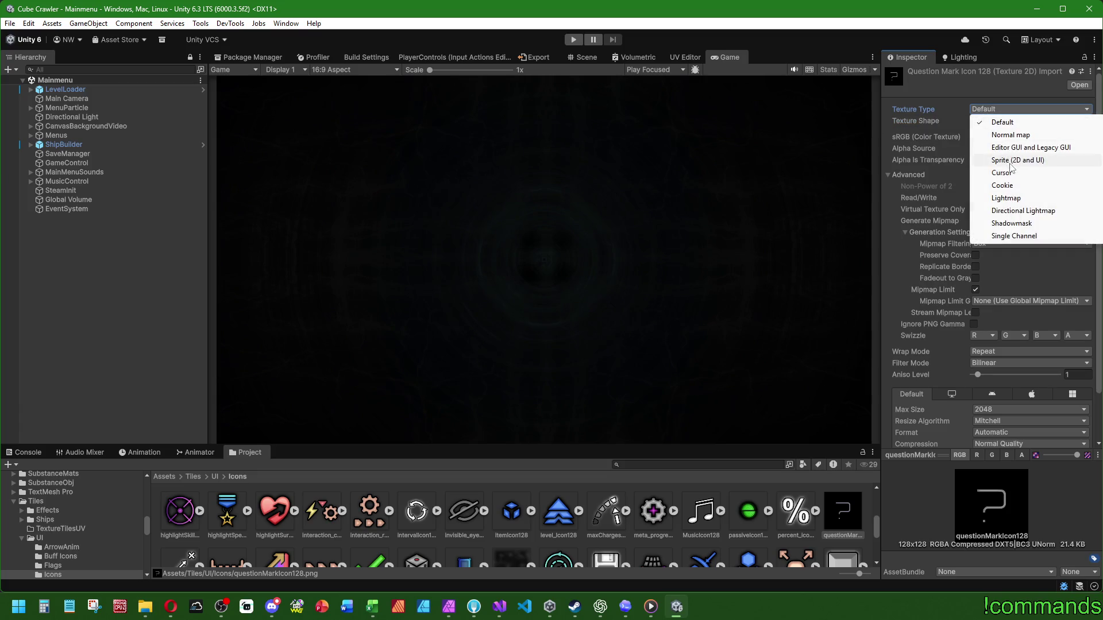
click(1011, 161)
click(994, 136)
click(999, 146)
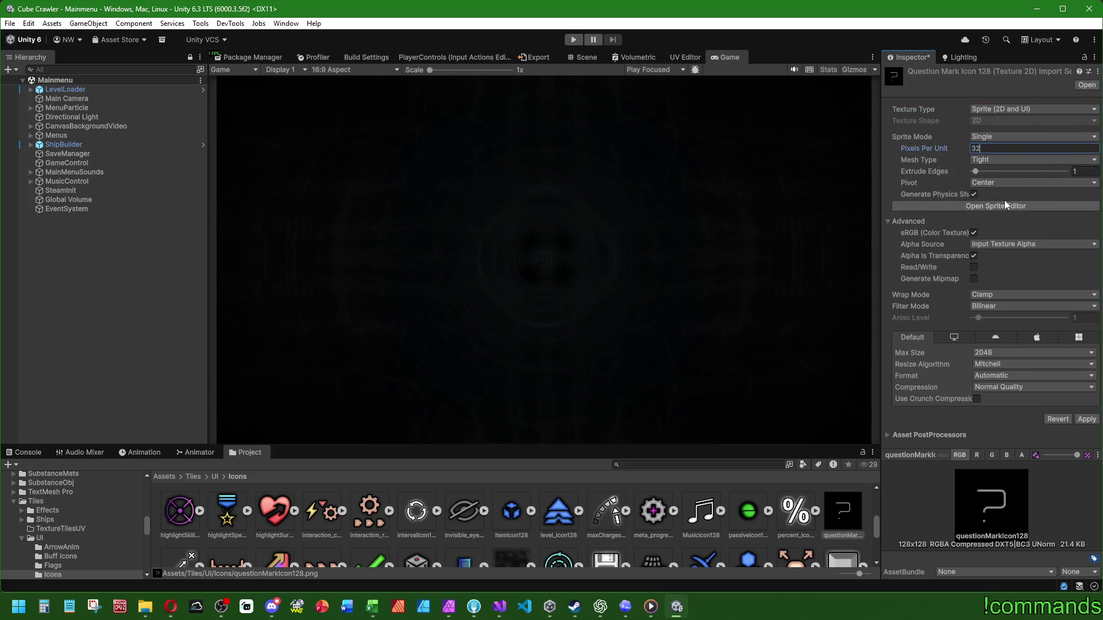
click(973, 194)
click(1002, 352)
click(1000, 391)
click(976, 398)
click(1078, 431)
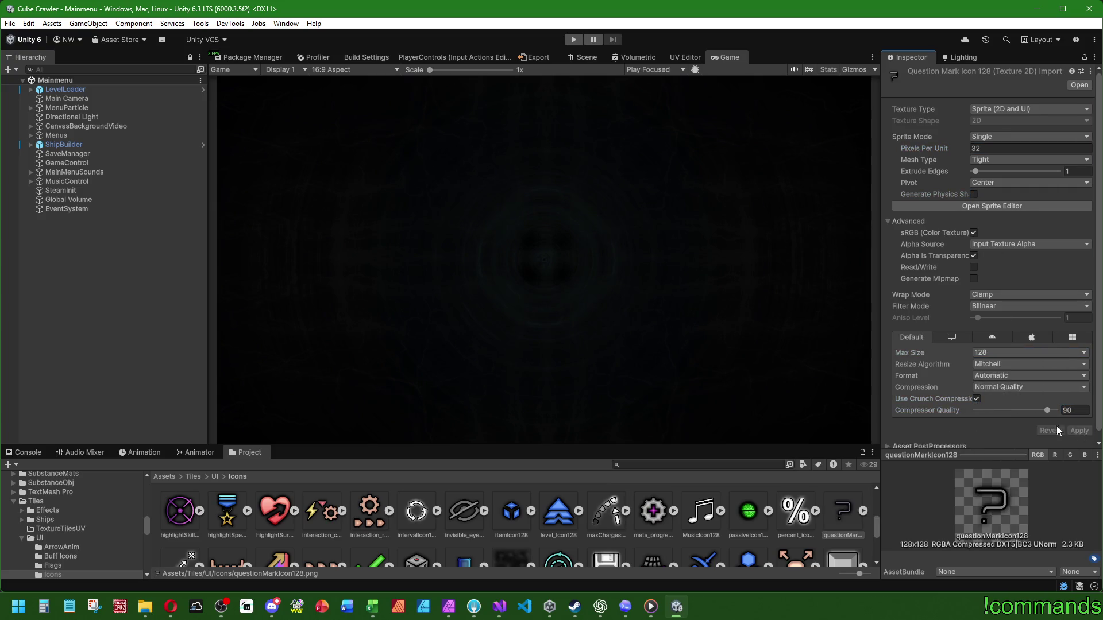
Step: Compare with the item icon's import settings, then clear the asset selection
click(513, 510)
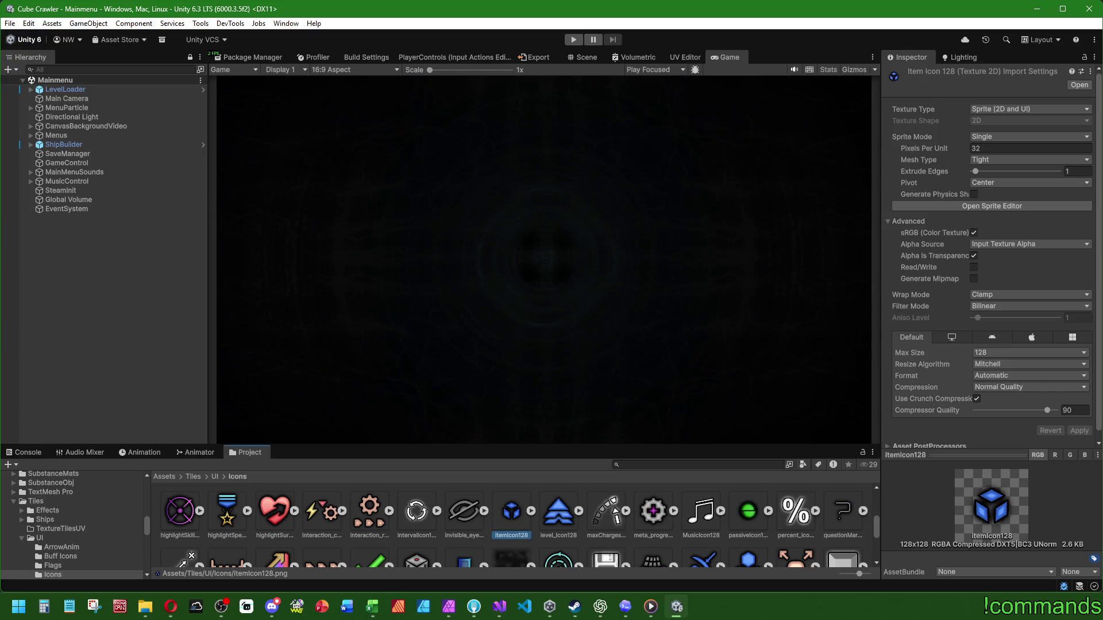
click(840, 511)
click(33, 416)
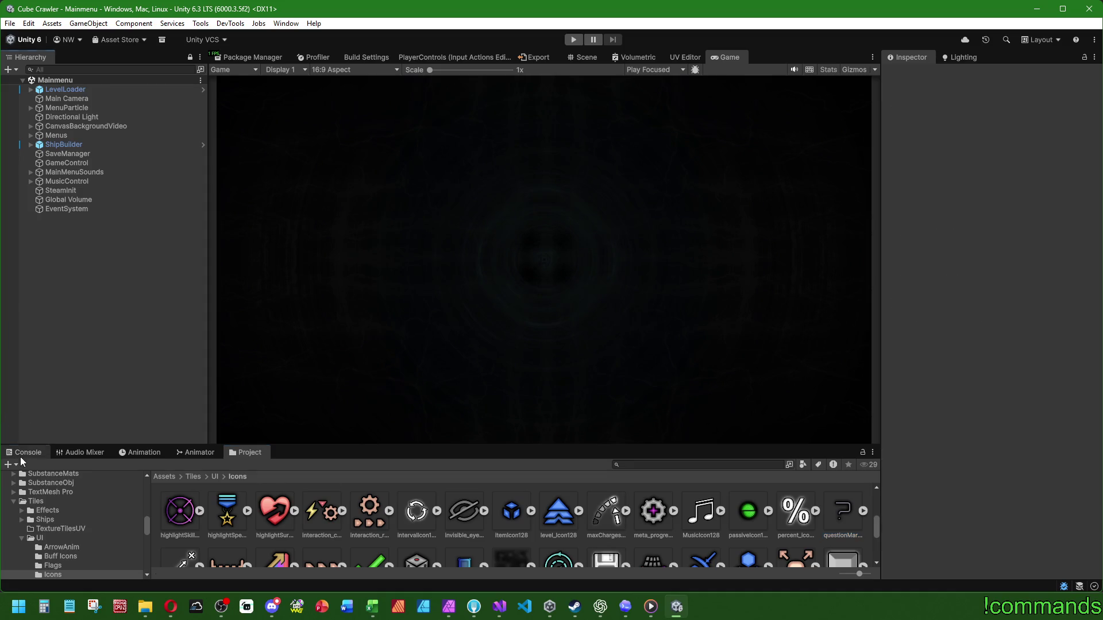
Step: Glance at the Console and File menu, then return to the Project window
click(24, 452)
click(9, 23)
key(Escape)
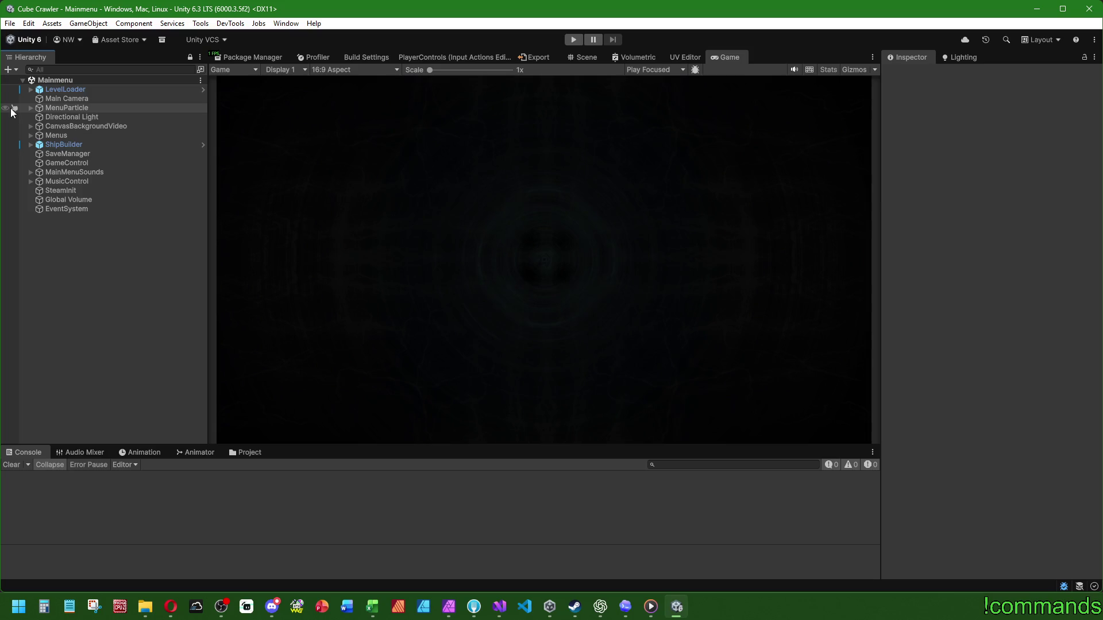
click(240, 453)
click(26, 453)
click(240, 453)
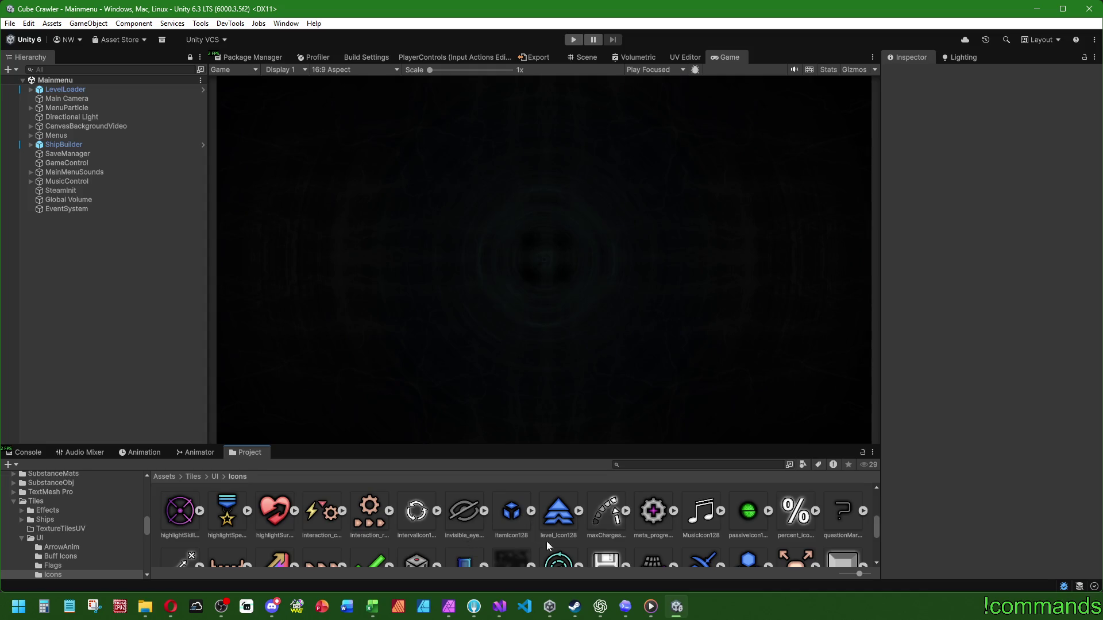
Step: Load Dungeon.unity from Assets > Scenes and inspect its Main Camera and CubeMap objects
click(165, 477)
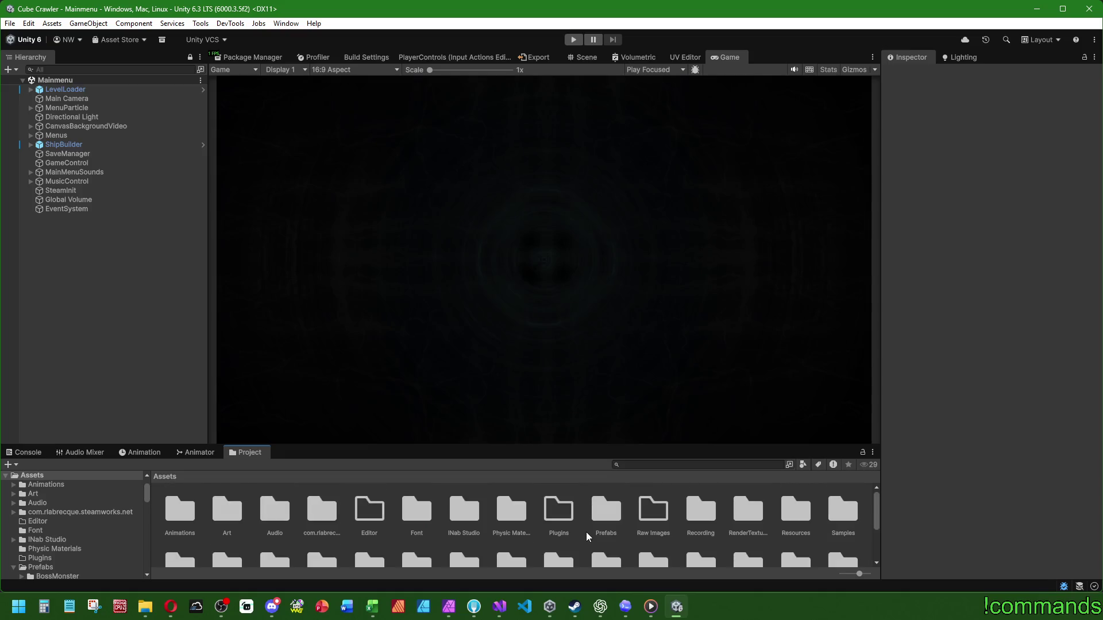
scroll(579, 535, up, 1)
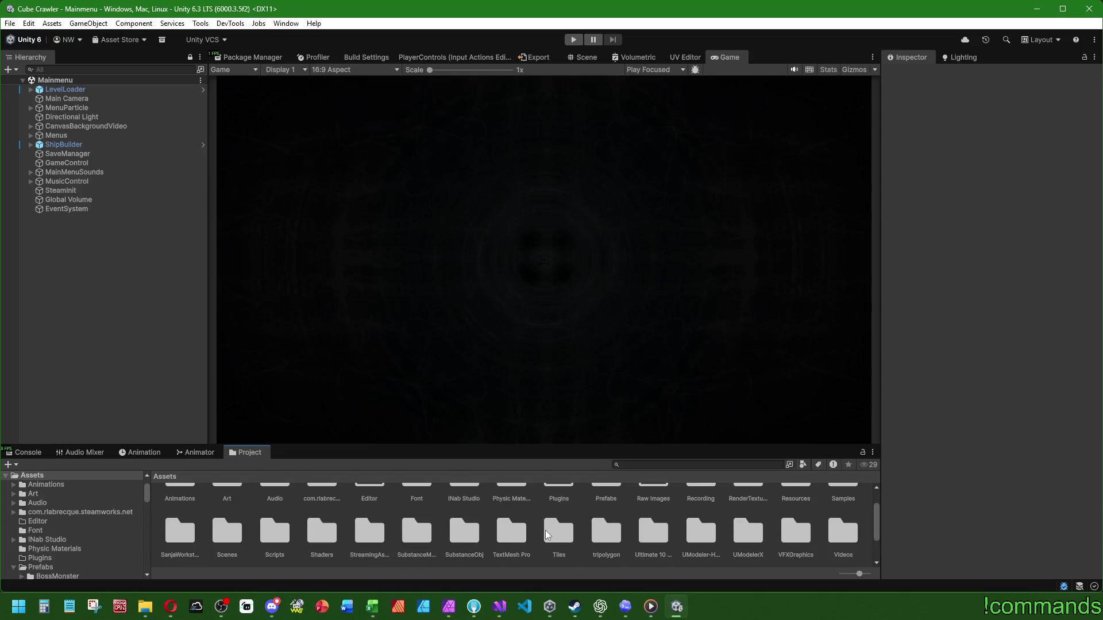
scroll(545, 529, down, 2)
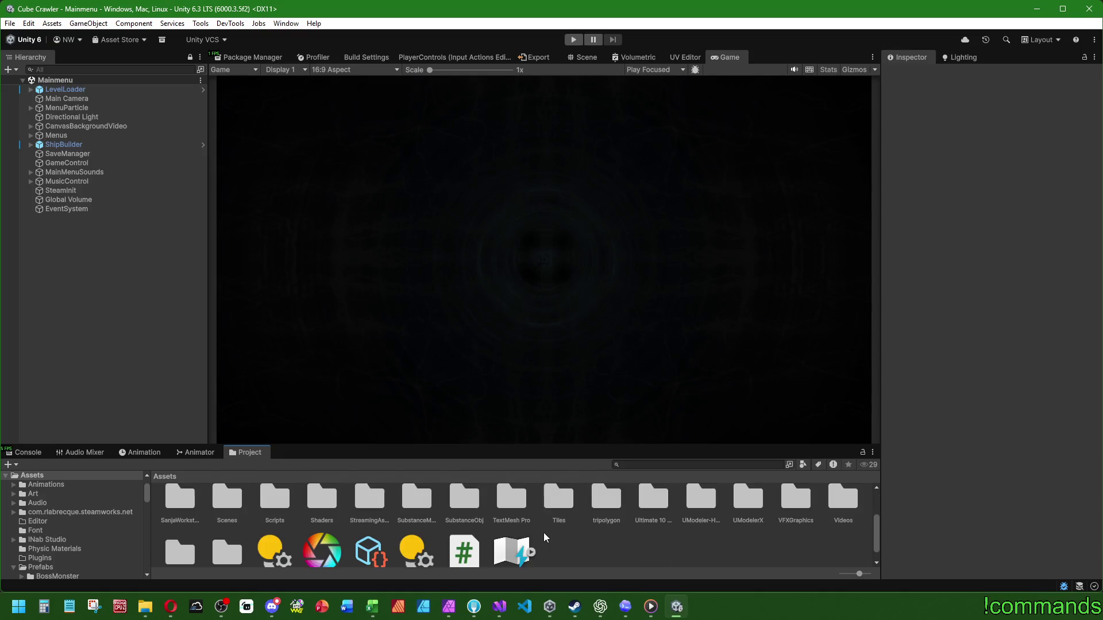
double_click(227, 533)
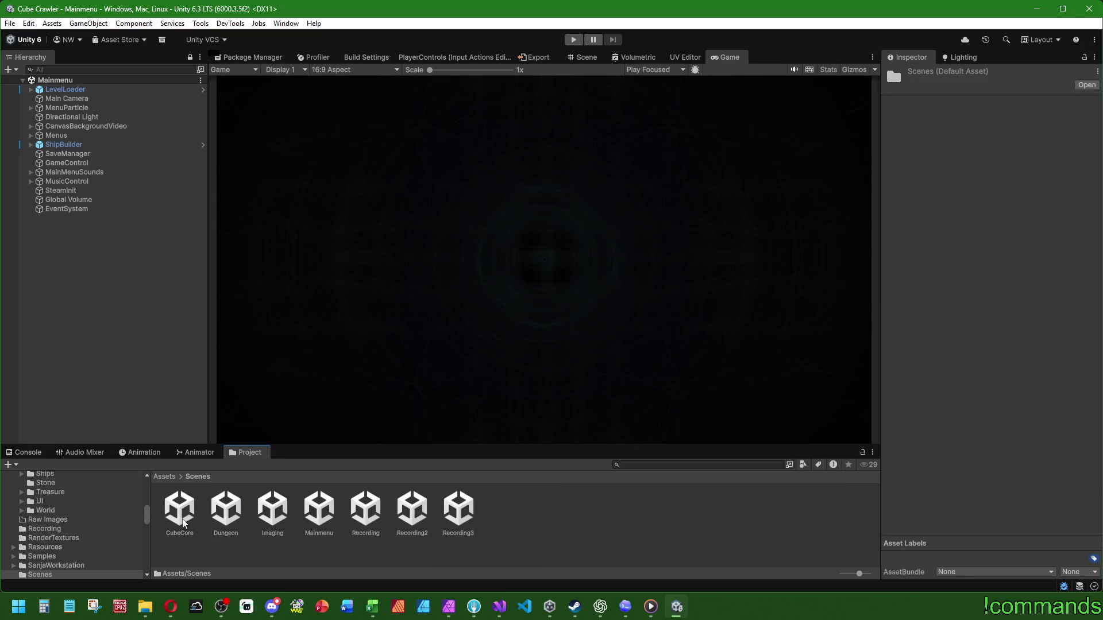
click(230, 510)
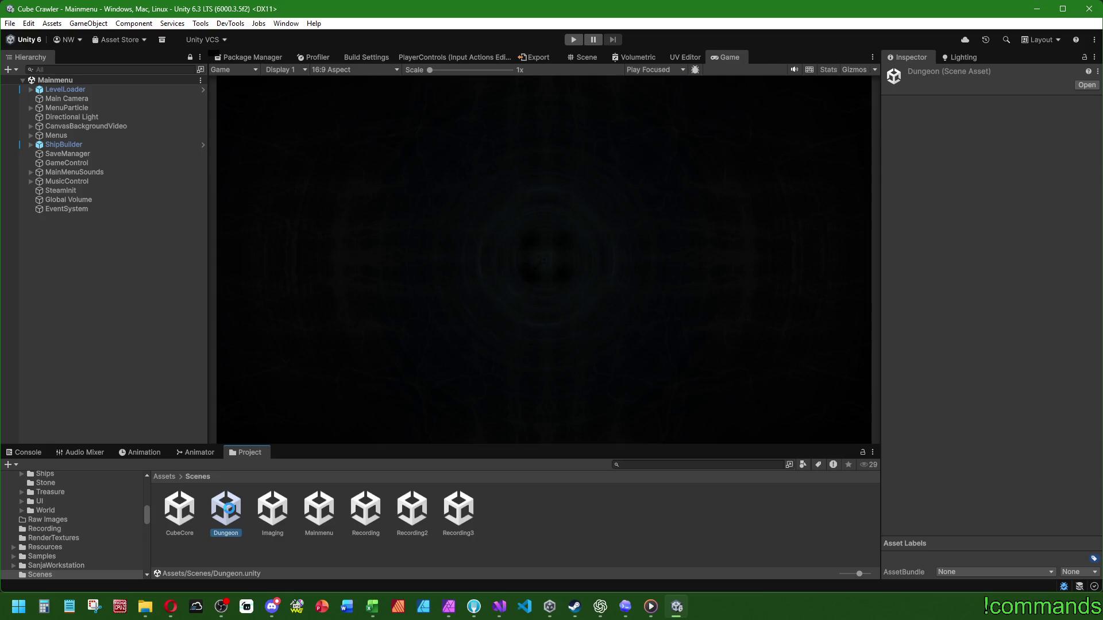
click(28, 109)
click(31, 108)
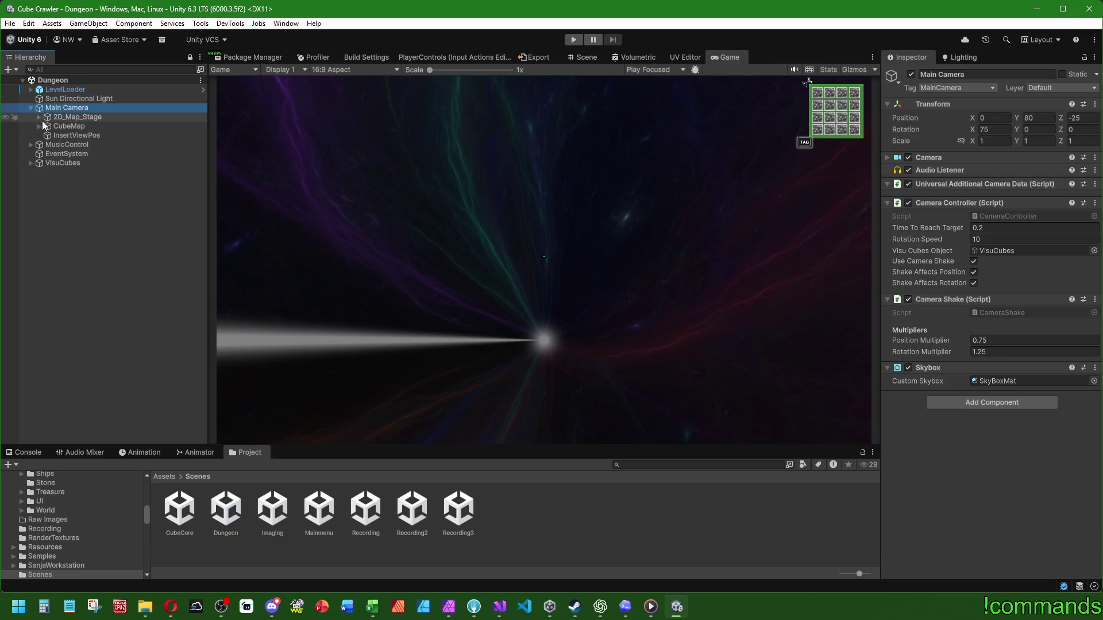
click(66, 126)
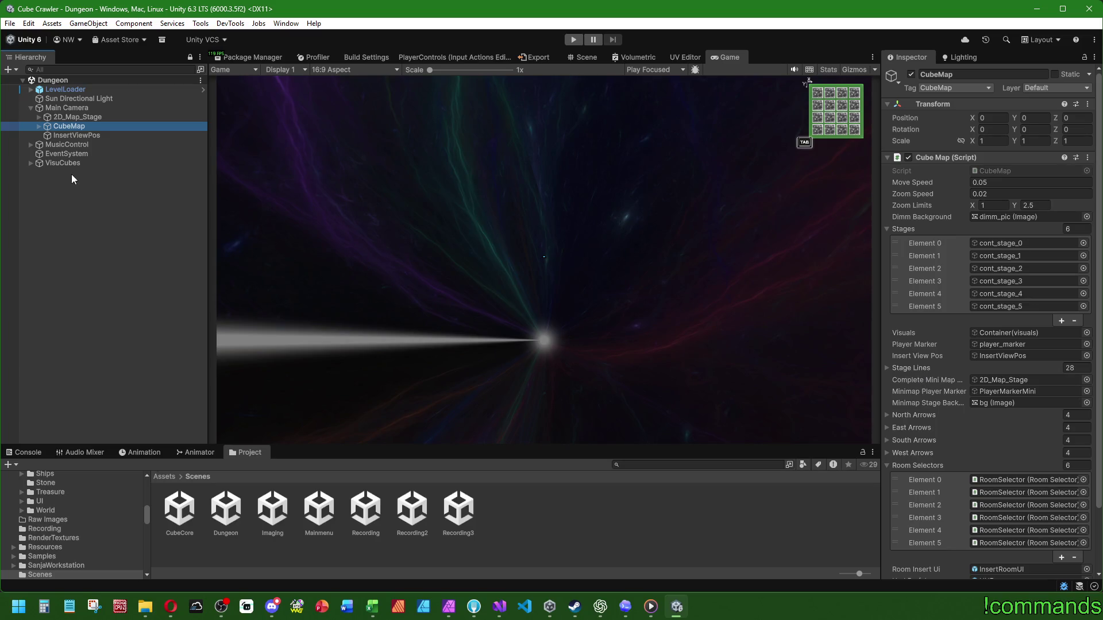
Step: Load the Mainmenu scene, select GameControl and collapse its Sound Data list
click(129, 253)
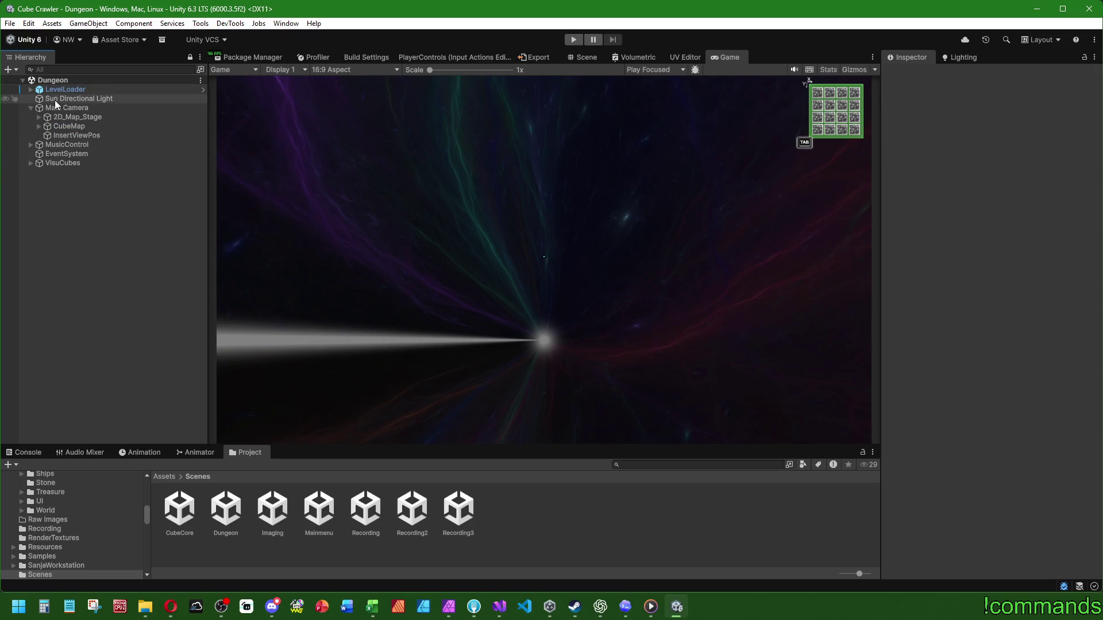
click(327, 516)
double_click(328, 518)
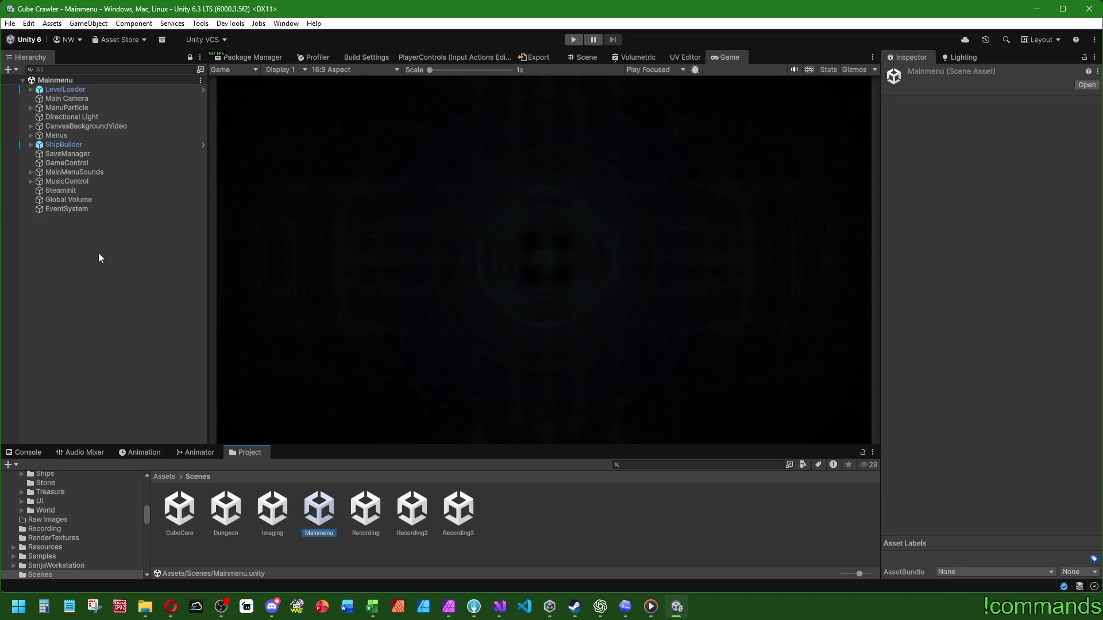
click(81, 162)
mouse_move(1097, 103)
mouse_down()
mouse_move(1096, 493)
mouse_move(1097, 322)
mouse_up()
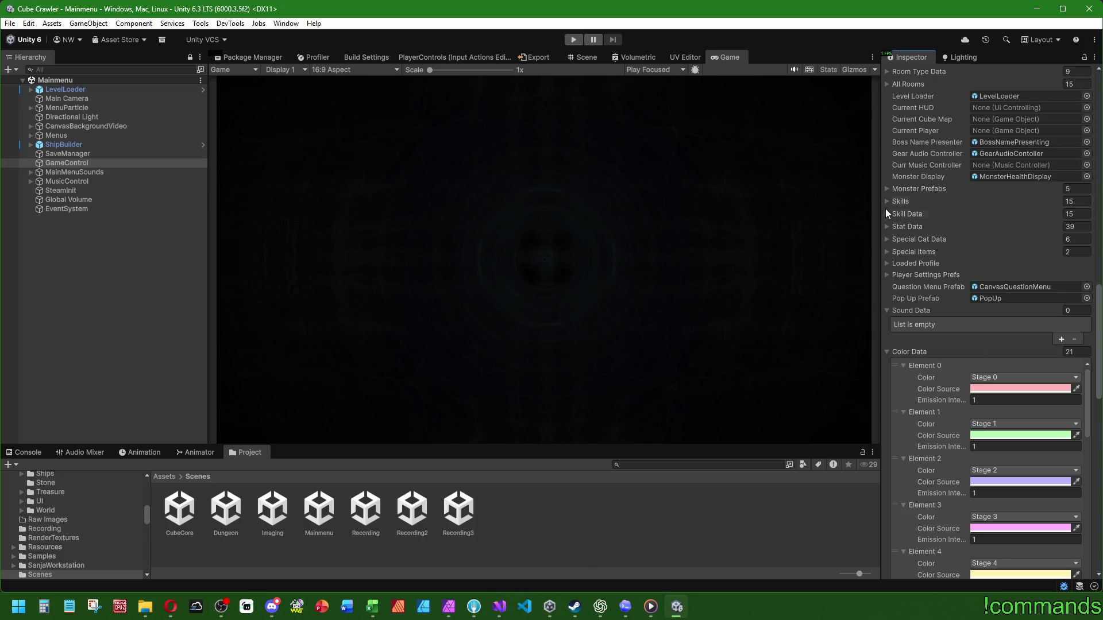
click(888, 310)
click(887, 322)
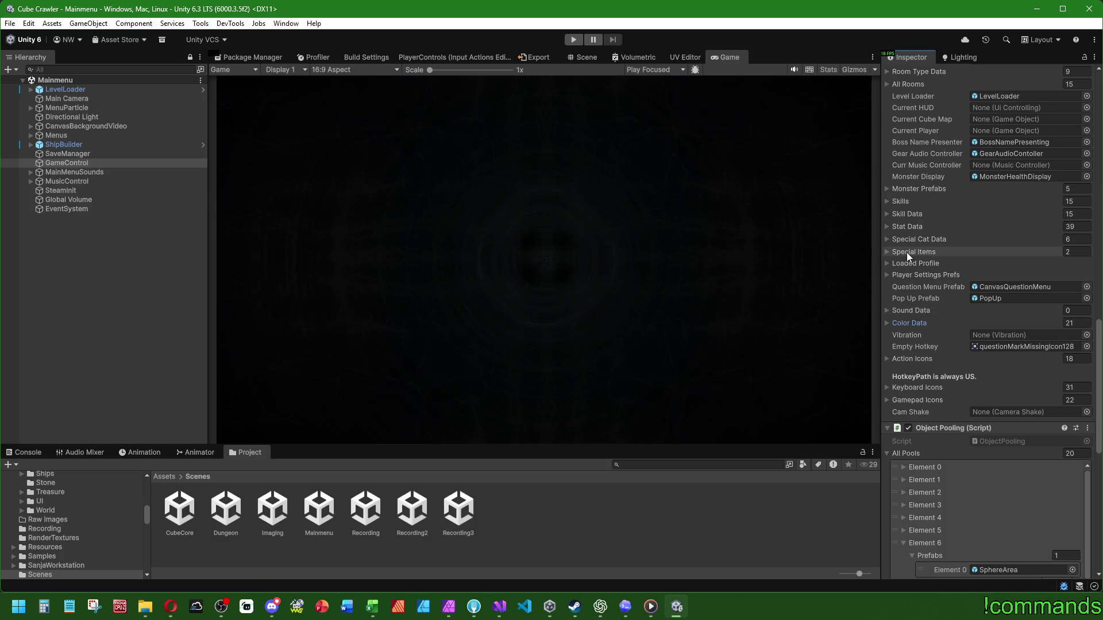
click(887, 239)
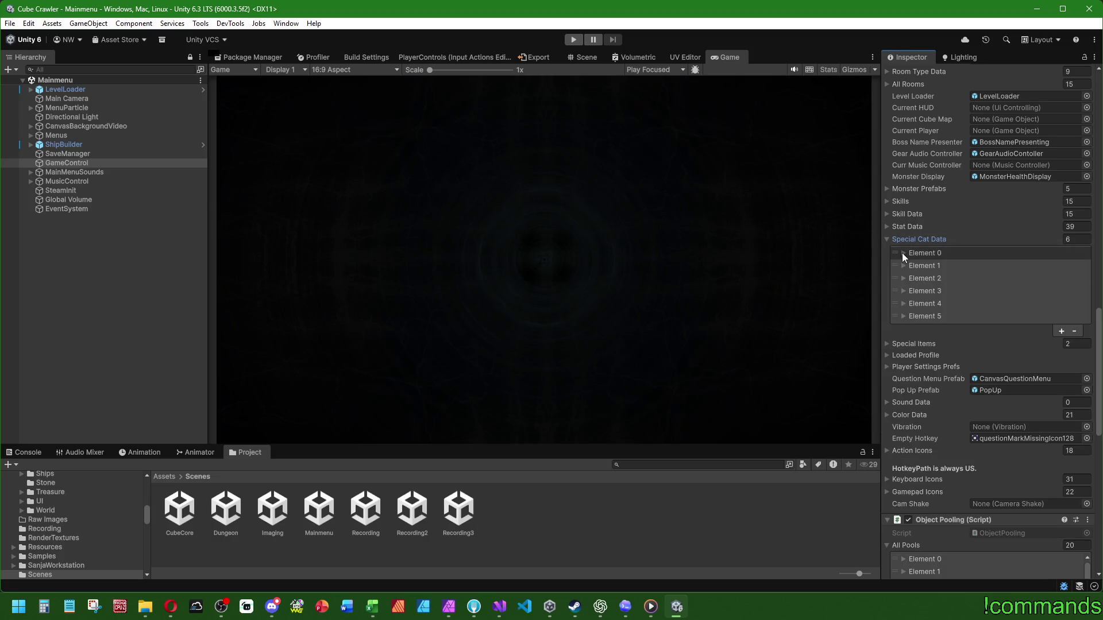
click(903, 253)
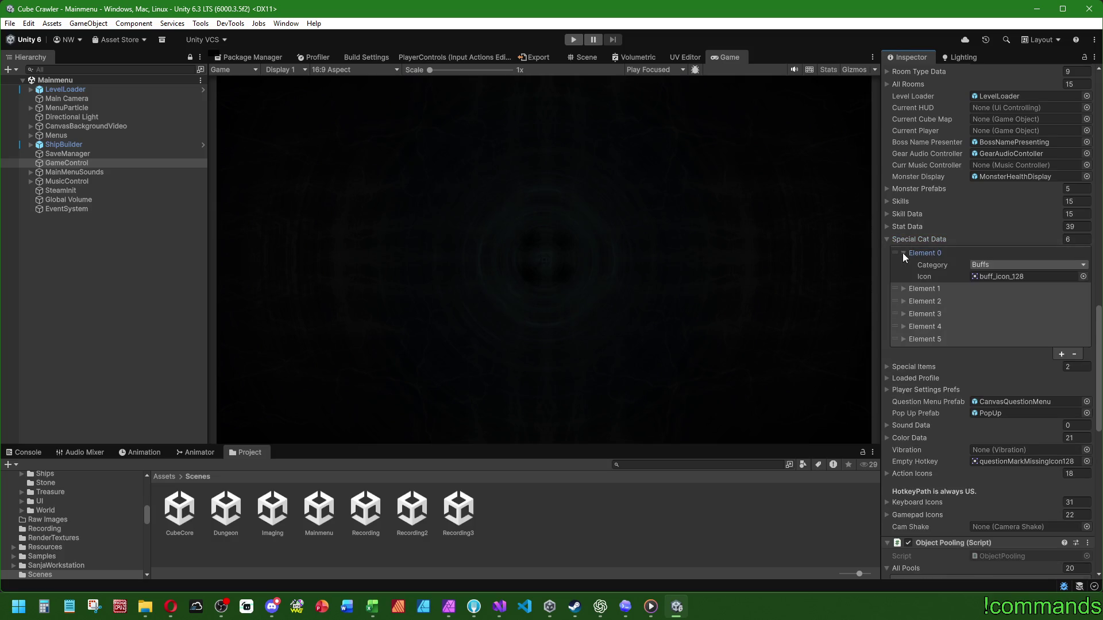
click(903, 289)
click(902, 324)
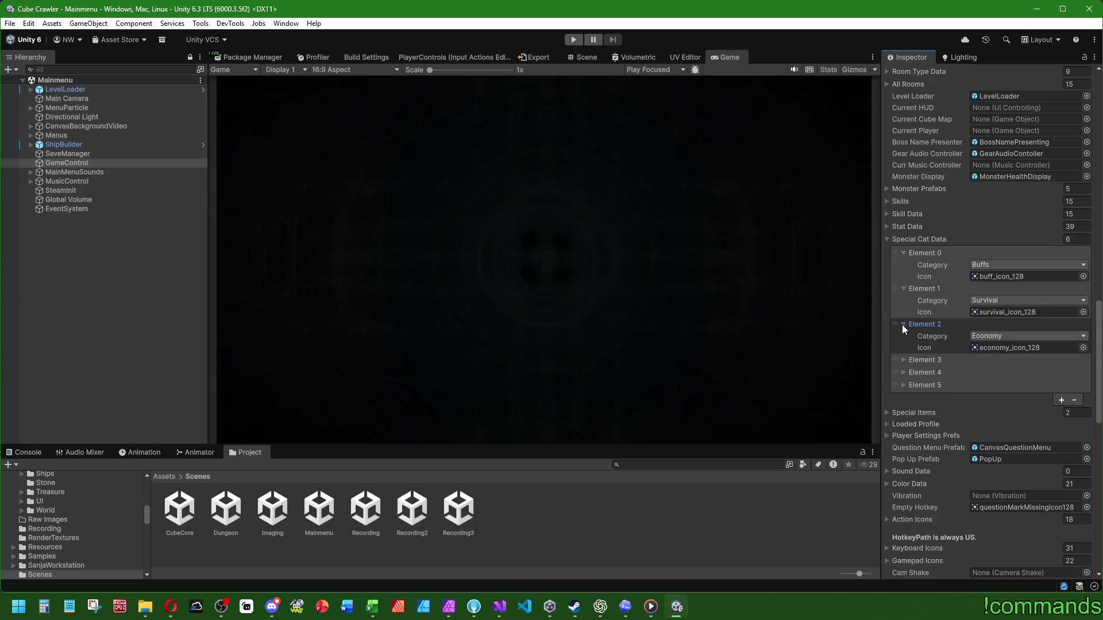
click(902, 360)
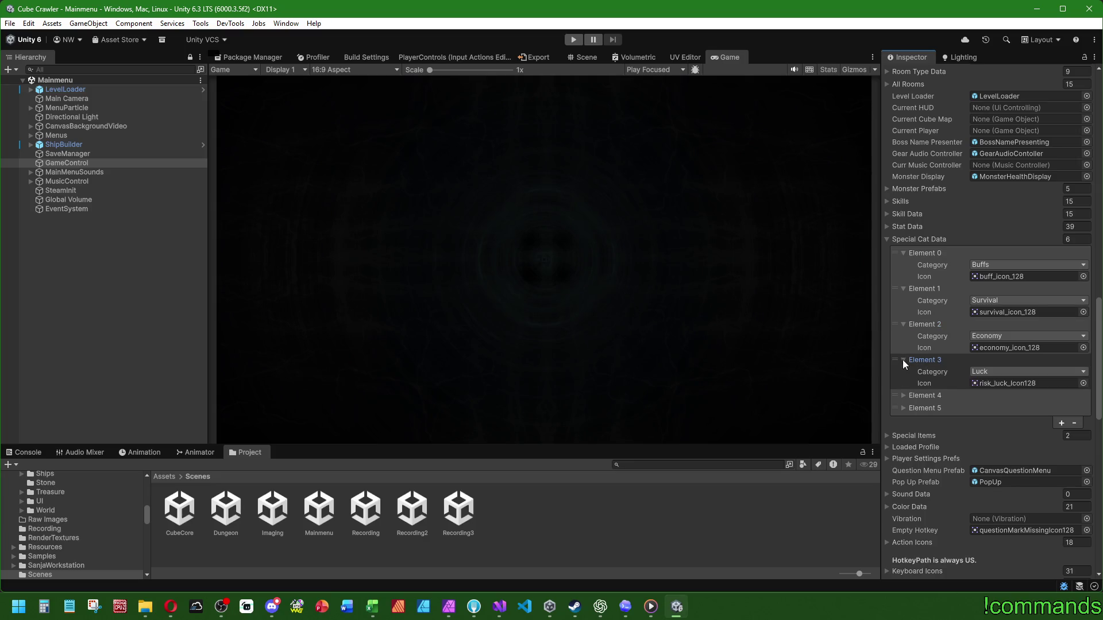
click(904, 396)
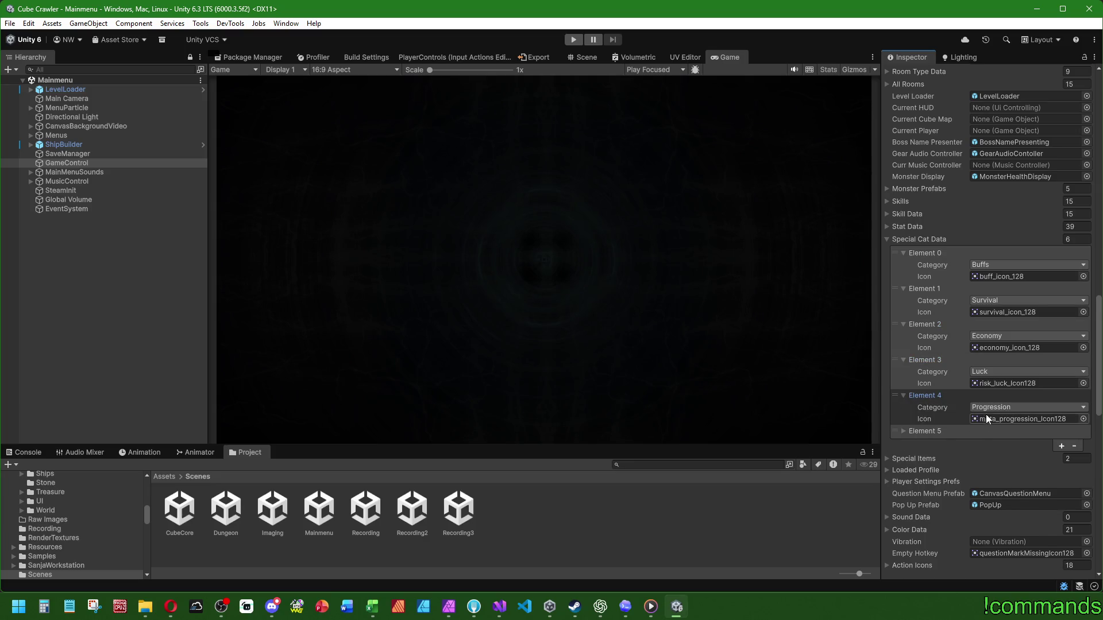
click(904, 431)
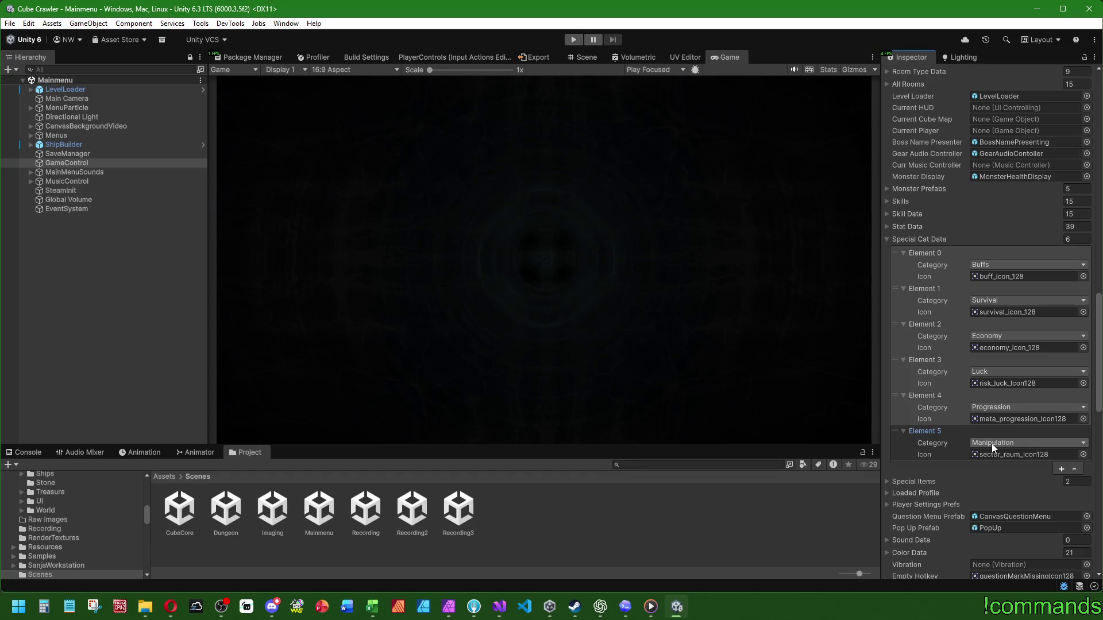
click(1008, 420)
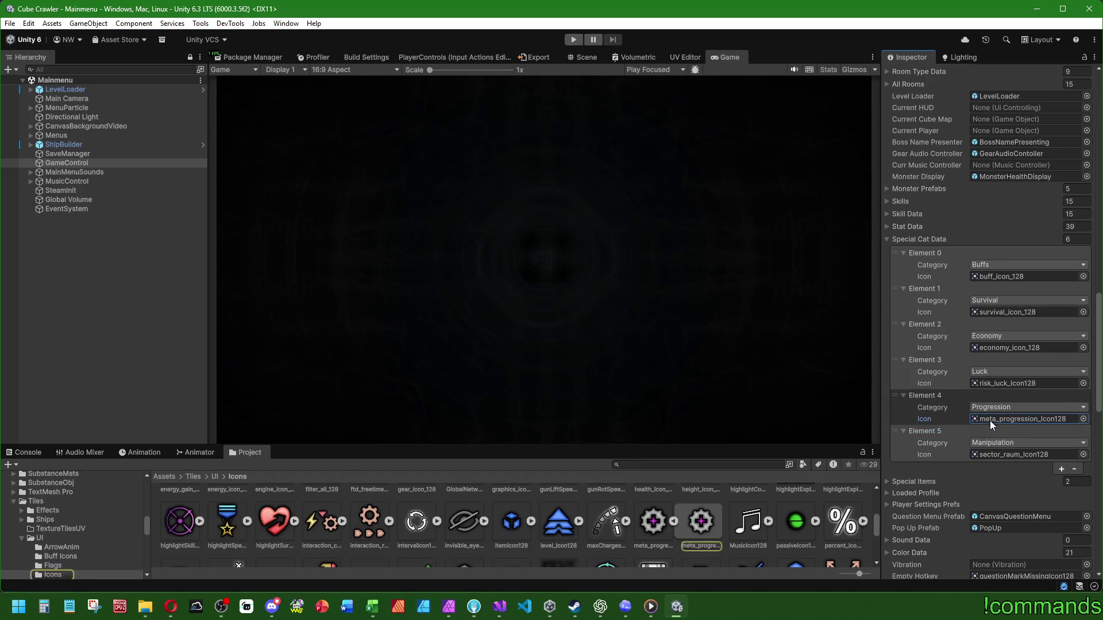
click(984, 382)
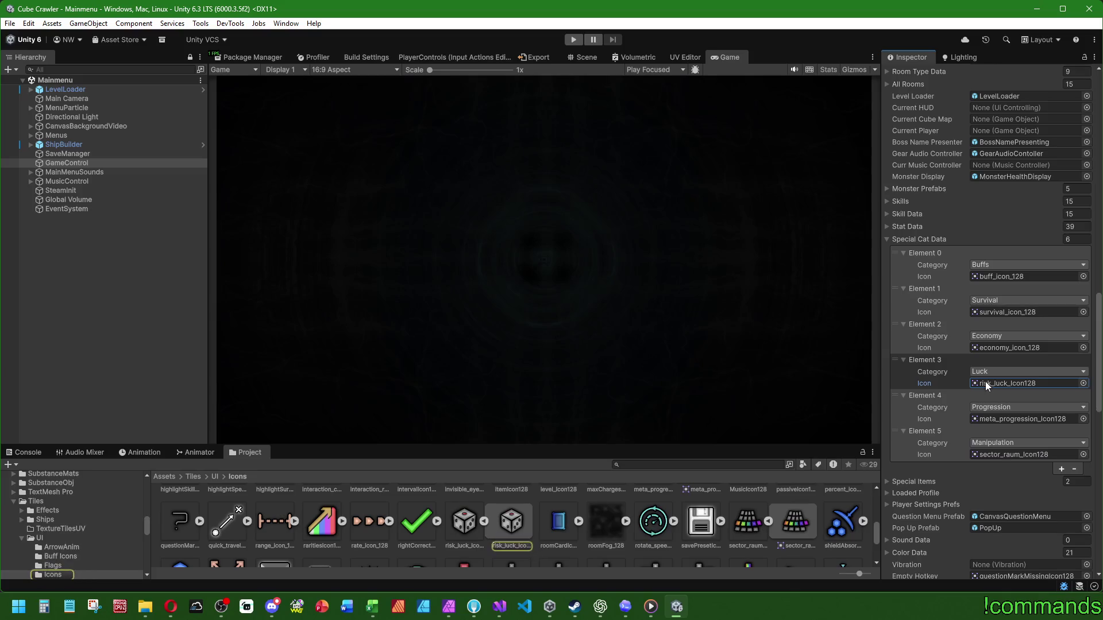
click(980, 346)
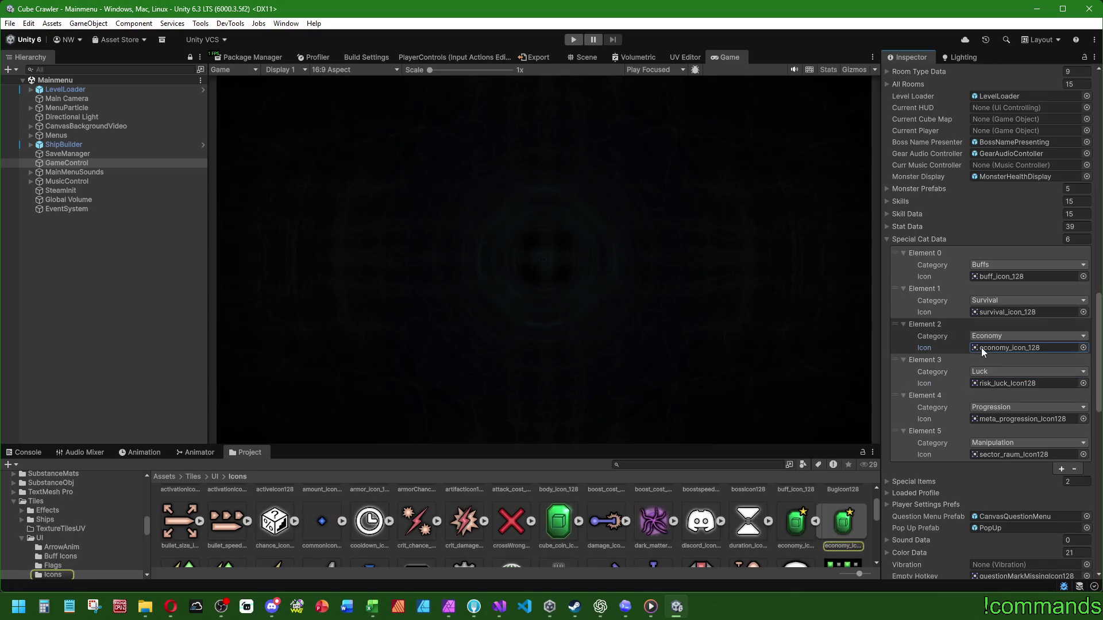
click(987, 315)
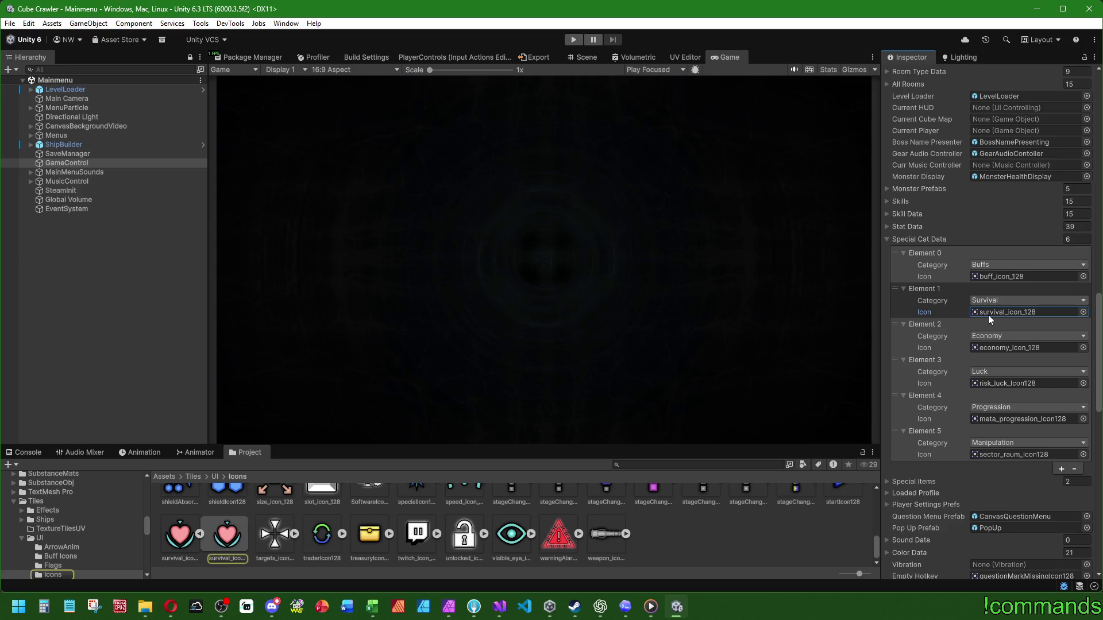
click(990, 280)
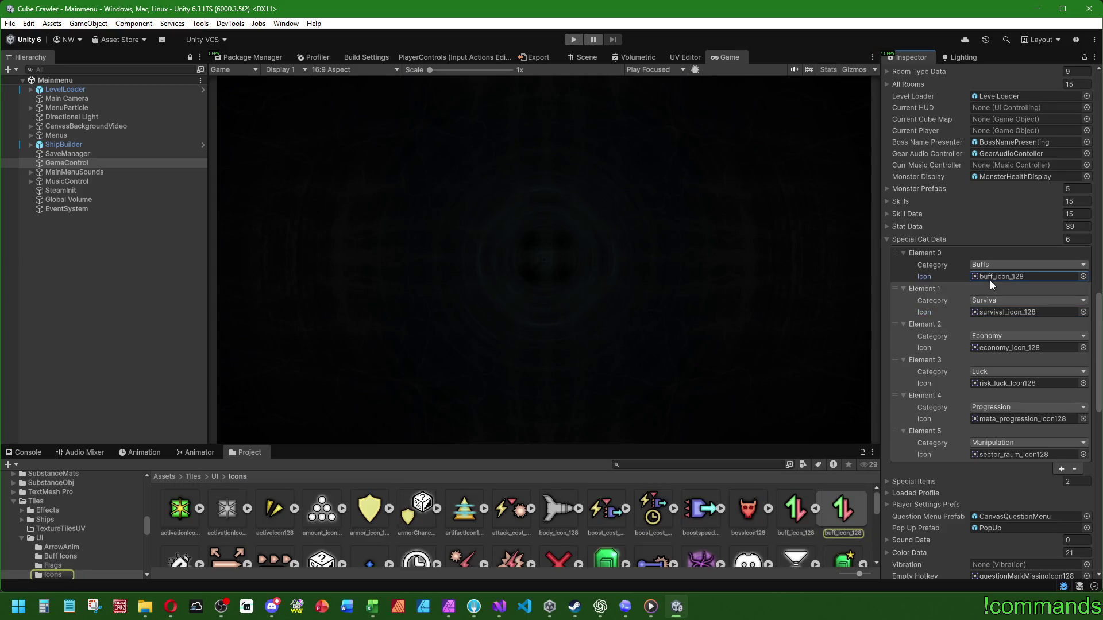
click(989, 312)
click(984, 348)
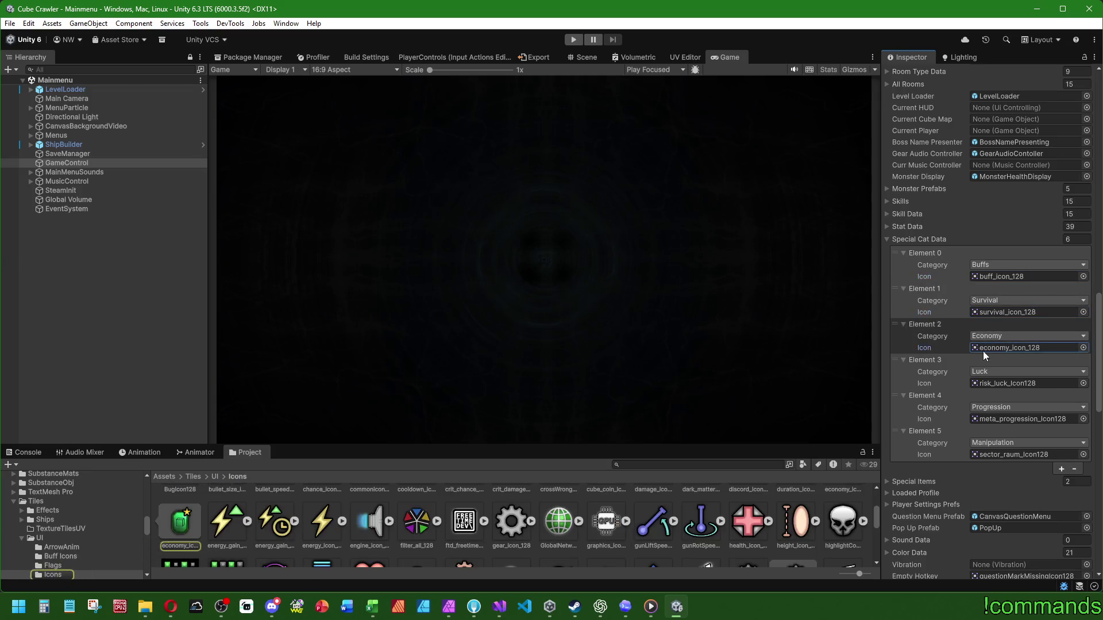
click(982, 384)
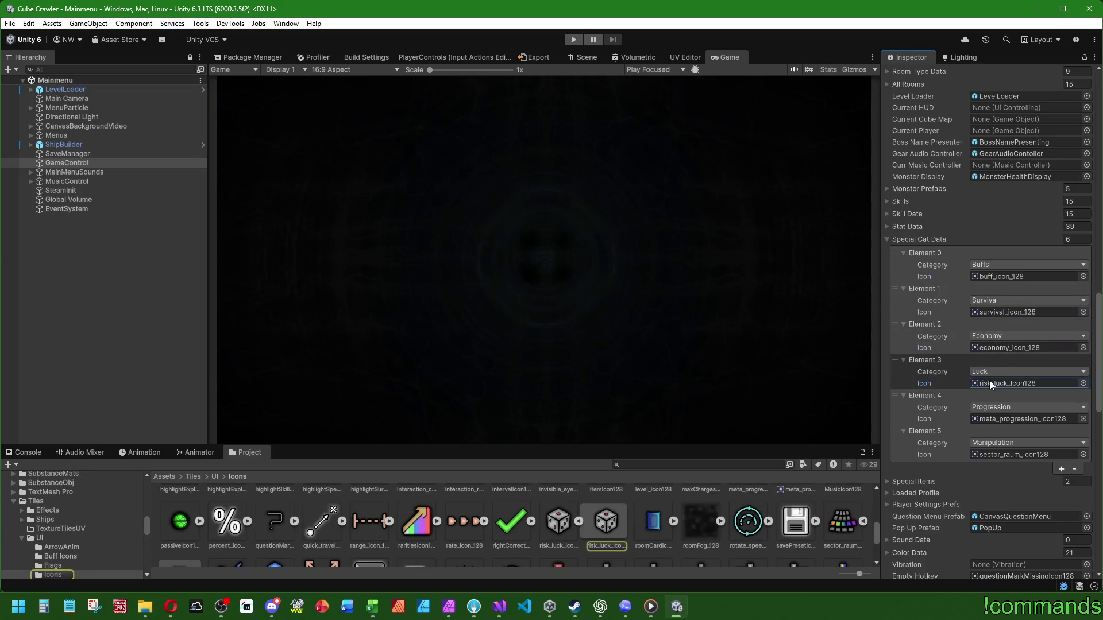
click(885, 239)
scroll(922, 215, up, 1)
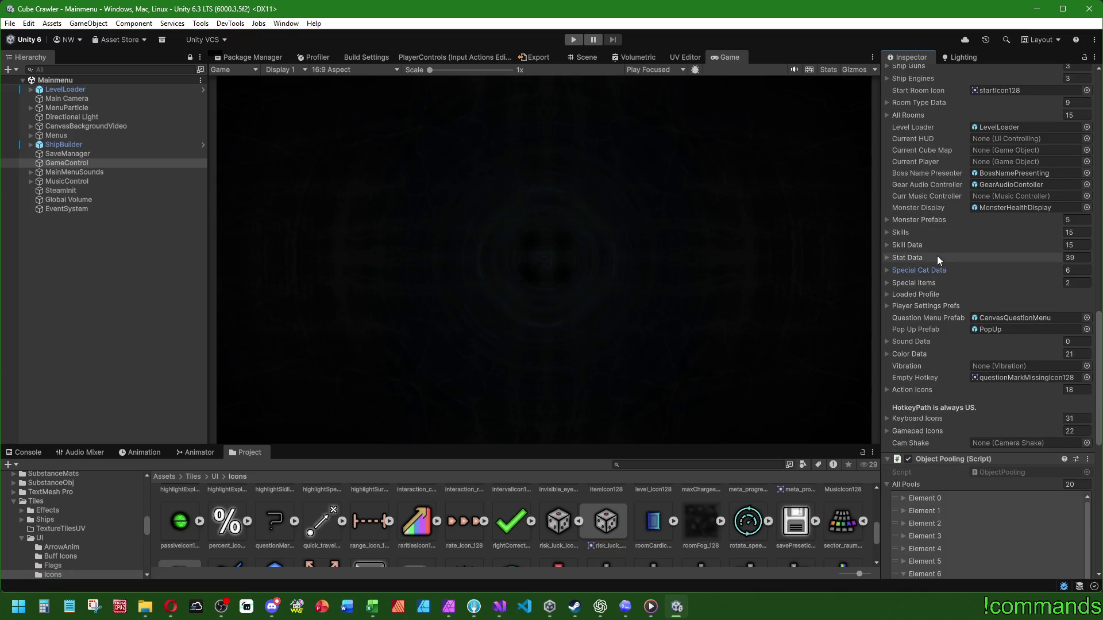
scroll(933, 245, up, 4)
click(886, 227)
Step: Expand and collapse the Common, Passive Gear and Active Gear Room Type Data entries, then go to Visual Studio
click(898, 240)
click(902, 239)
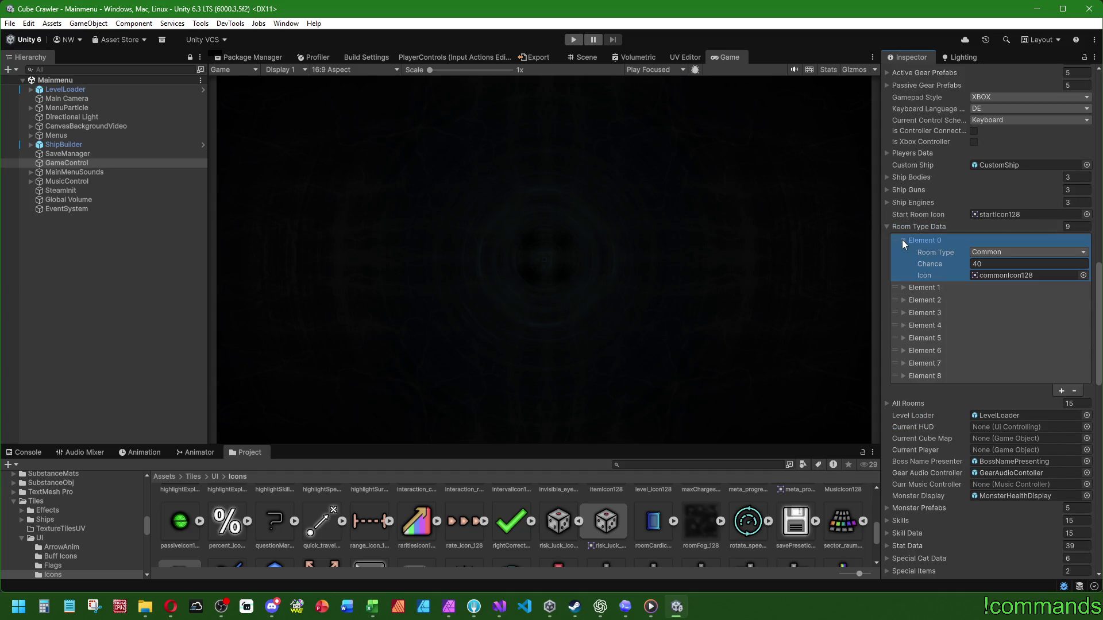
click(902, 287)
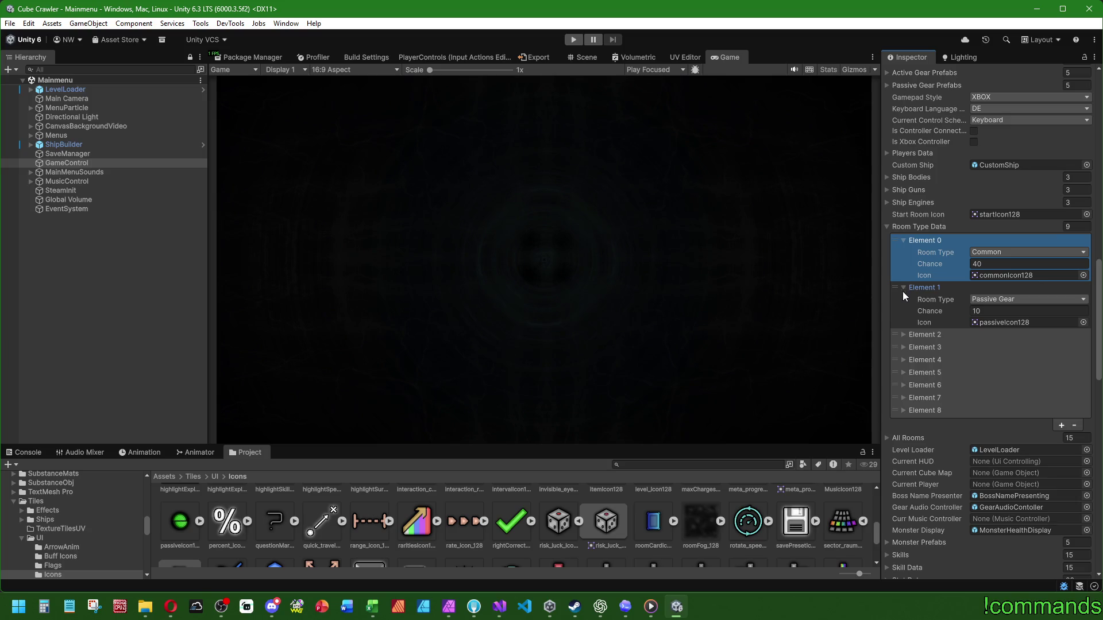
click(902, 335)
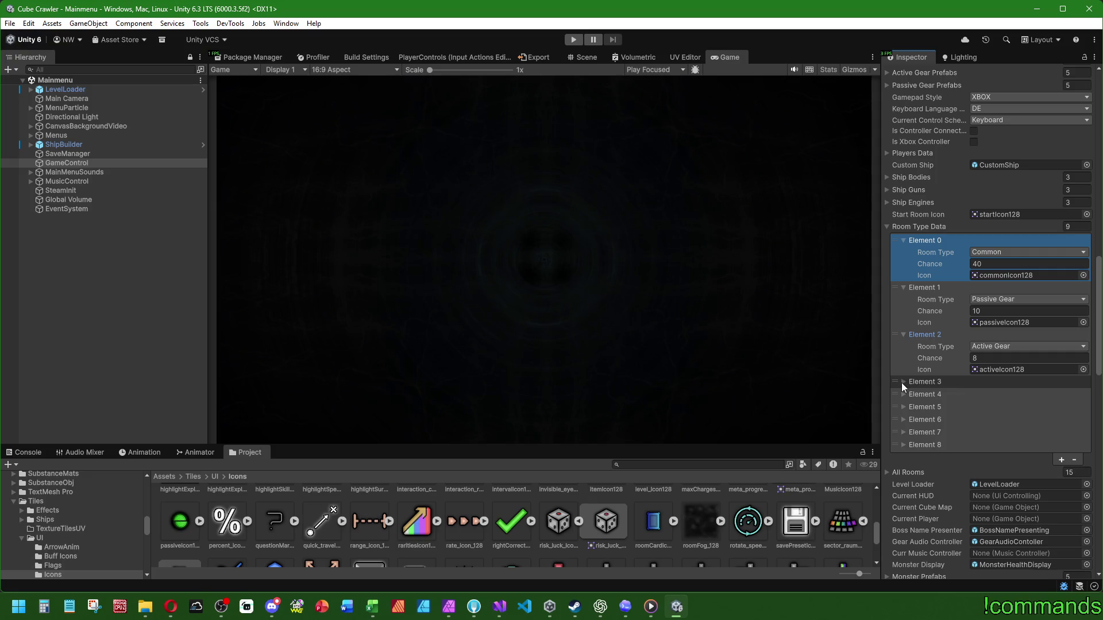
click(903, 335)
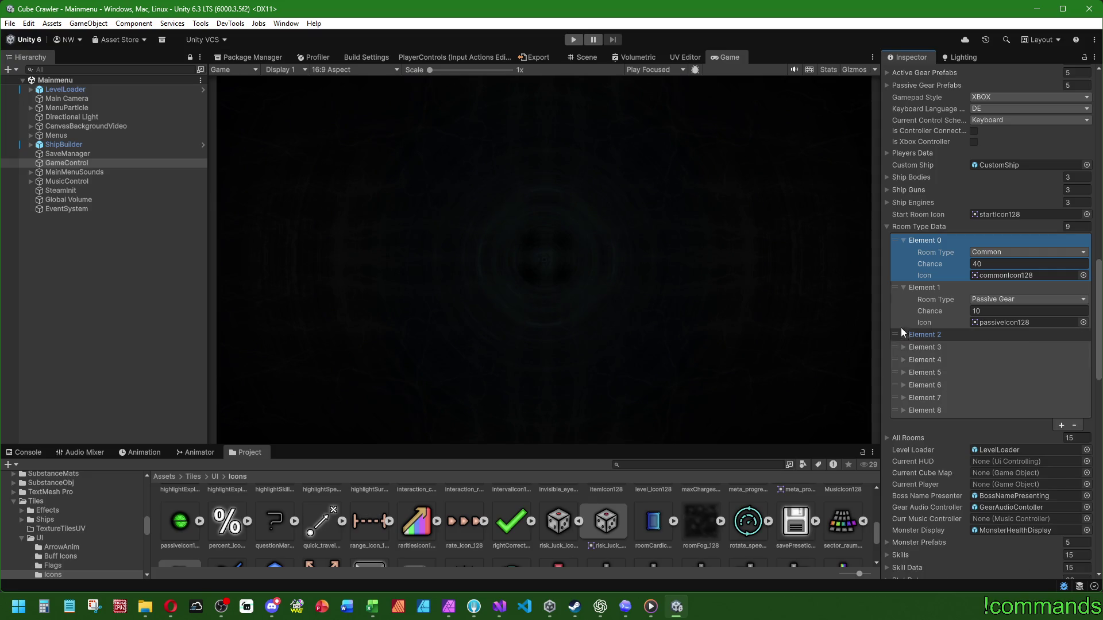
click(903, 287)
click(905, 240)
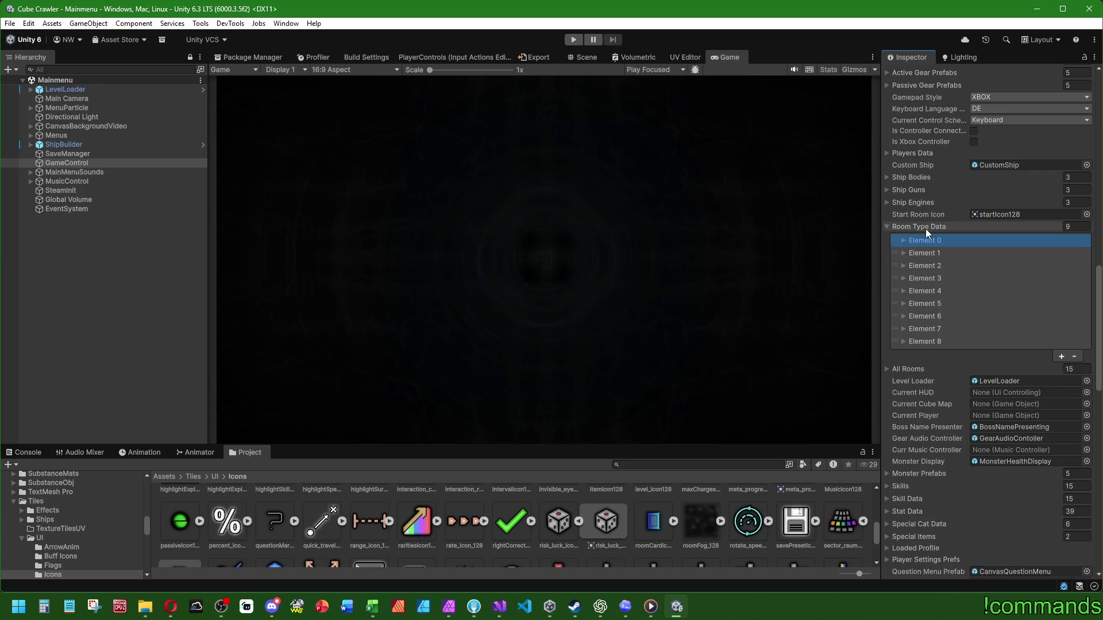
click(888, 226)
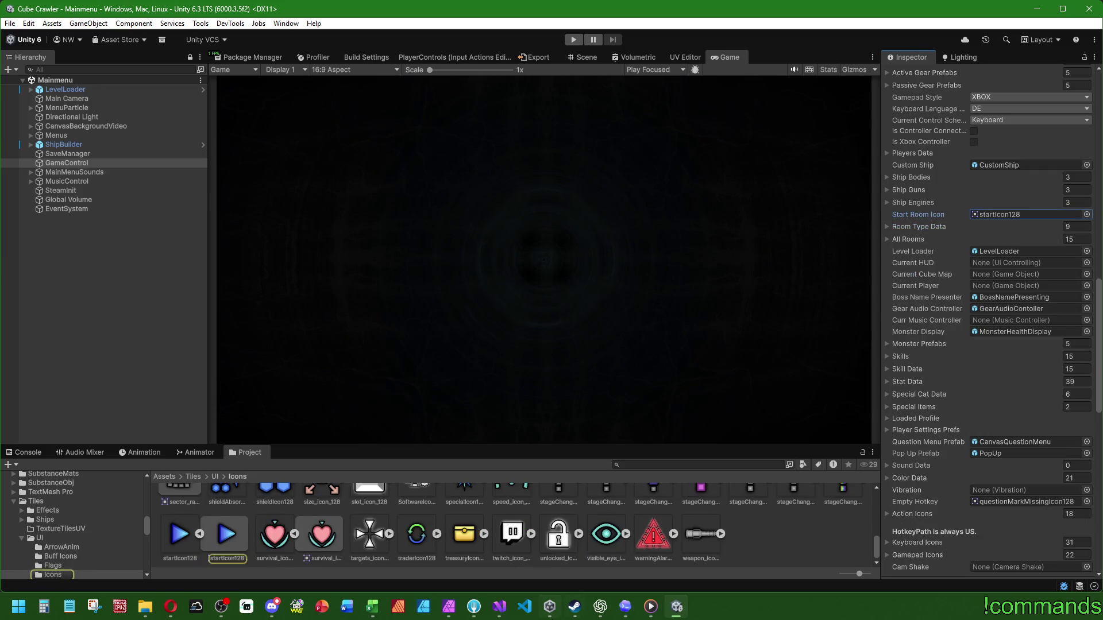
click(499, 606)
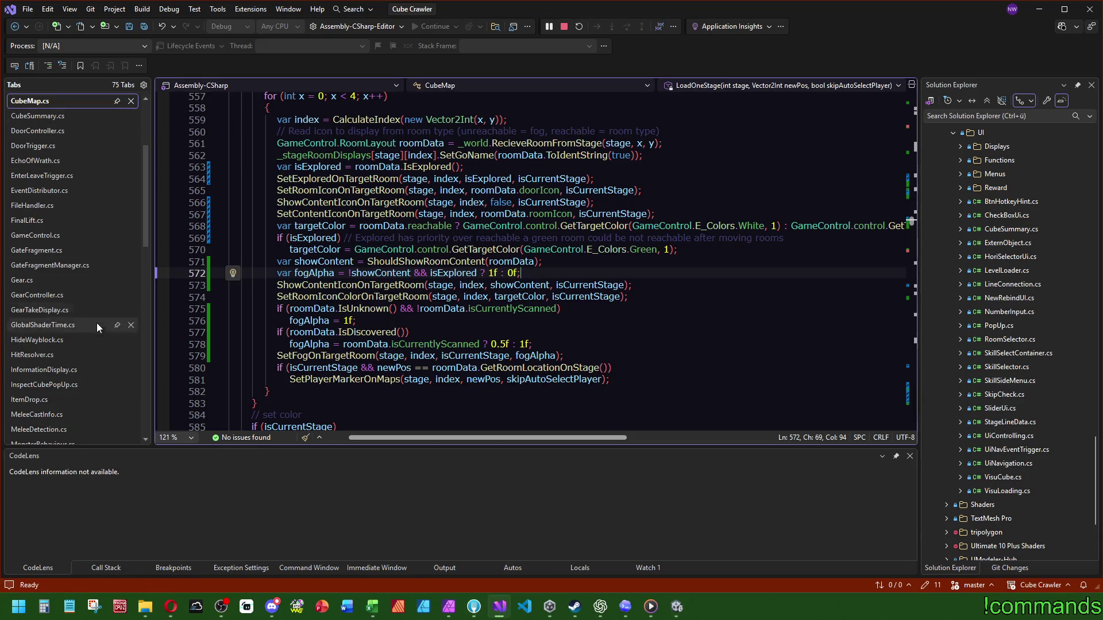
Step: Open GameControl.cs, find the startRoomIcon declaration and duplicate that line
click(40, 235)
key(ctrl+Home)
click(695, 181)
key(ctrl+f)
text(startRoomIcon)
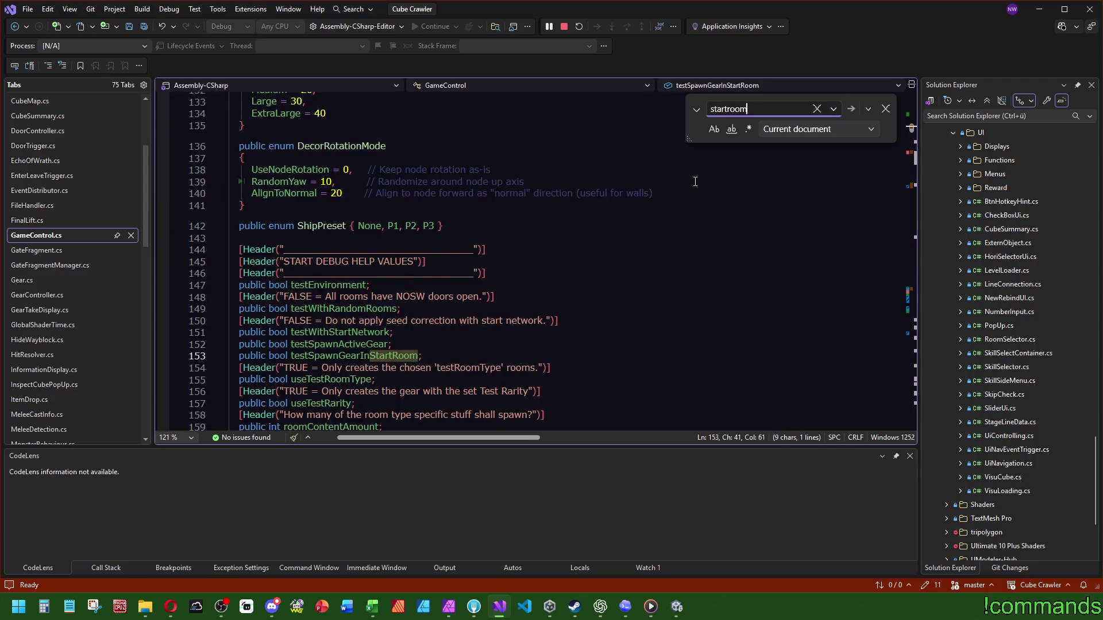
key(Escape)
click(571, 256)
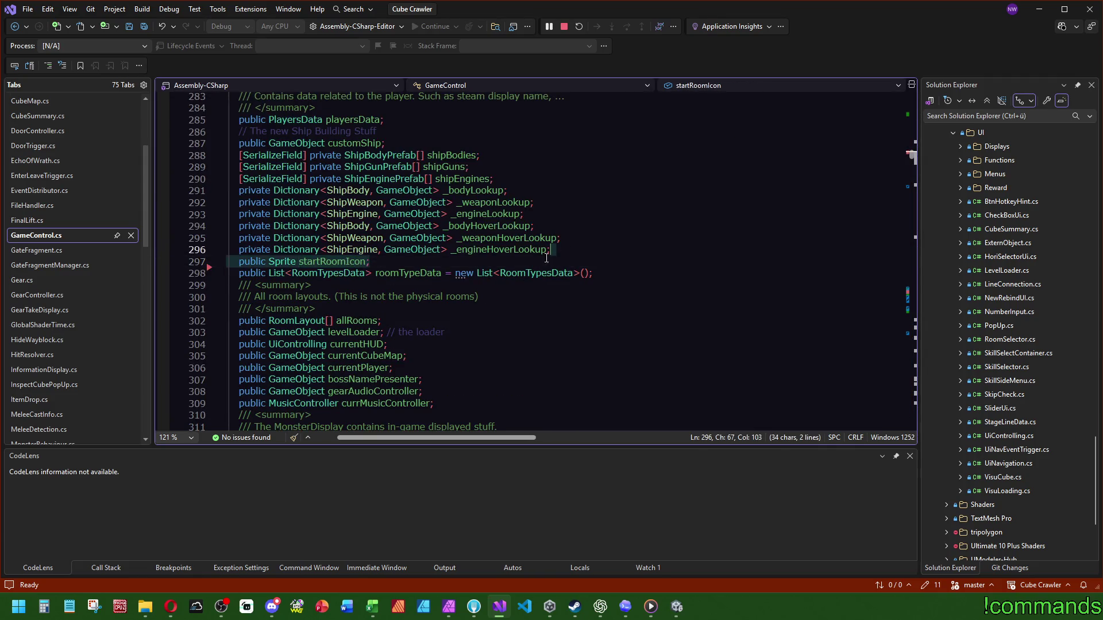
key(ctrl+d)
Step: Rename the copied field to questionRoomIcon, save all files and return to Unity
double_click(314, 274)
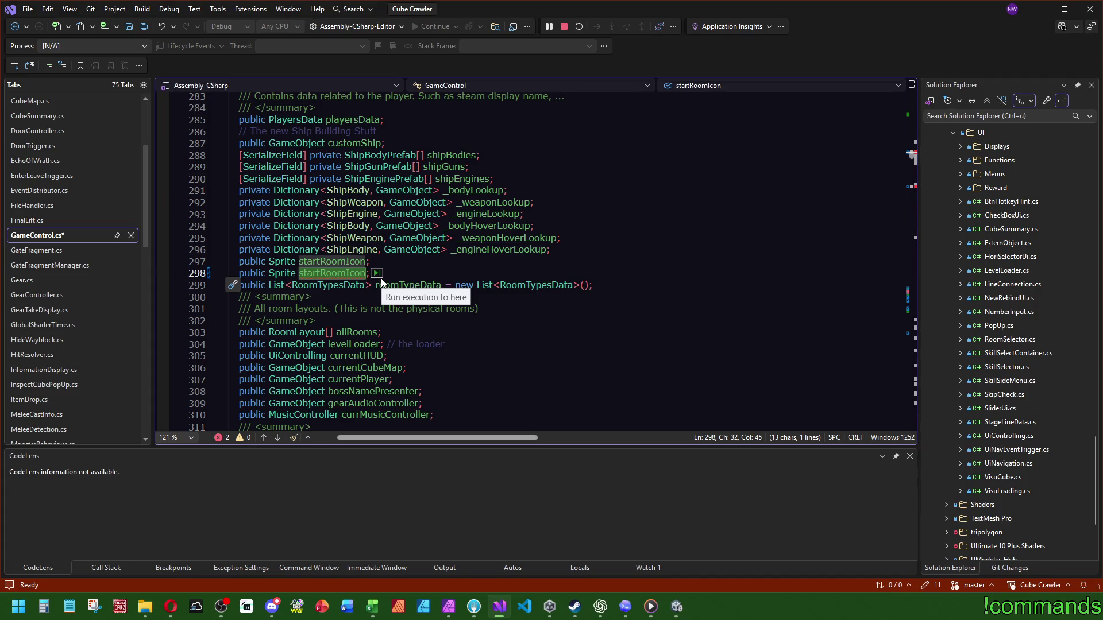
text(quesx)
key(BackSpace)
text(tionRoomIcon)
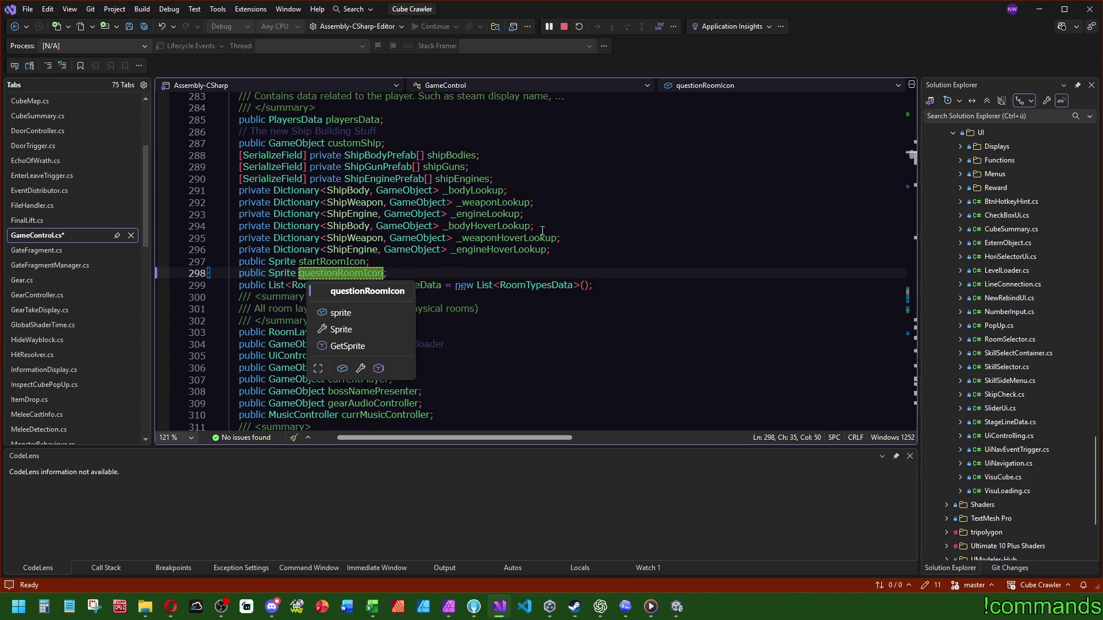
click(540, 203)
click(138, 26)
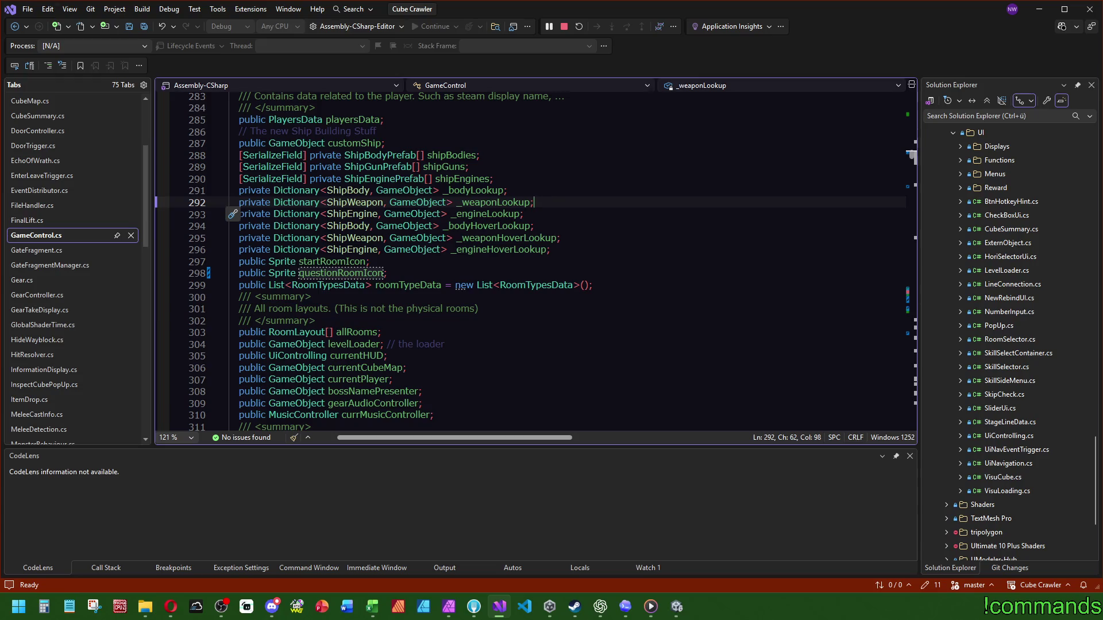
click(145, 29)
click(677, 607)
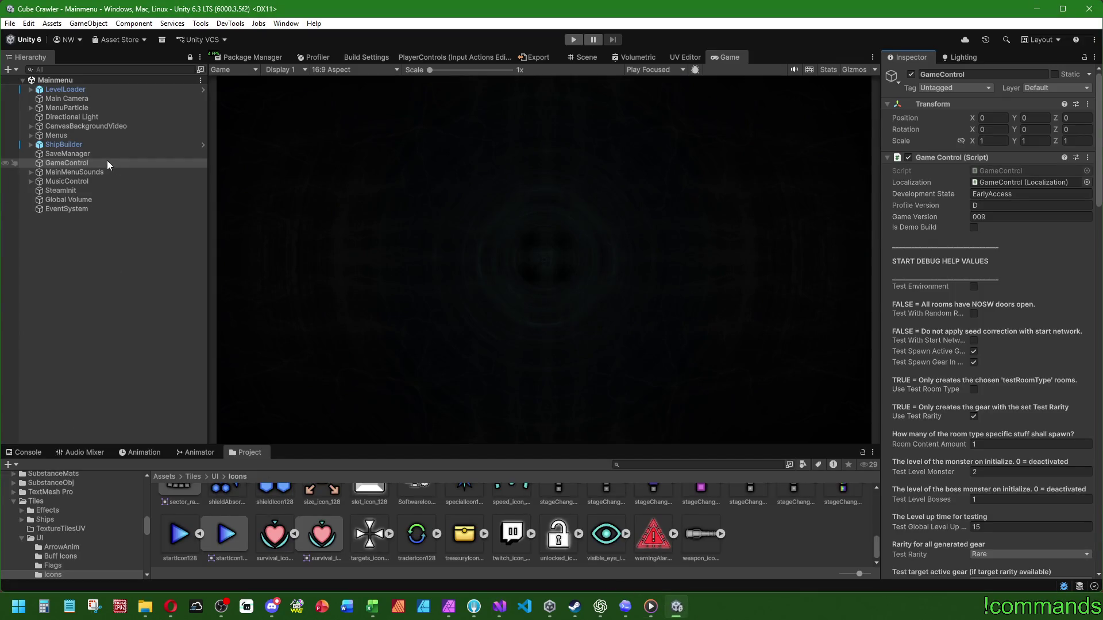
Step: Assign the questionMarkIcon128 sprite to GameControl's Question Room Icon field
scroll(941, 383, down, 10)
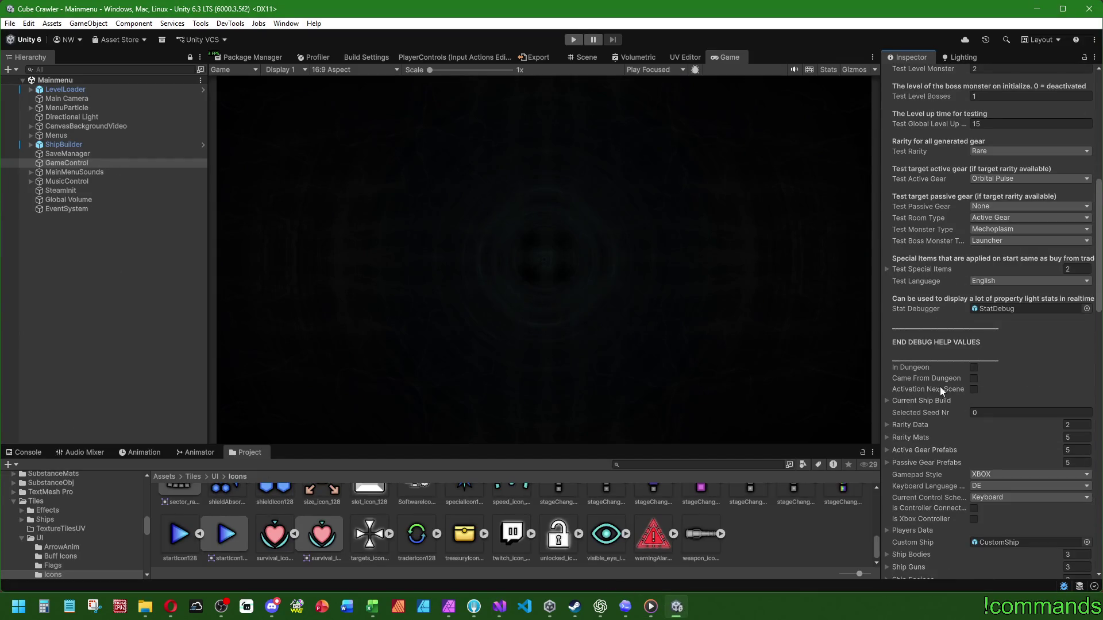
scroll(939, 387, down, 6)
click(1086, 356)
text(qu)
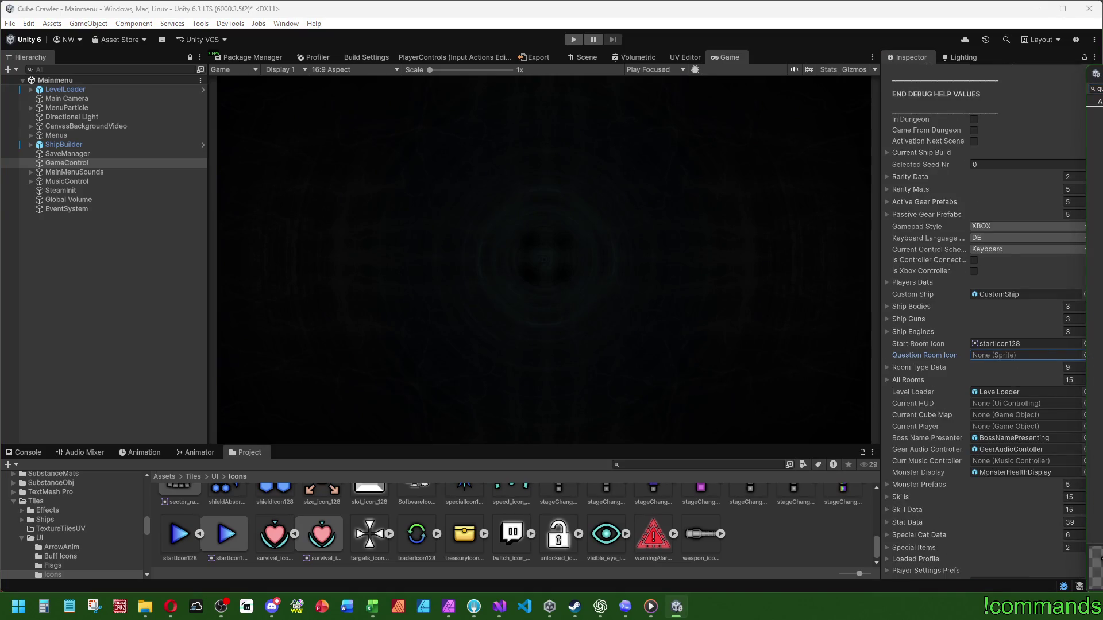
key(Return)
Step: Deselect GameControl and save the Mainmenu scene from the File menu
click(17, 453)
click(118, 336)
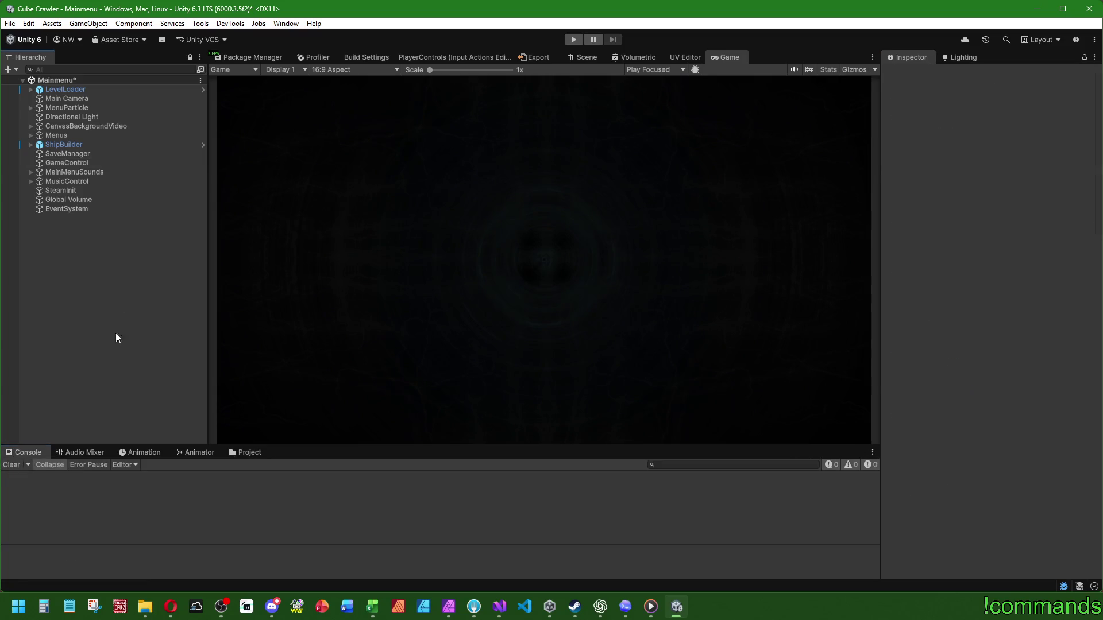
click(12, 24)
key(Escape)
click(9, 24)
click(20, 81)
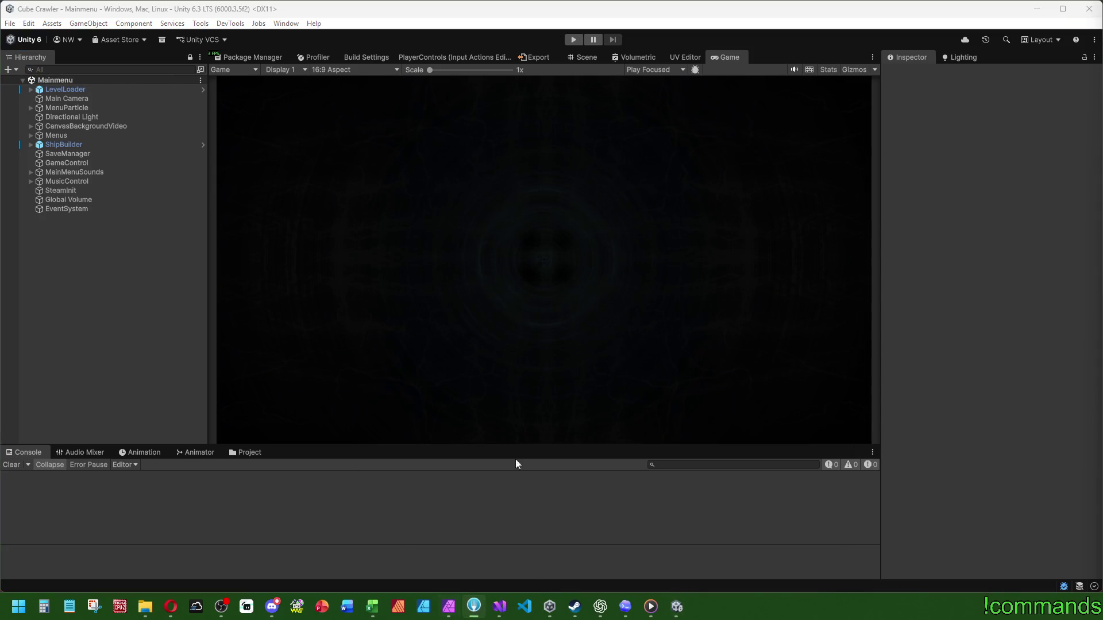
Step: Stage all 11 changes in Fork and type the subject 'EA_D009 Added scan system and changed fog of war'
click(474, 608)
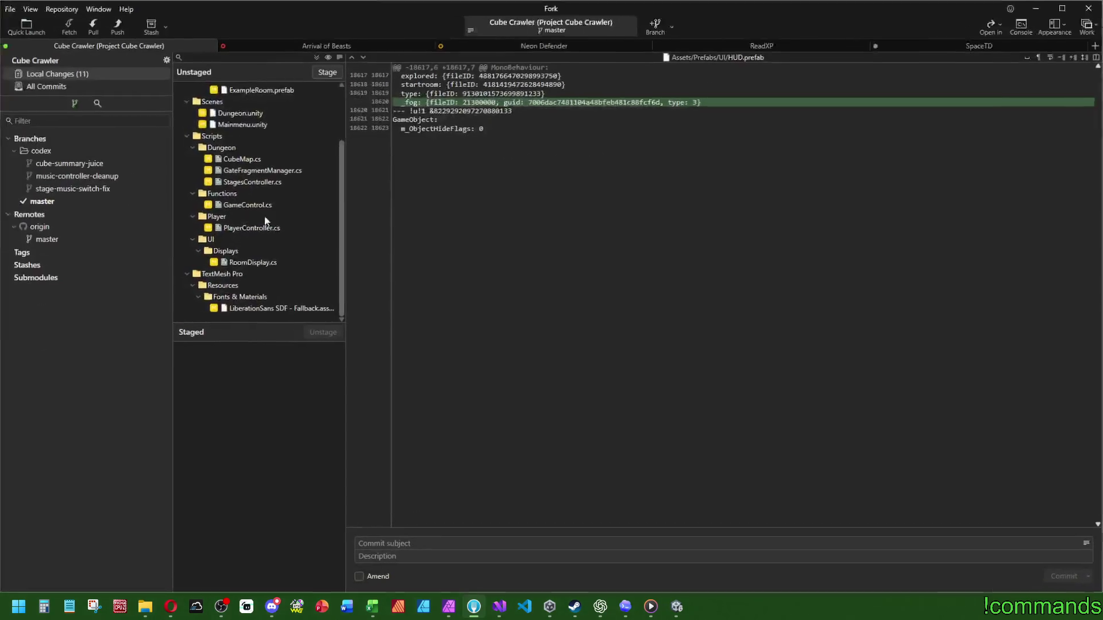
click(81, 73)
key(ctrl+shift+s)
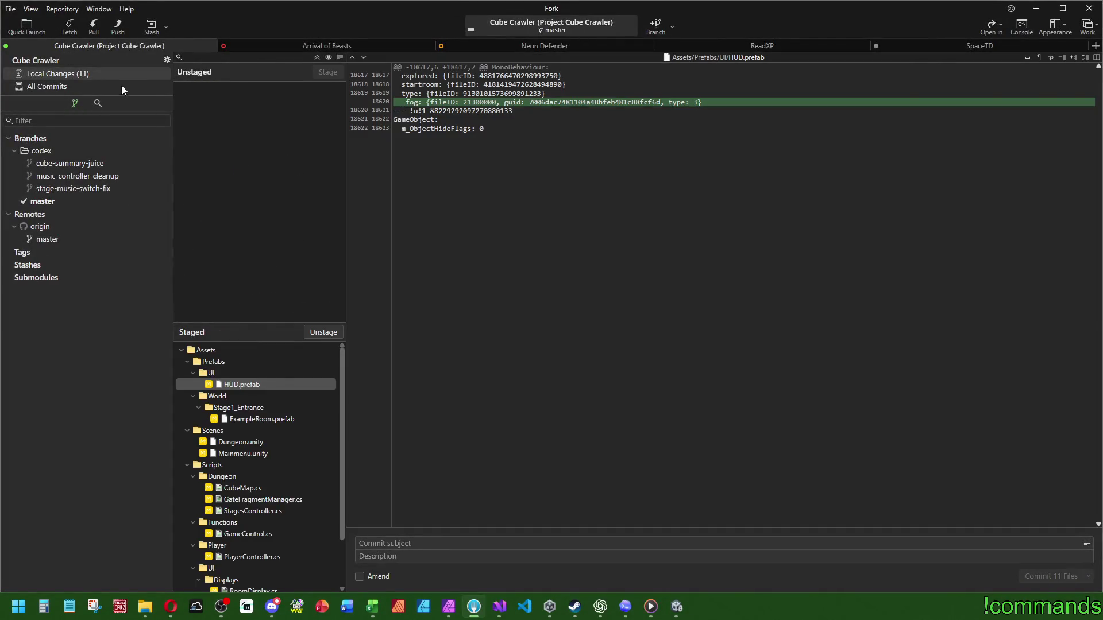
click(122, 85)
click(105, 74)
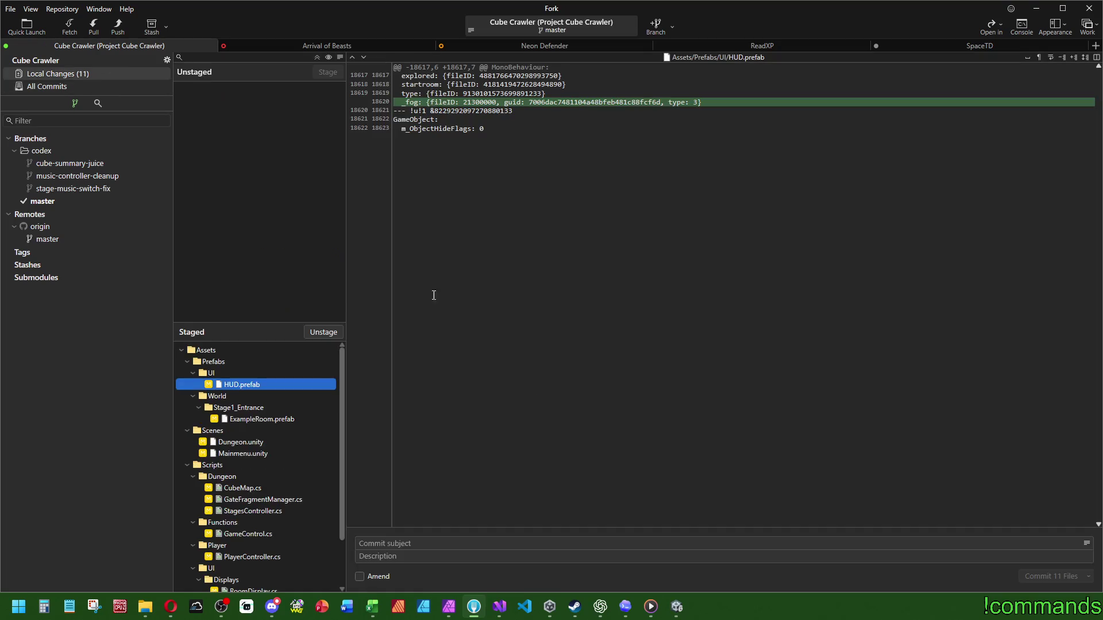
click(419, 531)
text(EA_D009 Added )
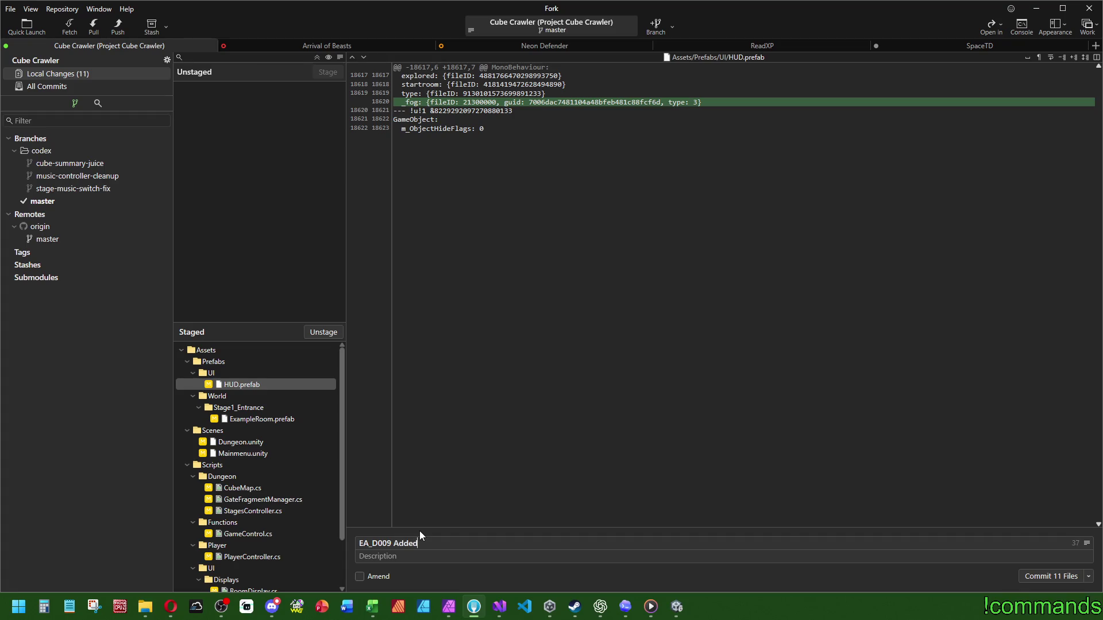
text(scan system a)
text(nd )
text(changed fog )
text(of war)
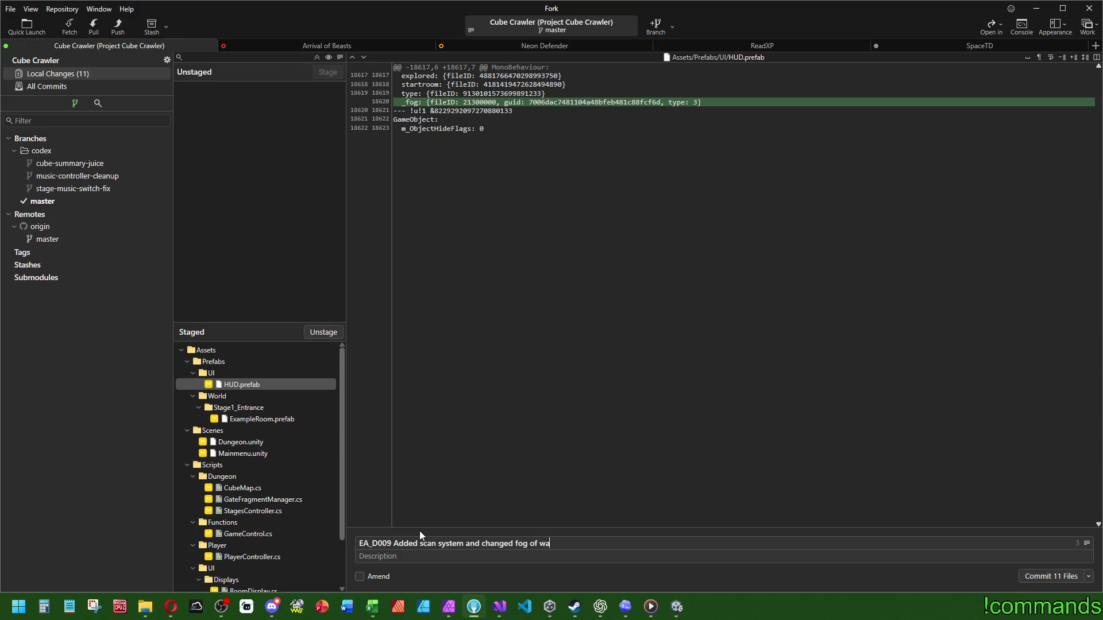